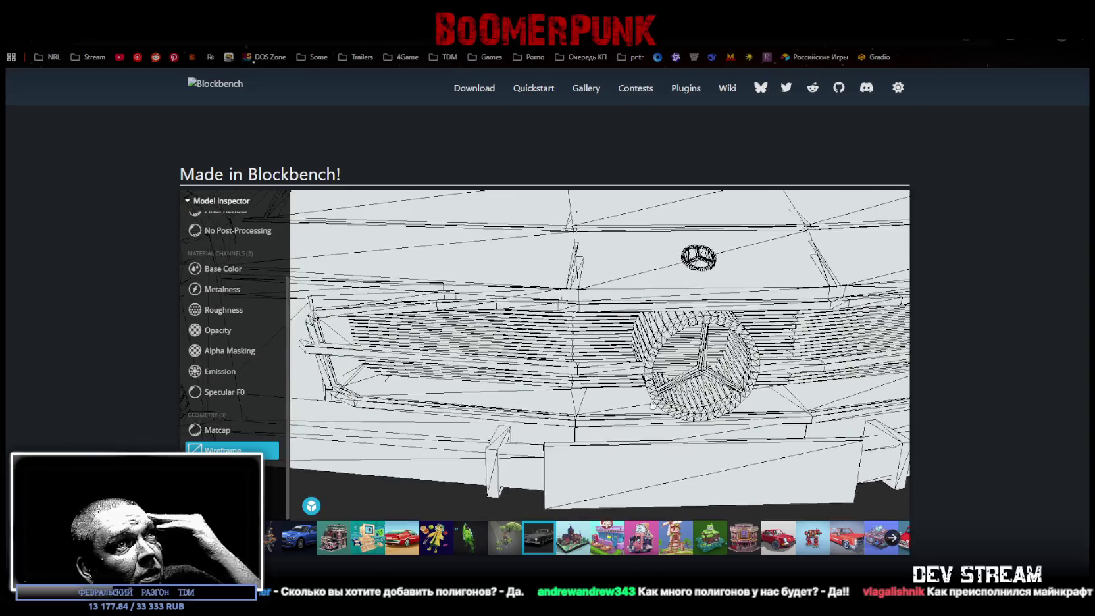
scroll(691, 309, "up", 4)
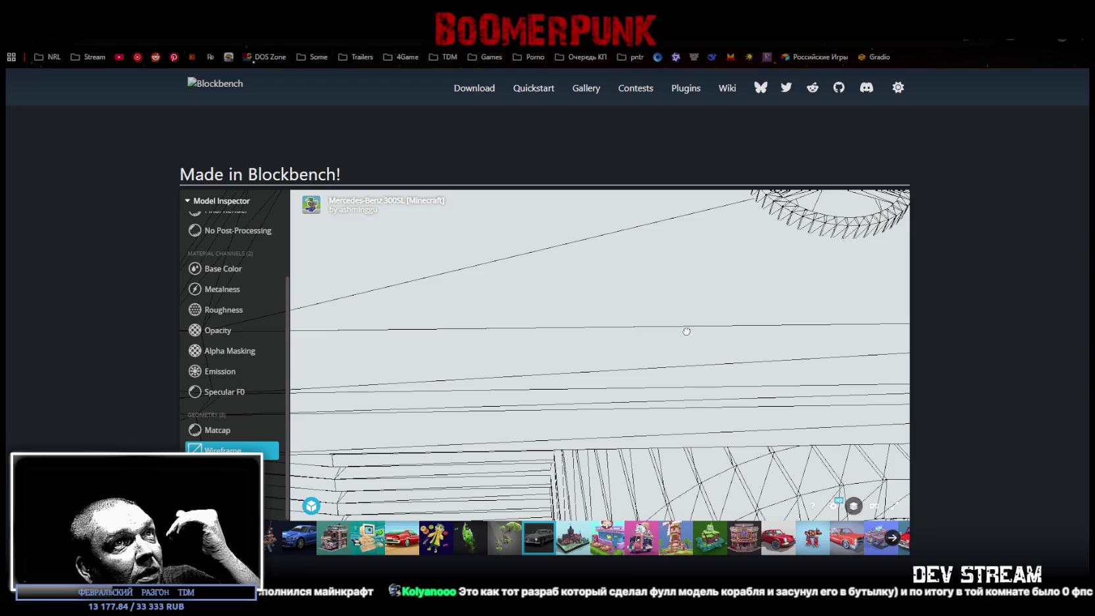
Orbit and zoom the Mercedes car to inspect its badge, front and door side
left_click_drag(686, 331, 666, 343)
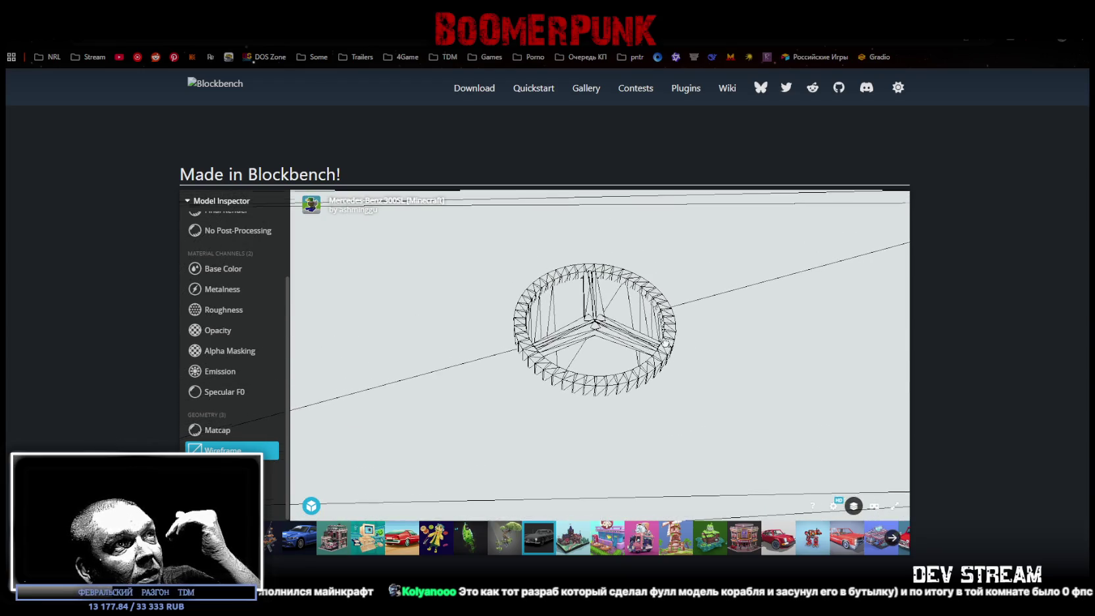
scroll(614, 350, "up", 5)
double_click(614, 349)
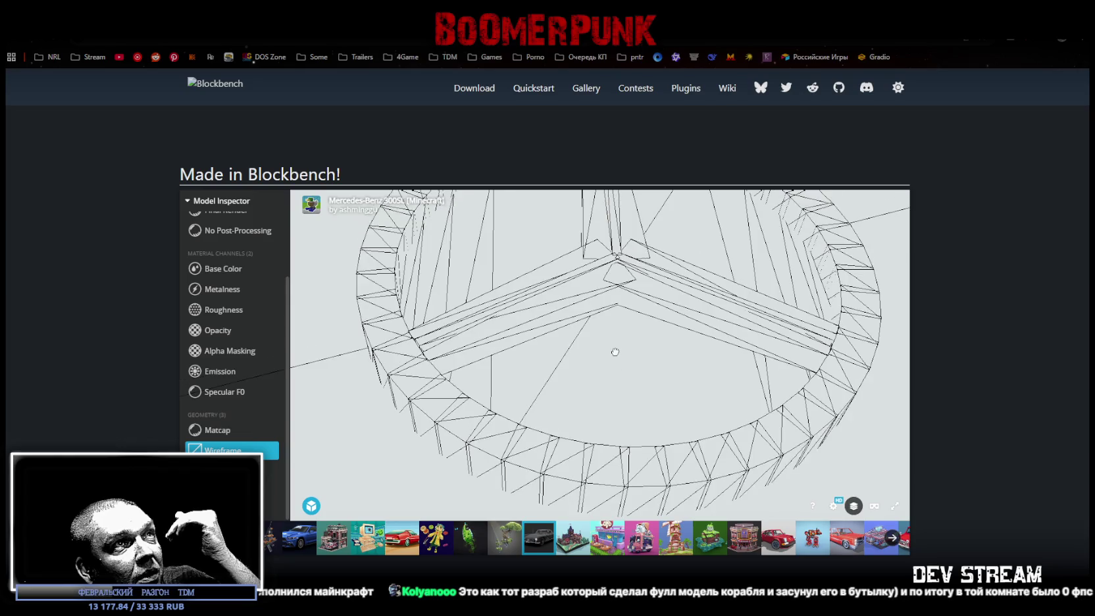
scroll(614, 350, "down", 8)
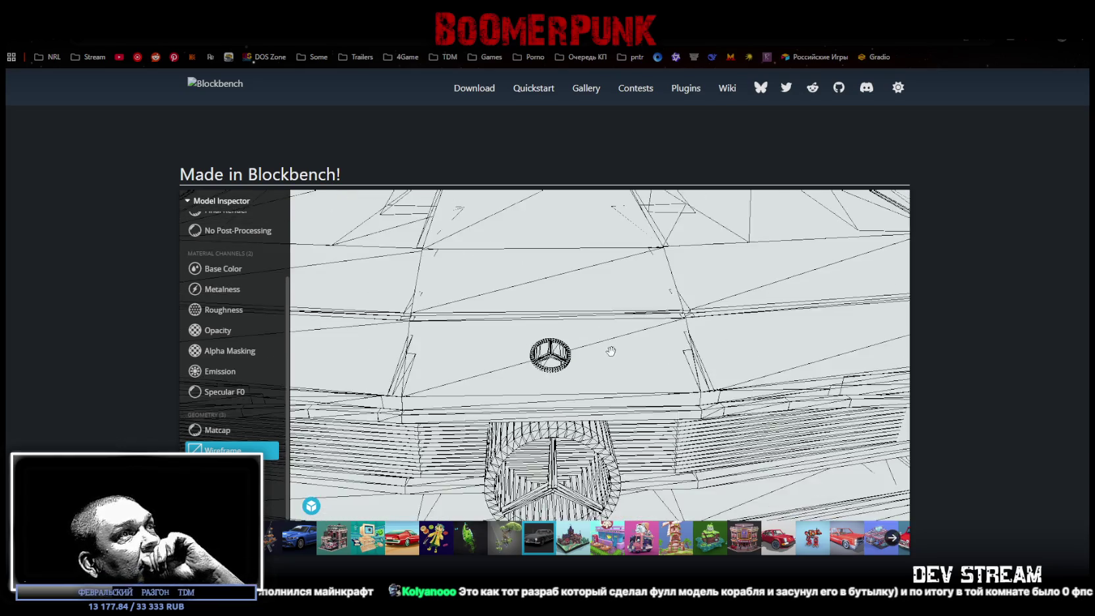
mouse_move(584, 341)
left_mouse_down()
mouse_move(638, 396)
mouse_move(697, 383)
mouse_move(659, 364)
left_mouse_up()
scroll(659, 365, "up", 5)
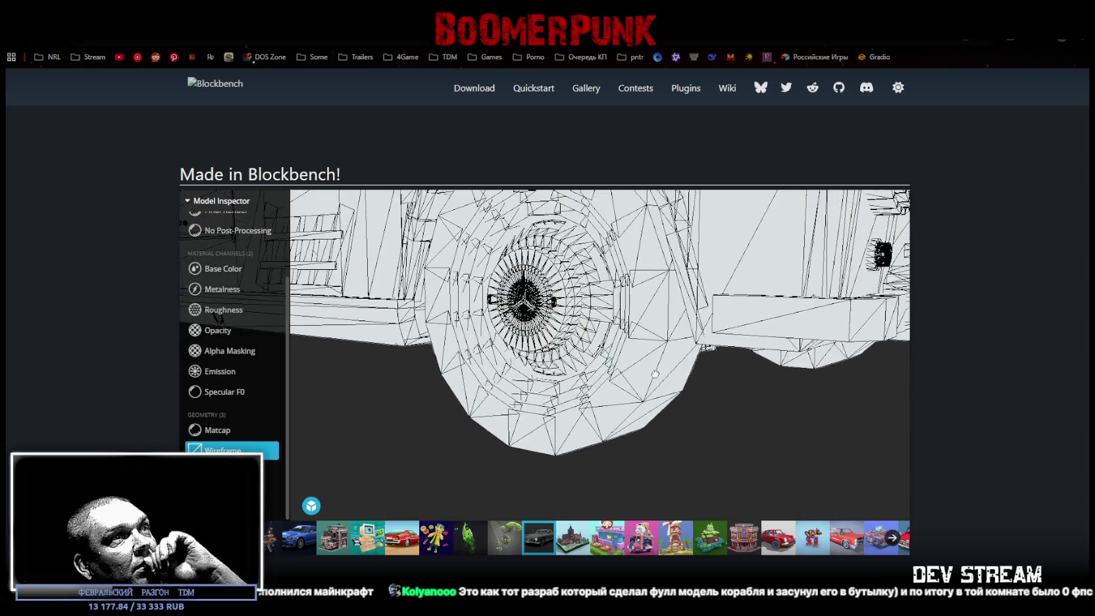
scroll(655, 374, "up", 2)
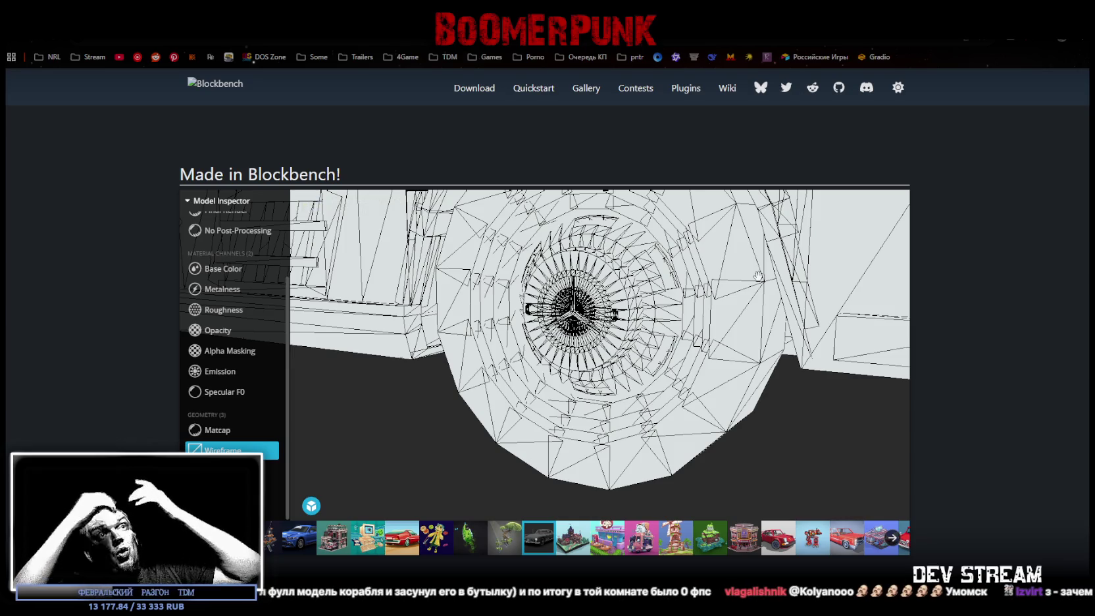
mouse_move(691, 322)
mouse_move(652, 357)
left_mouse_down()
mouse_move(597, 347)
mouse_move(653, 314)
left_mouse_up()
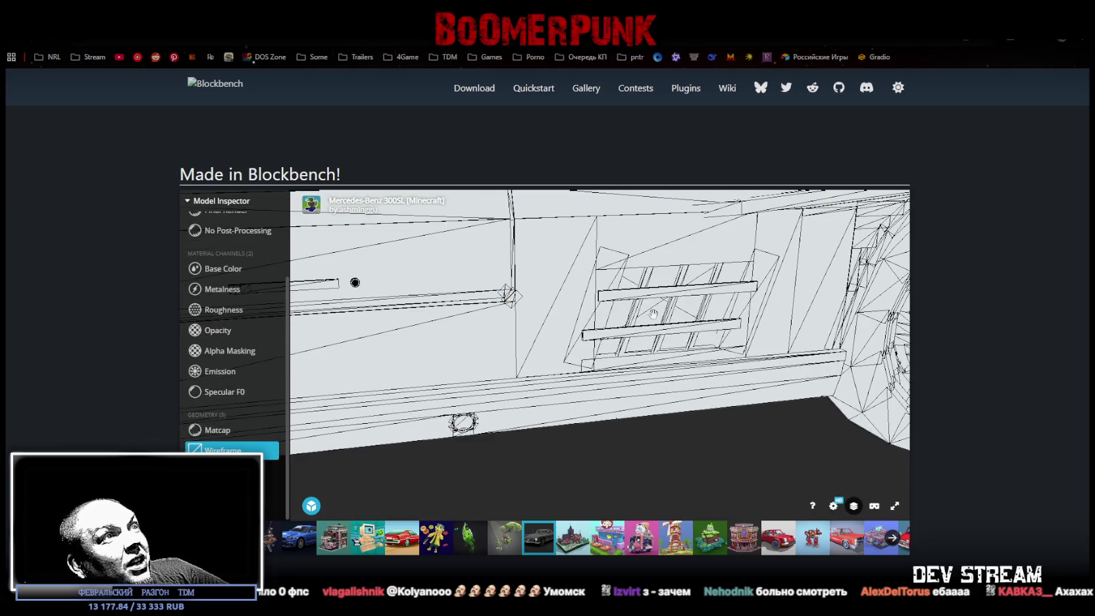
mouse_move(572, 361)
left_mouse_down()
mouse_move(595, 359)
mouse_move(612, 337)
left_mouse_up()
scroll(613, 338, "down", 3)
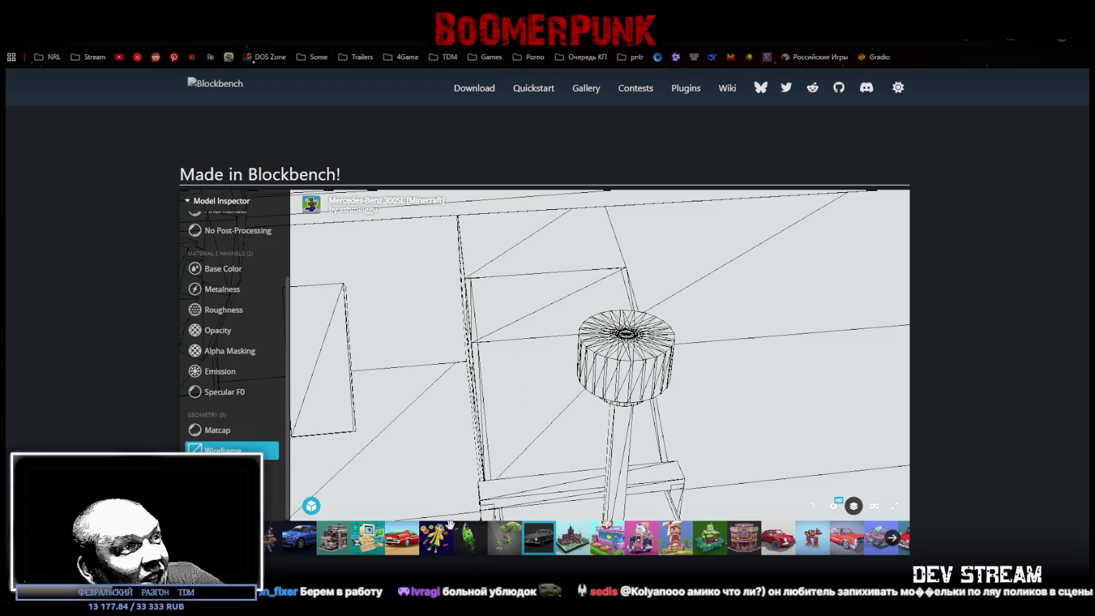
Load the Leaf Sword model and reveal more thumbnails in the gallery strip
left_click(466, 541)
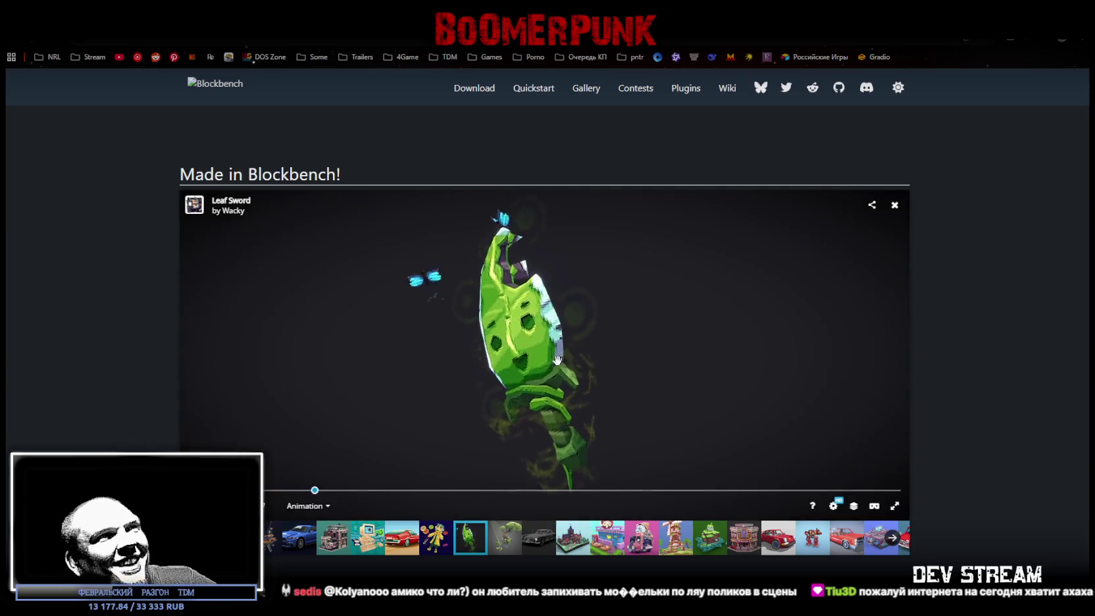
mouse_move(772, 372)
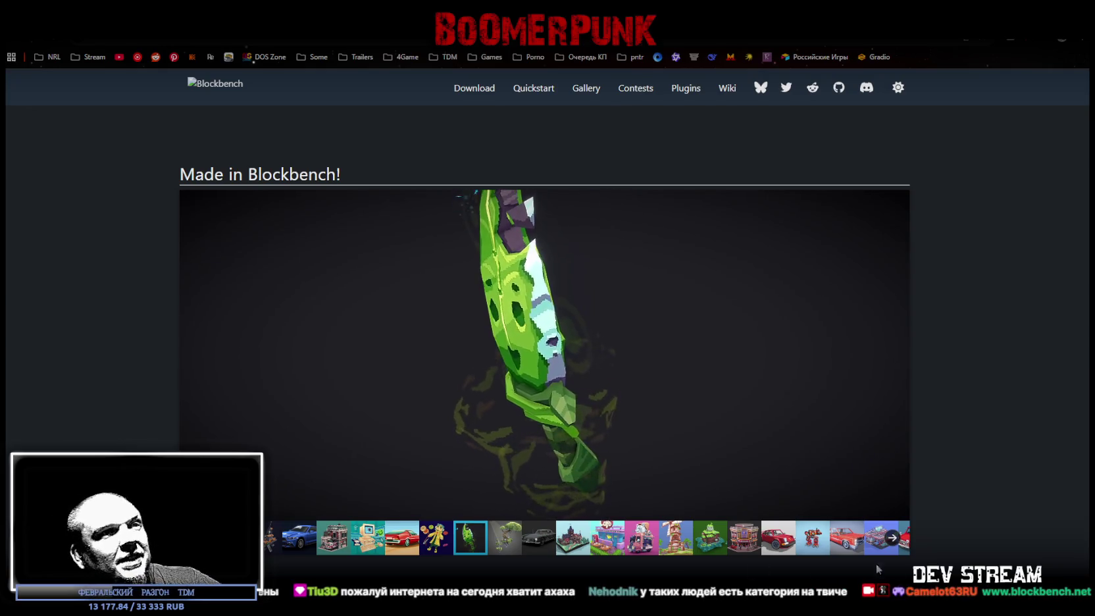
left_click(892, 538)
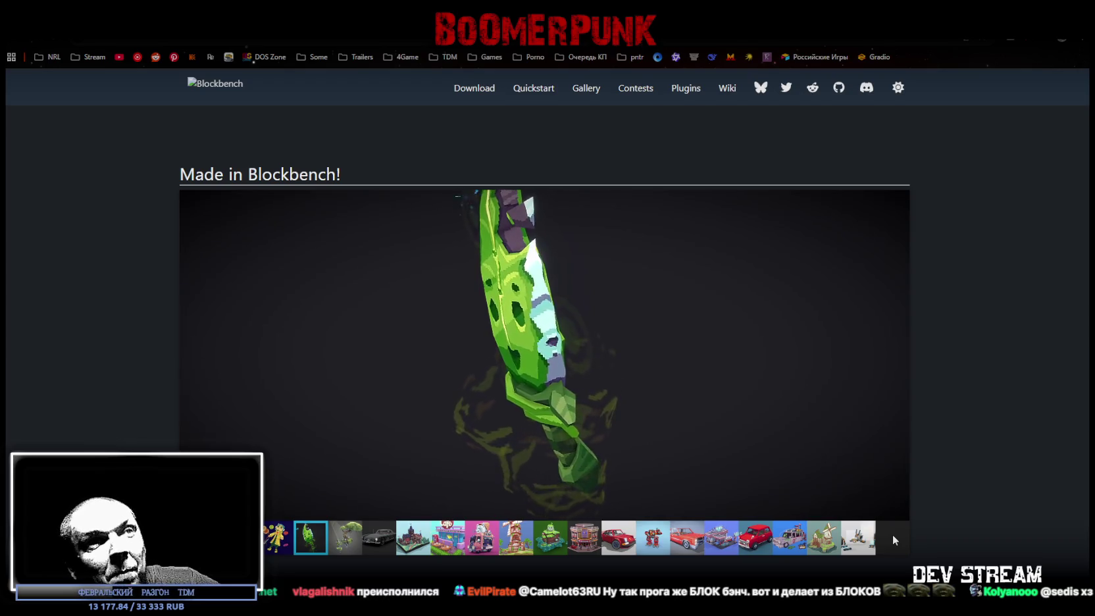
Select and play the Floating Island model in the viewer
scroll(882, 543, "up", 2)
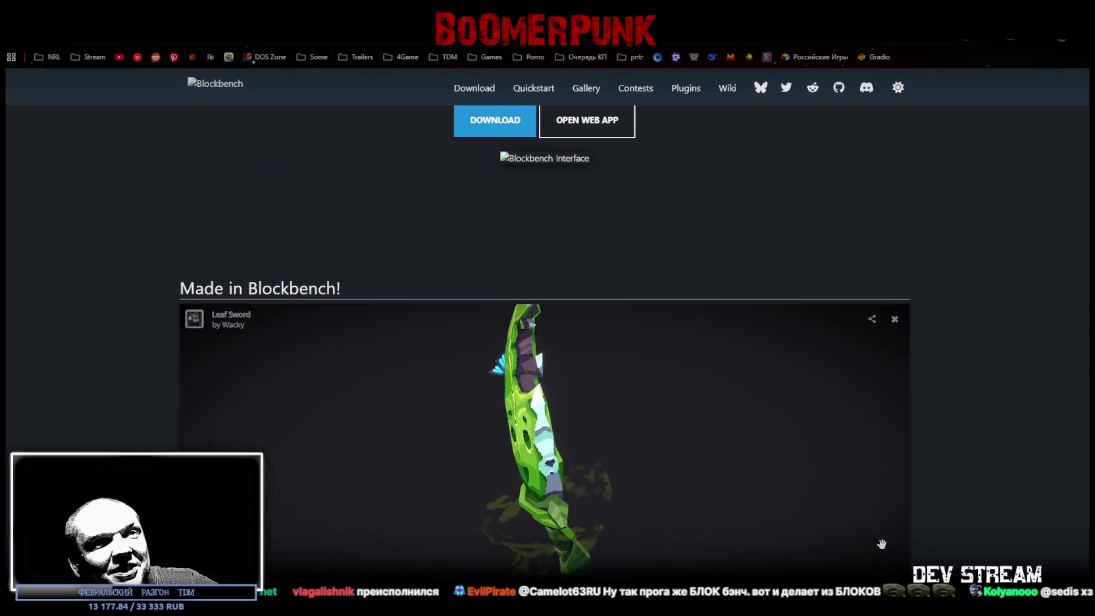
scroll(980, 560, "down", 3)
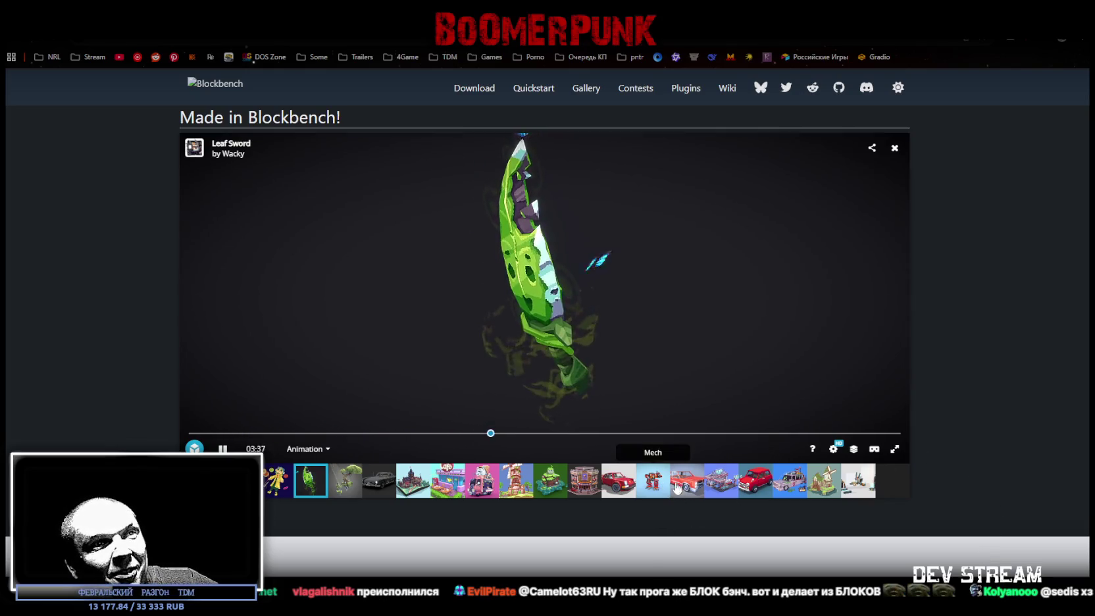
scroll(373, 505, "up", 2)
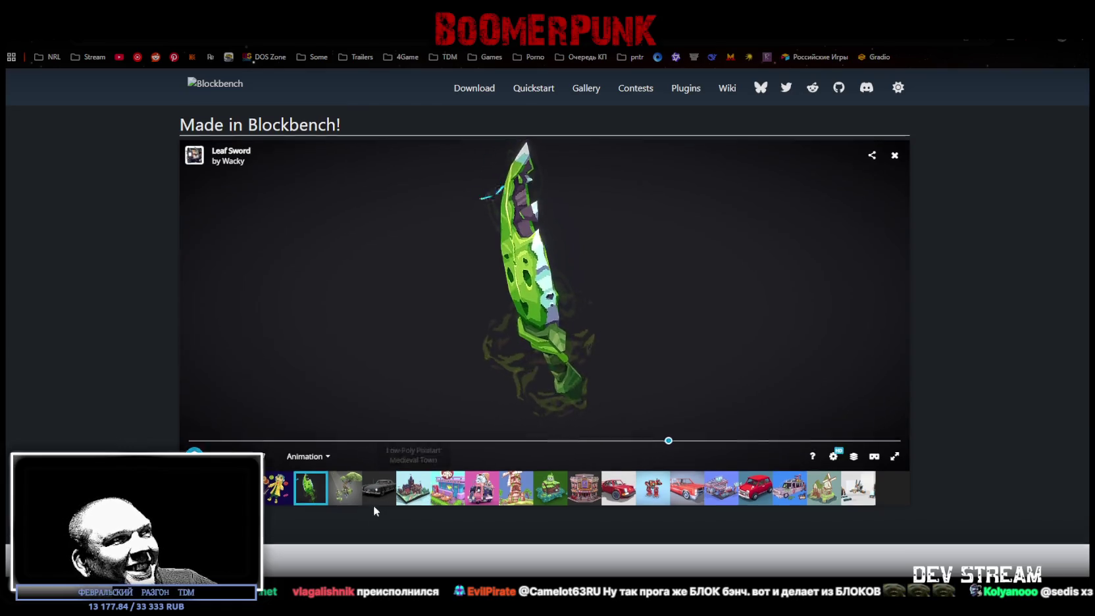
scroll(373, 505, "down", 2)
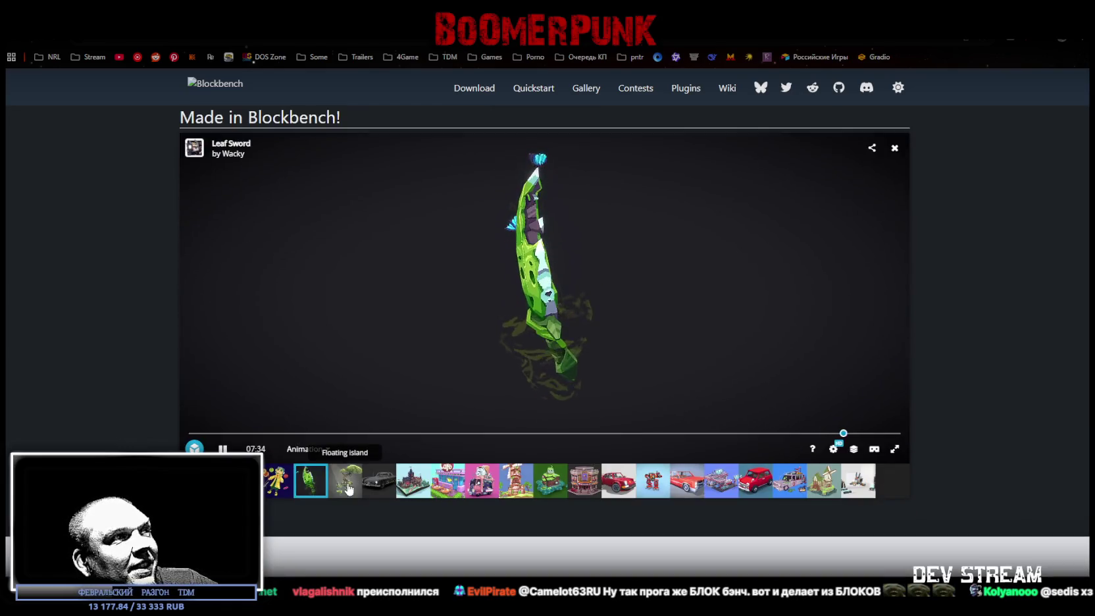
left_click(344, 481)
left_click(630, 313)
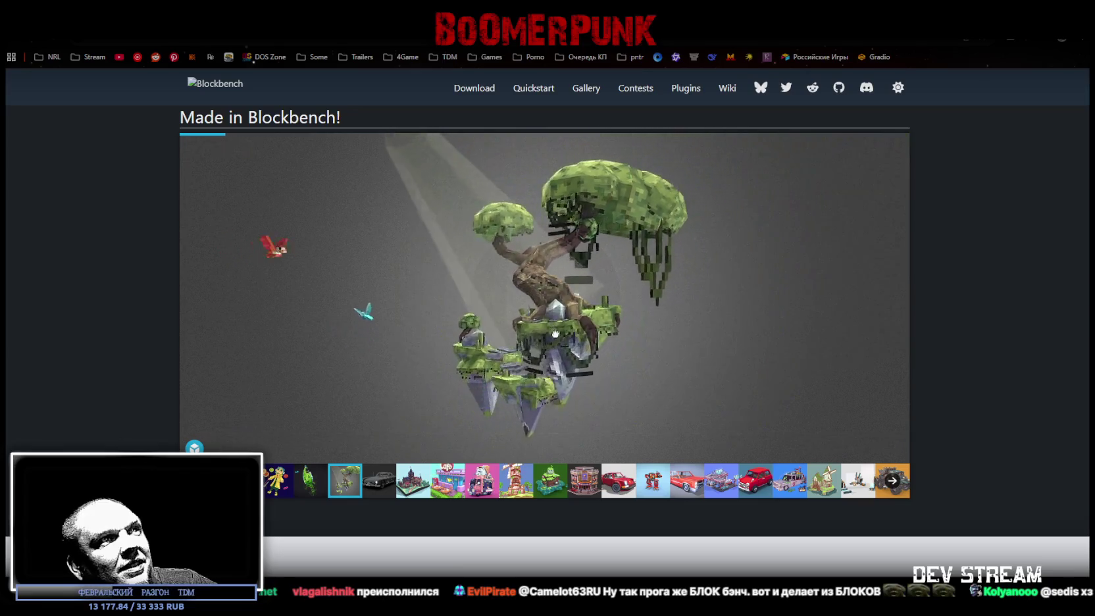
scroll(474, 365, "up", 5)
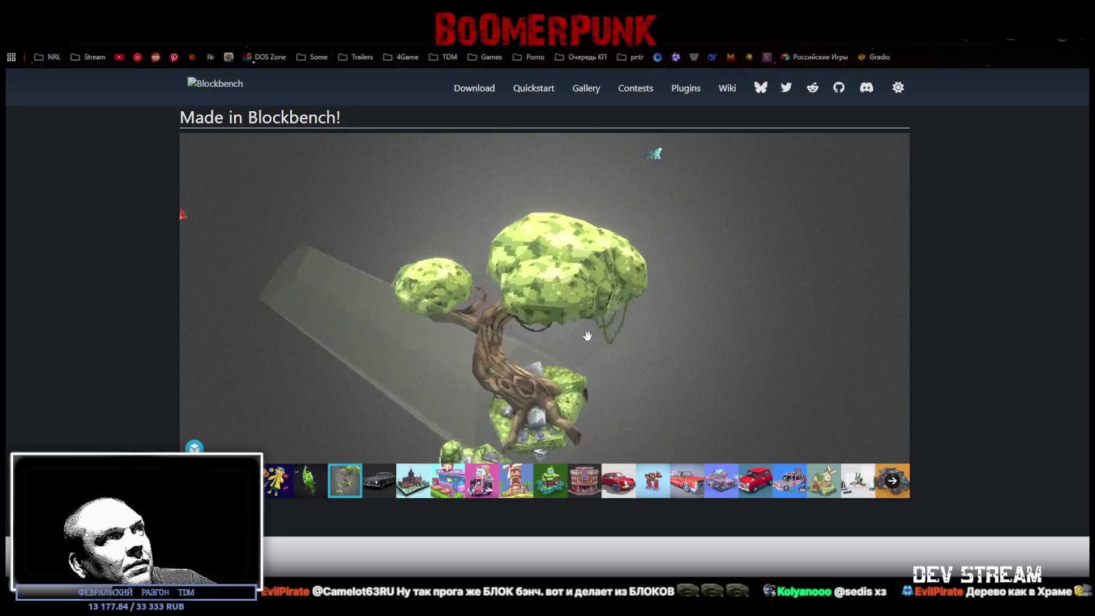
Scroll around the Floating Island viewer until it clears
scroll(411, 493, "up", 1)
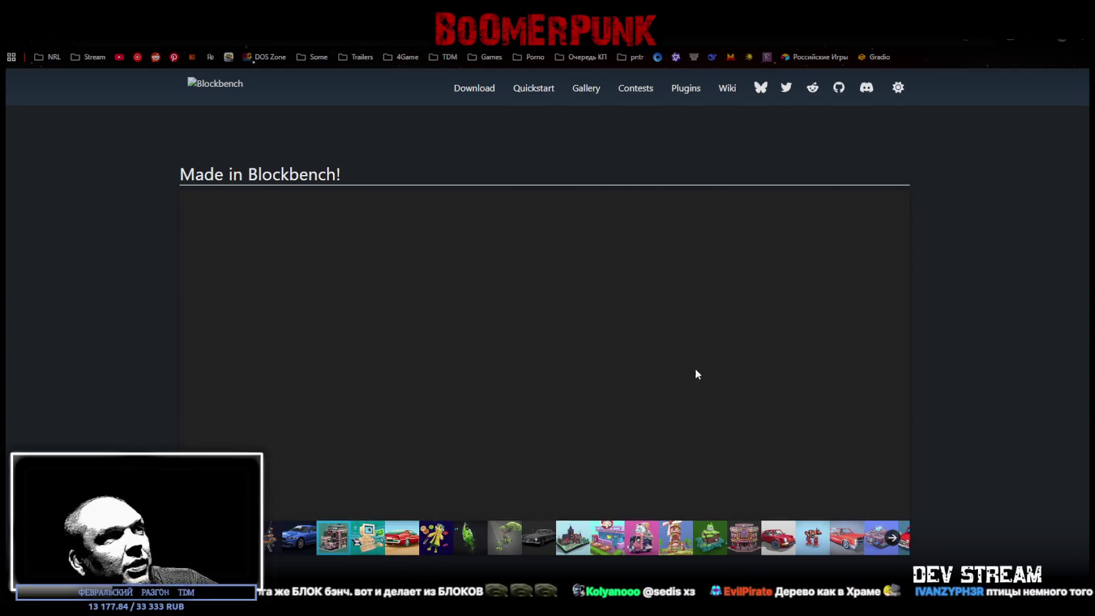
scroll(987, 355, "down", 1)
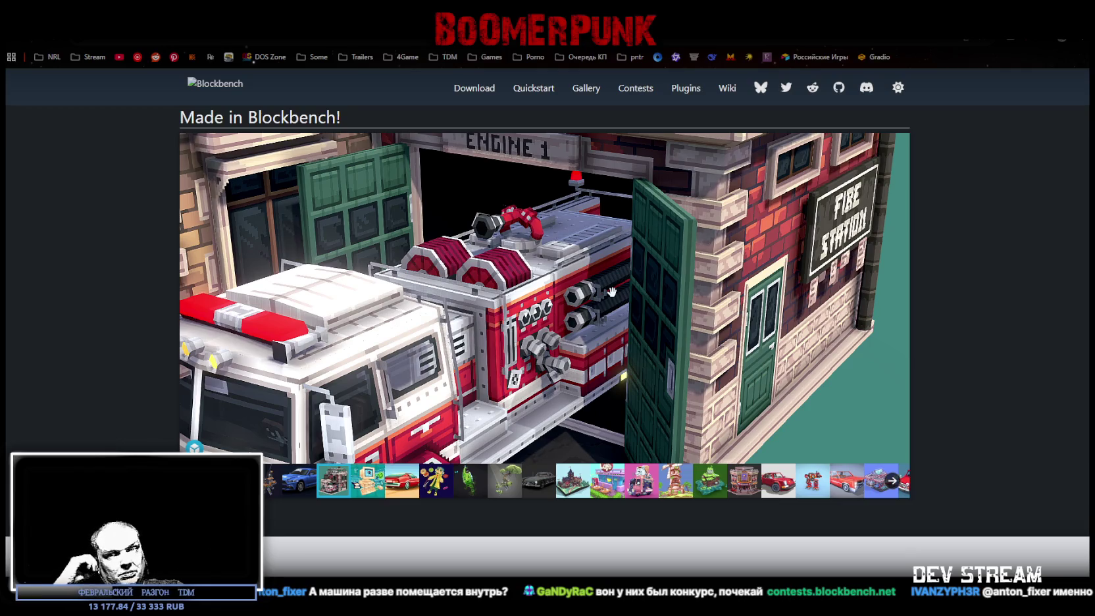
Look over the Firestation preview, then enlarge the contest's 1st Place splash art
mouse_move(655, 301)
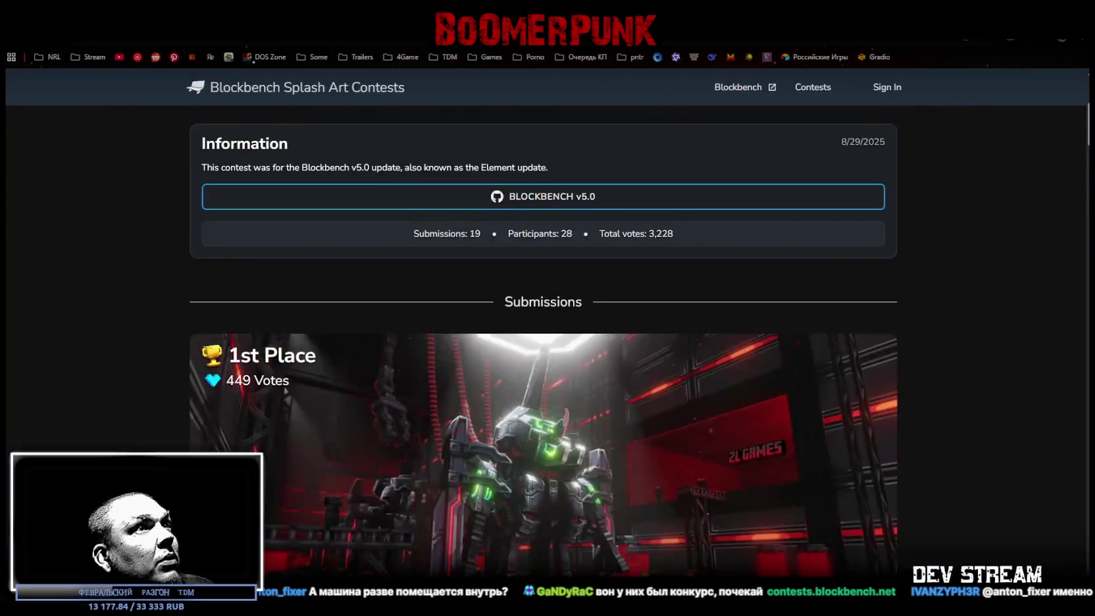
scroll(535, 365, "down", 2)
left_click(534, 362)
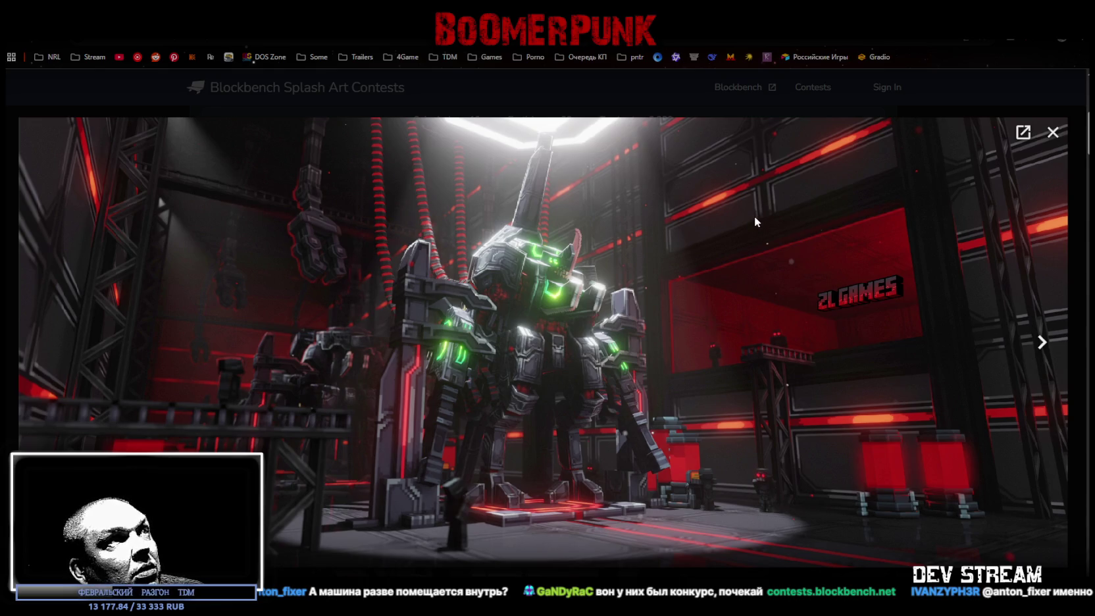
View the 1st Place artwork, close it, and enlarge the 2nd Place entry
left_click(1044, 342)
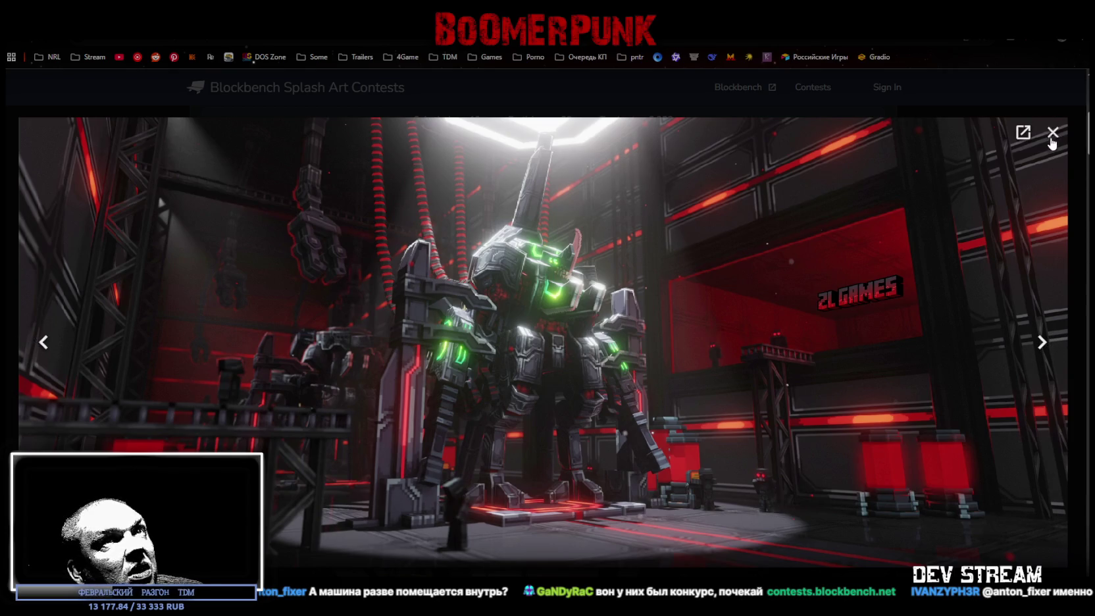
left_click(1049, 132)
scroll(657, 450, "down", 5)
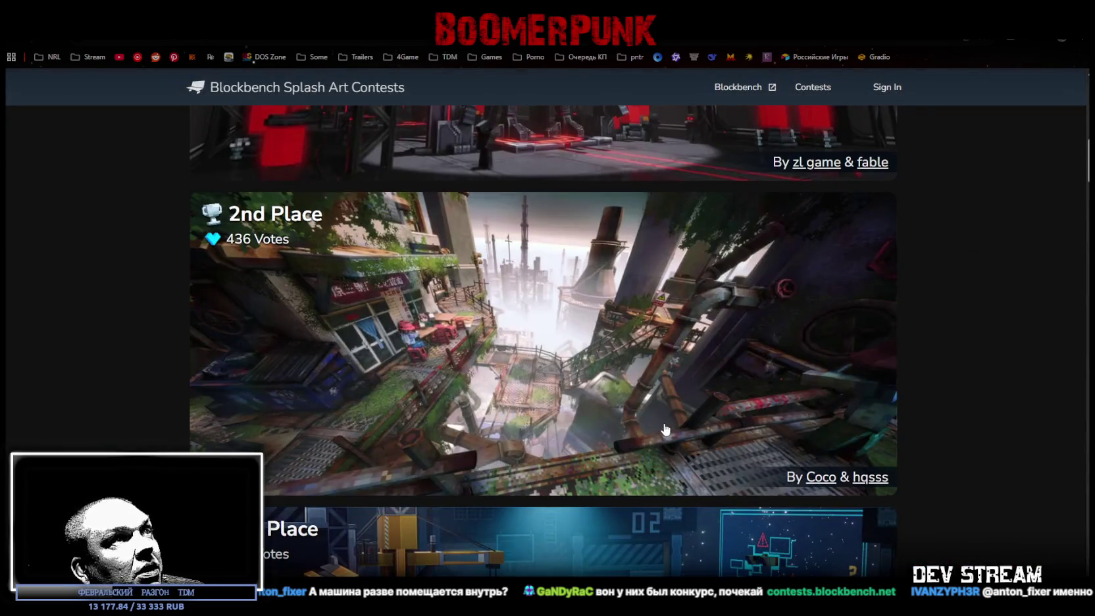
scroll(665, 431, "up", 1)
left_click(544, 411)
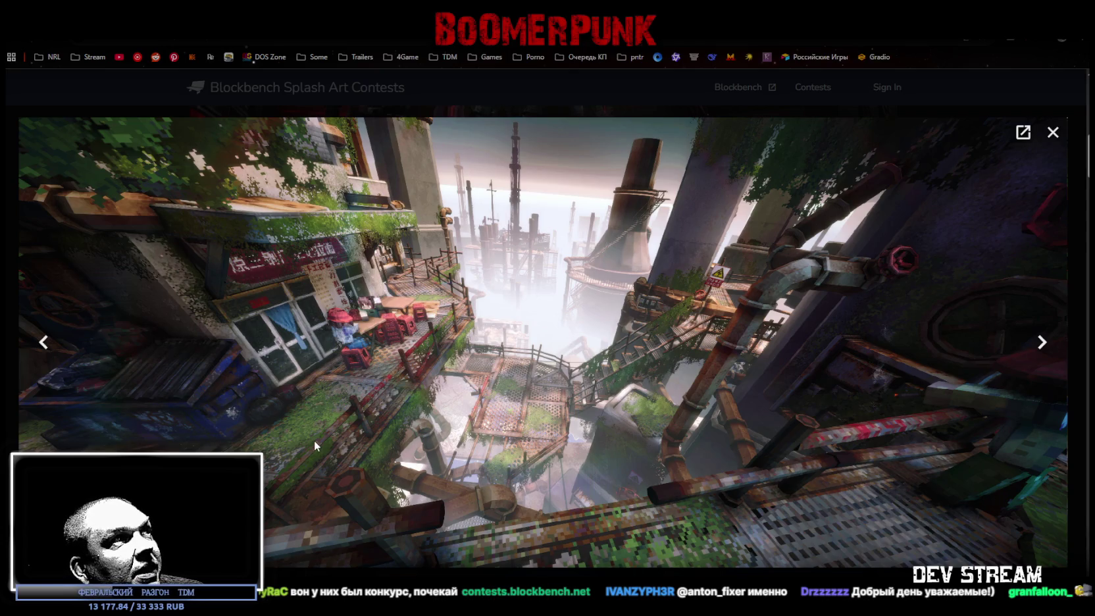
Close the 2nd Place image, then view and close the 3rd Place hangar artwork
left_click(1052, 133)
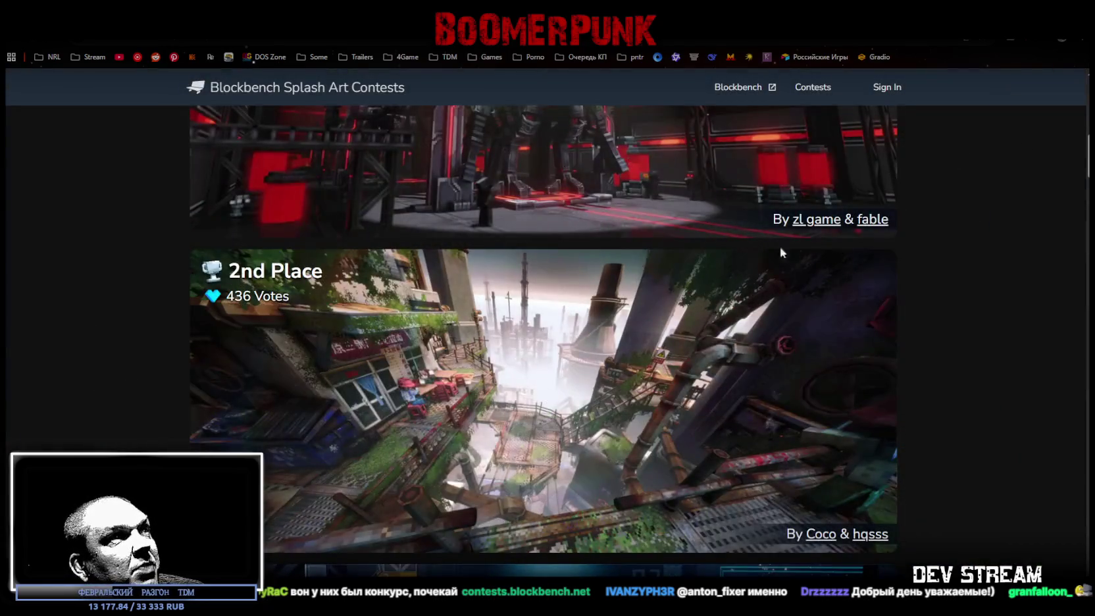
scroll(711, 398, "down", 5)
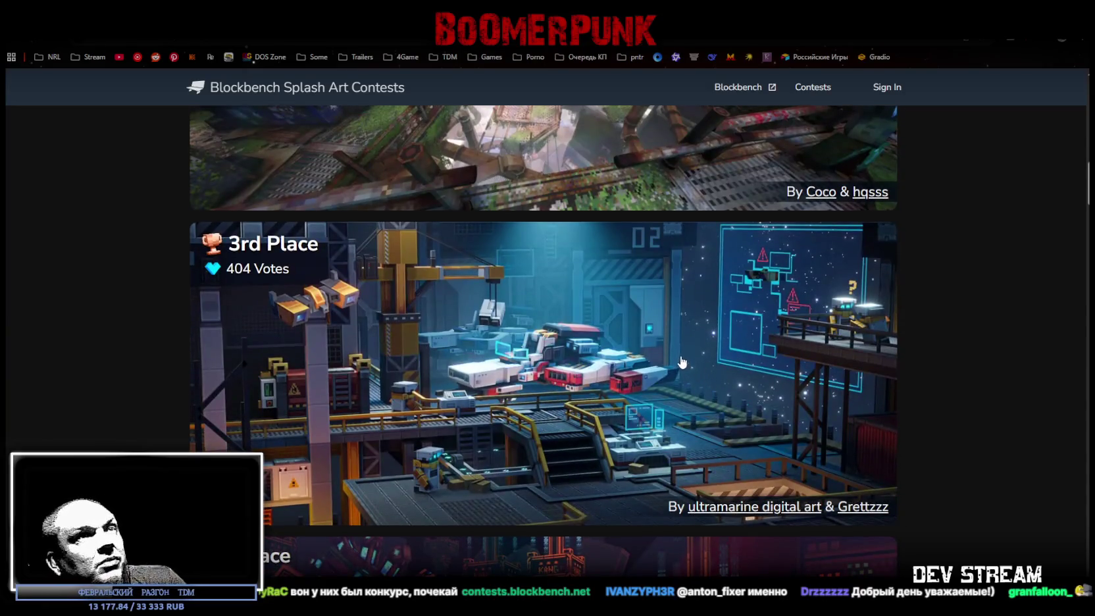
scroll(665, 369, "down", 2)
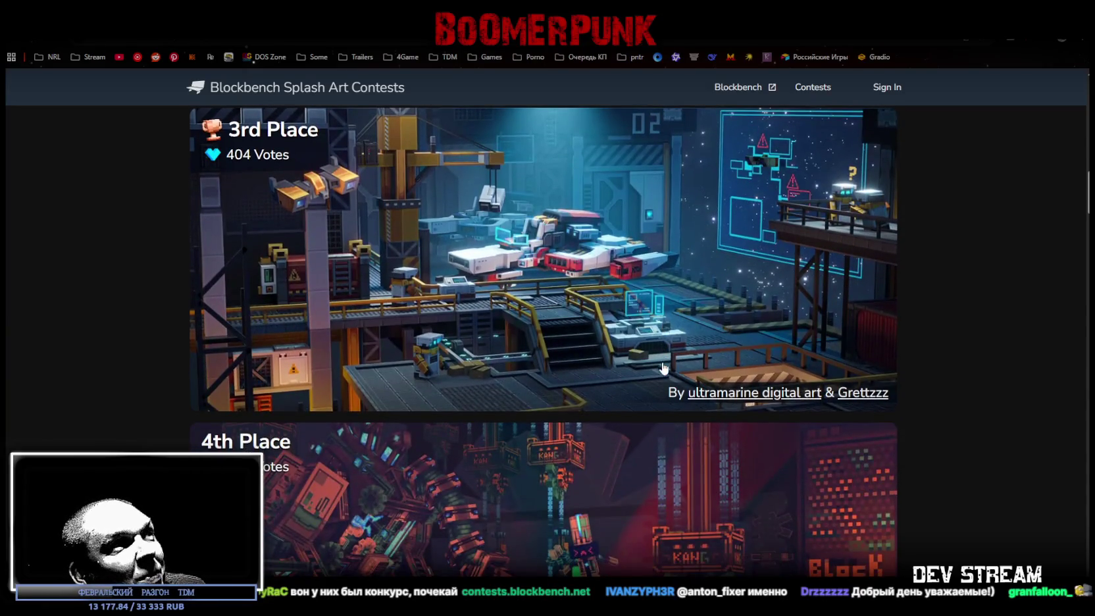
left_click(549, 237)
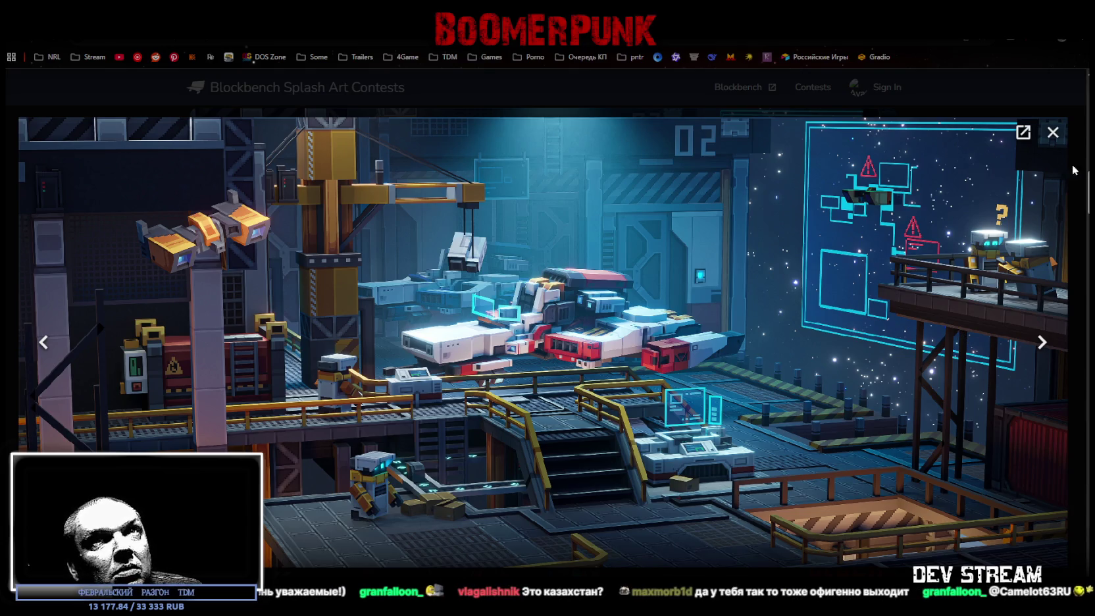
left_click(1053, 134)
View the 4th, 5th and 6th Place artworks, advancing on to the burger factory
scroll(758, 339, "down", 4)
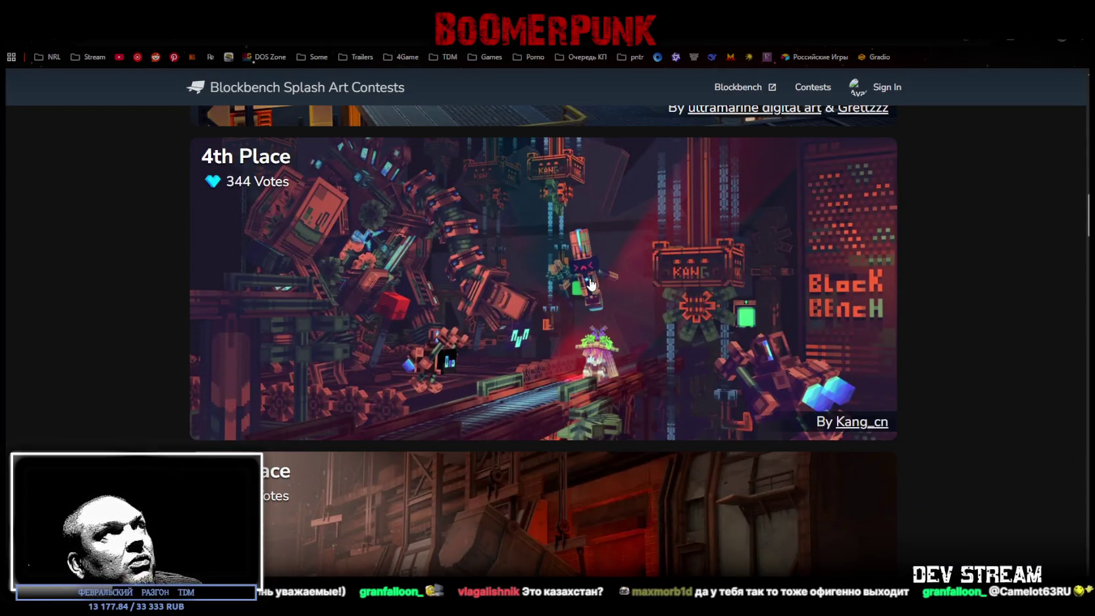
left_click(595, 284)
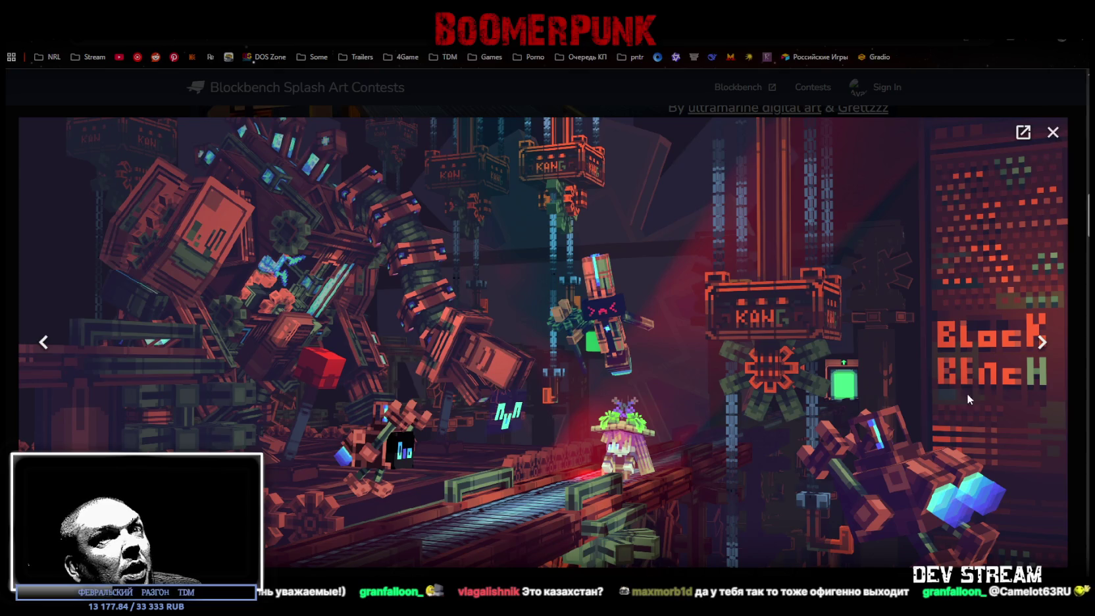
left_click(1053, 132)
scroll(944, 206, "down", 3)
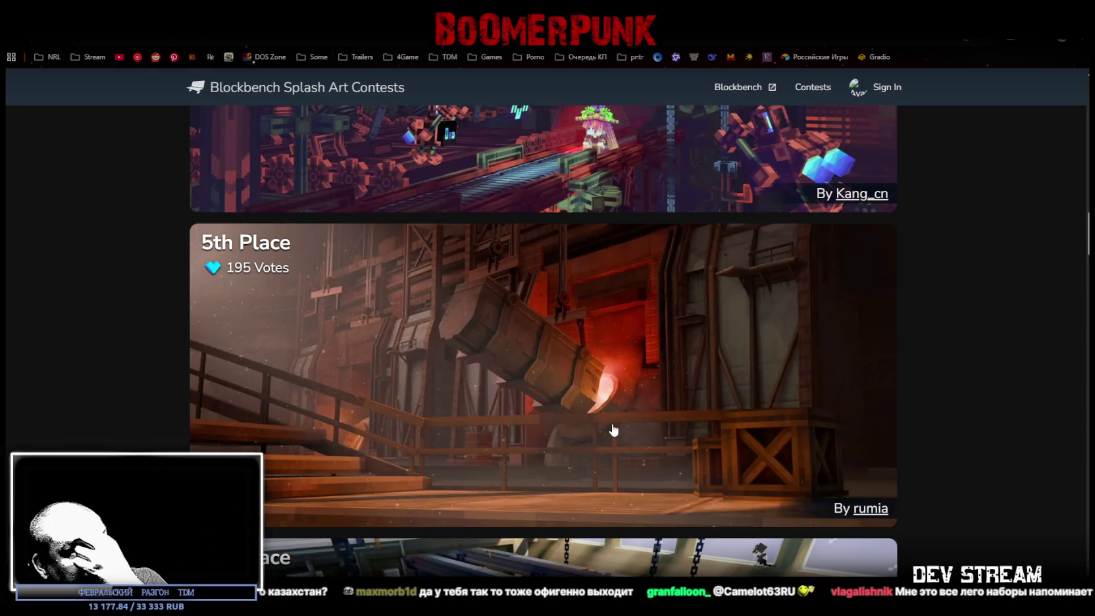
left_click(604, 392)
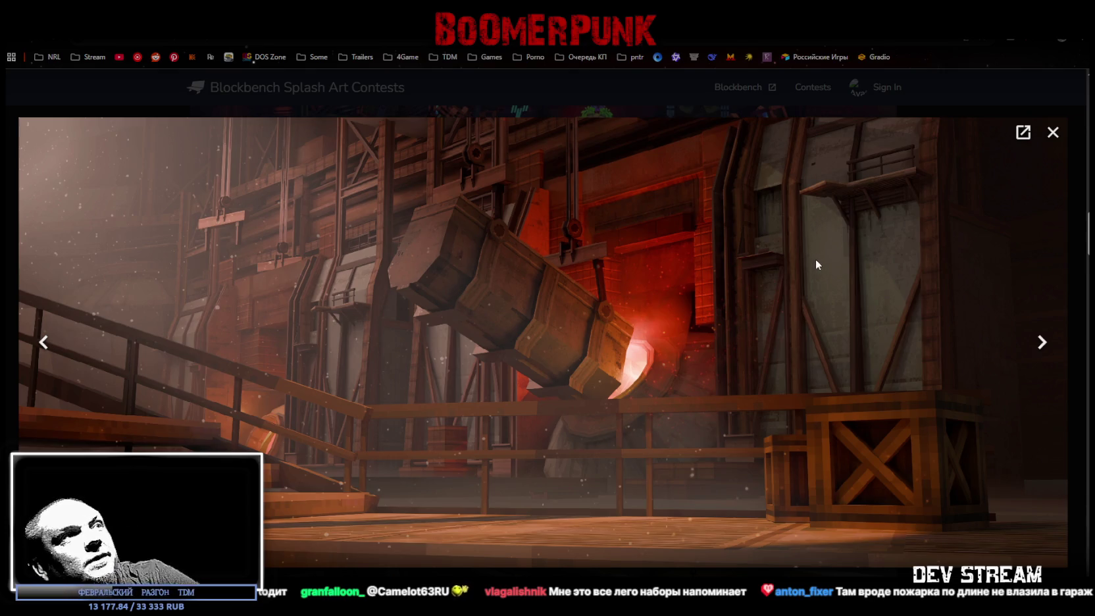
left_click(1053, 132)
scroll(718, 287, "down", 5)
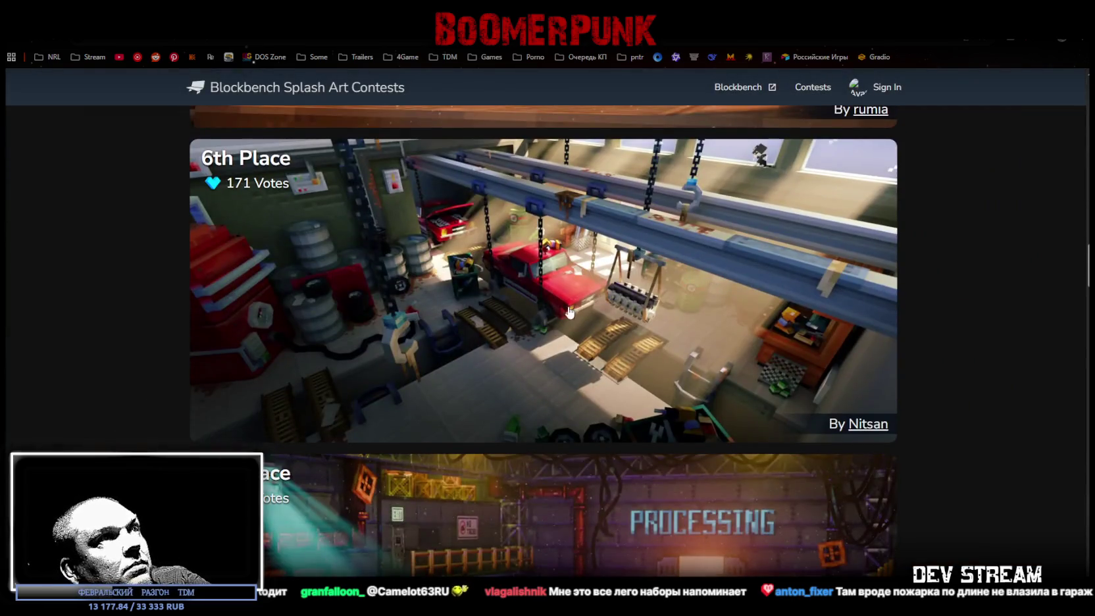
left_click(534, 322)
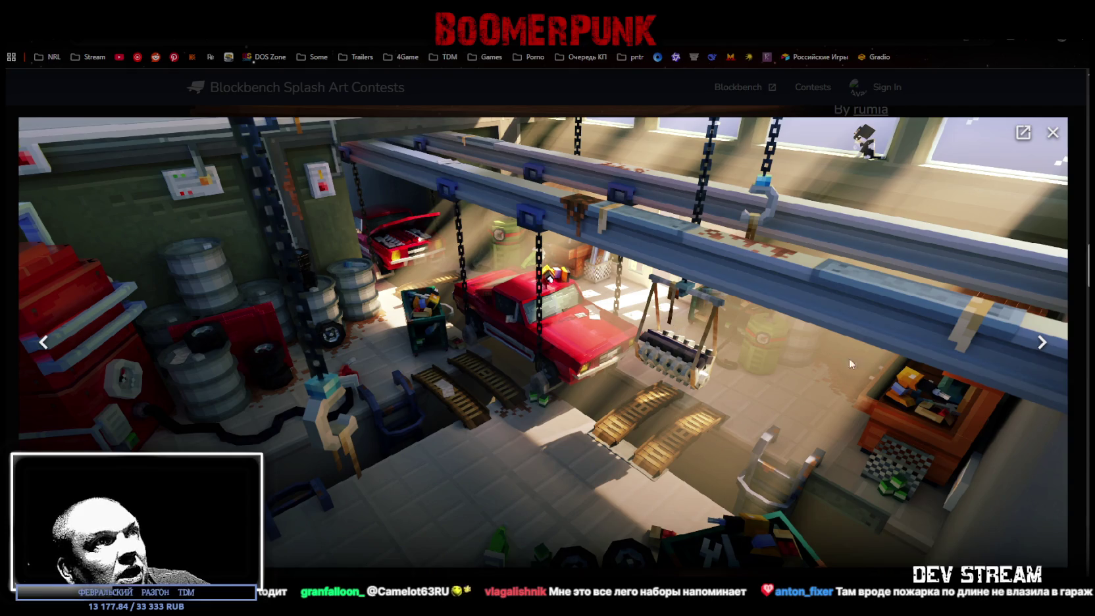
left_click(1041, 348)
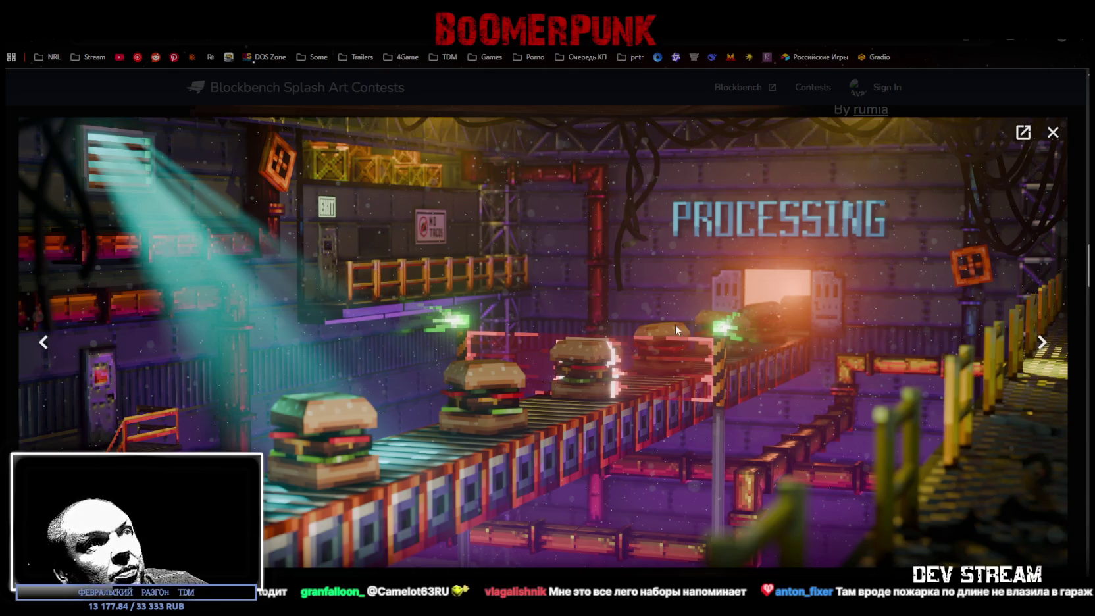
Step through the remaining artworks, fan room to dark brick interior, then close the viewer
left_click(1043, 344)
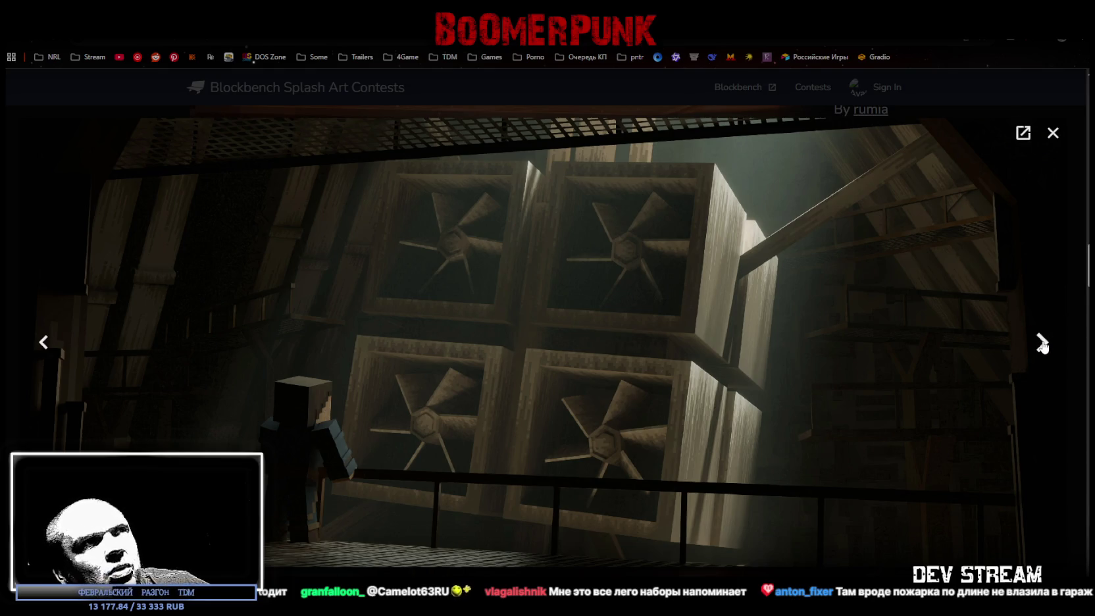
left_click(1039, 344)
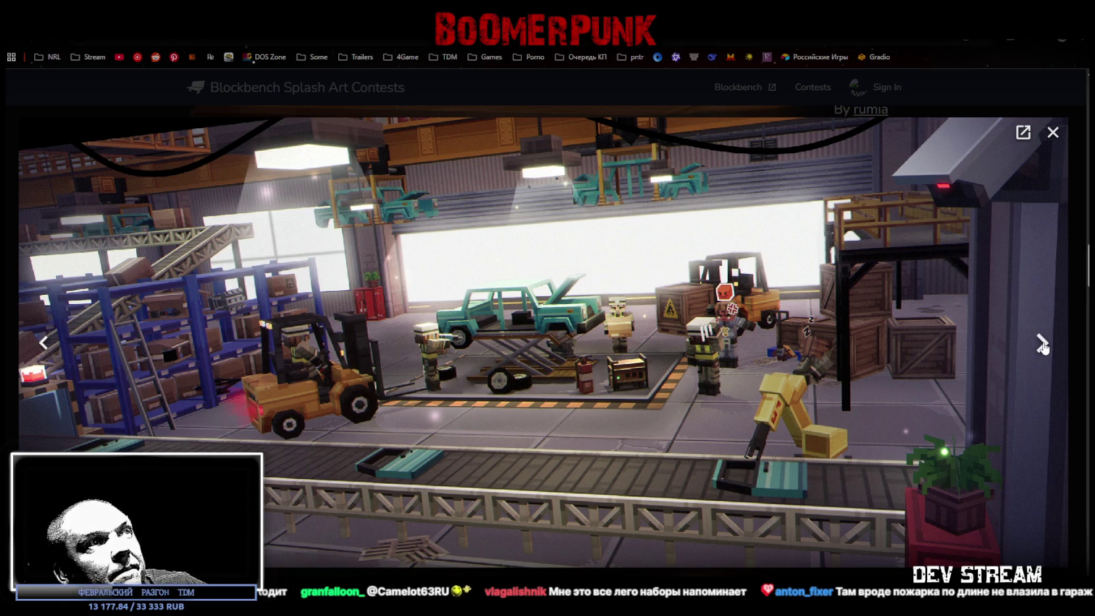
left_click(1041, 344)
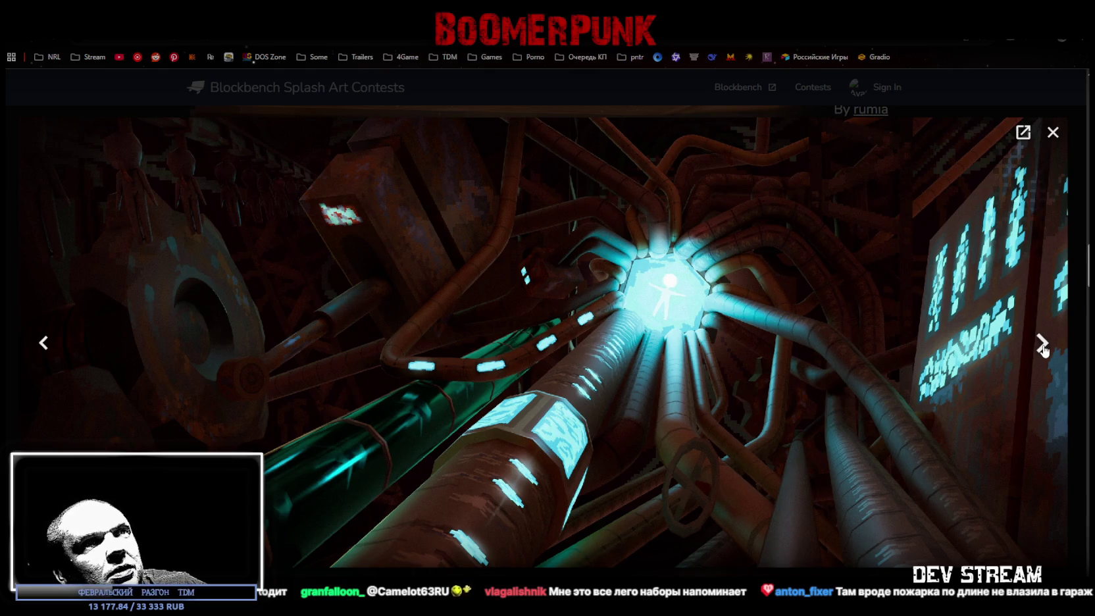
left_click(1041, 343)
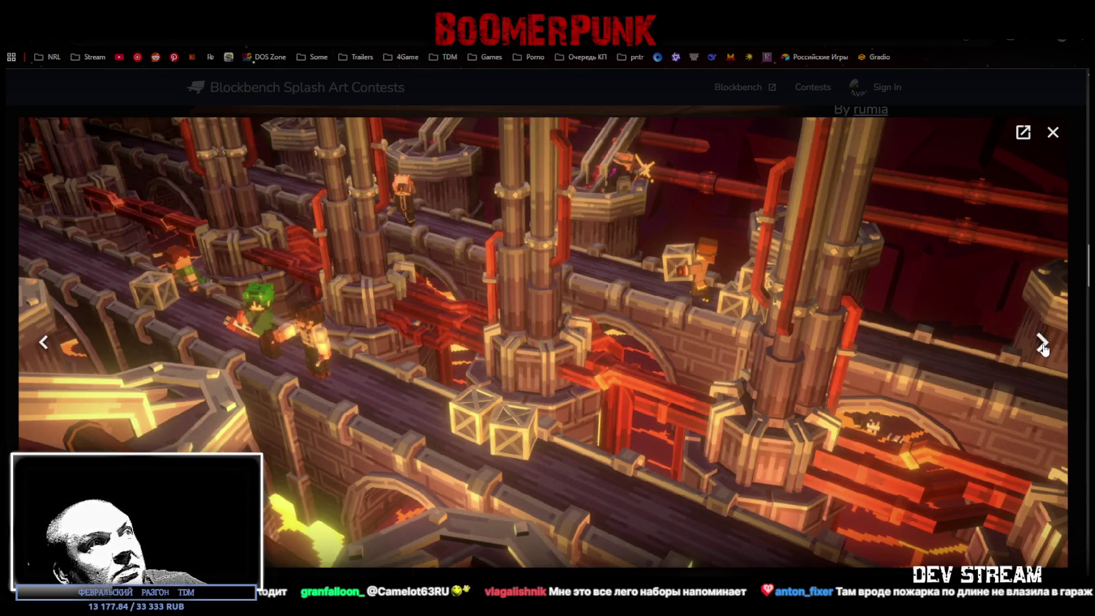
left_click(1042, 344)
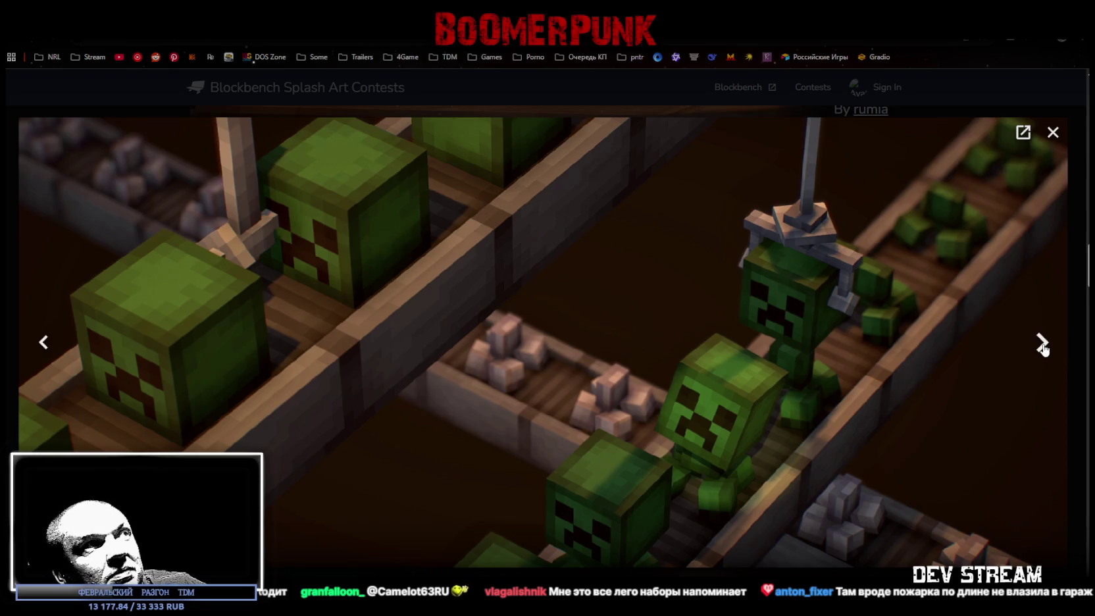
left_click(1042, 343)
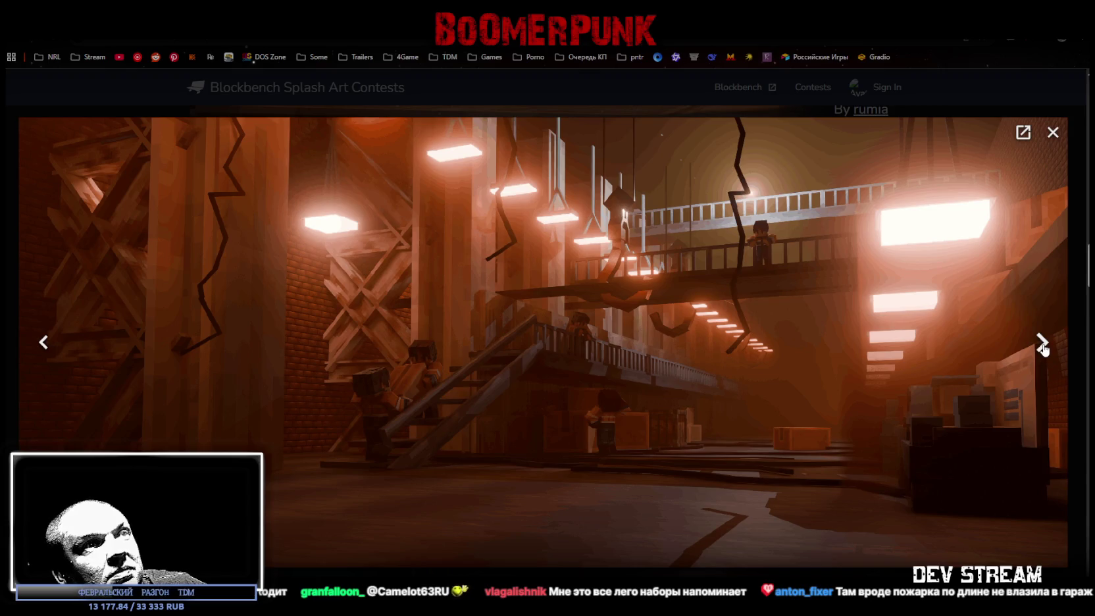
left_click(1042, 344)
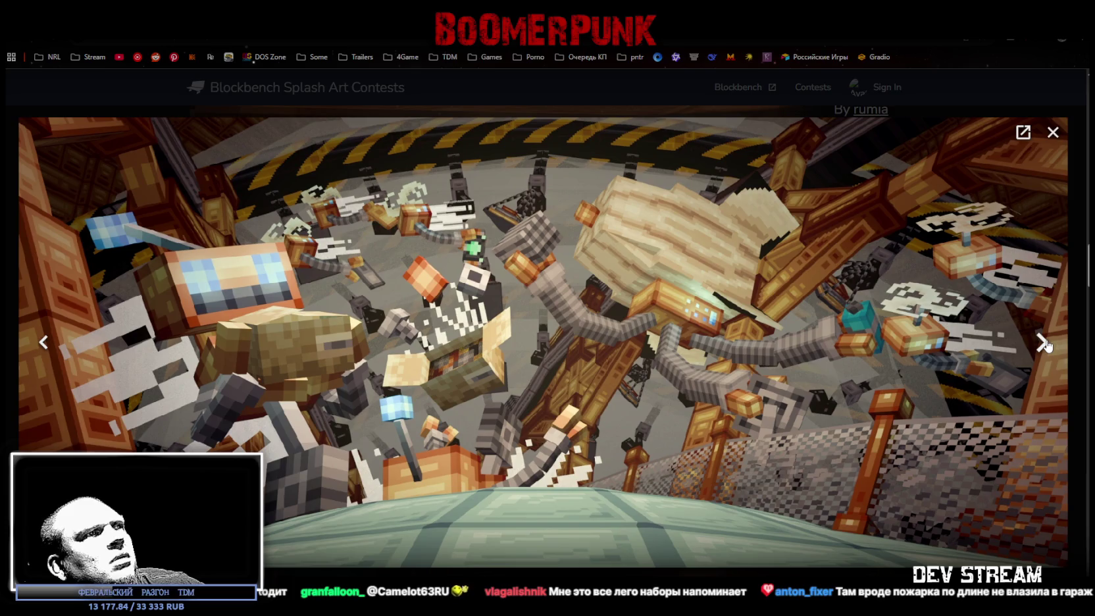
left_click(1046, 345)
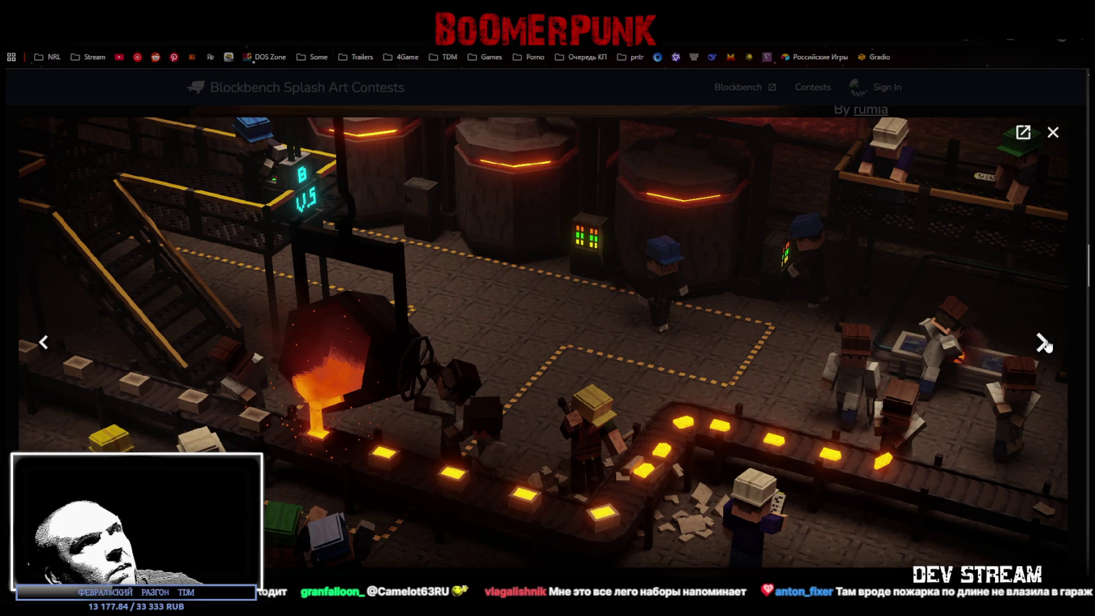
left_click(1045, 346)
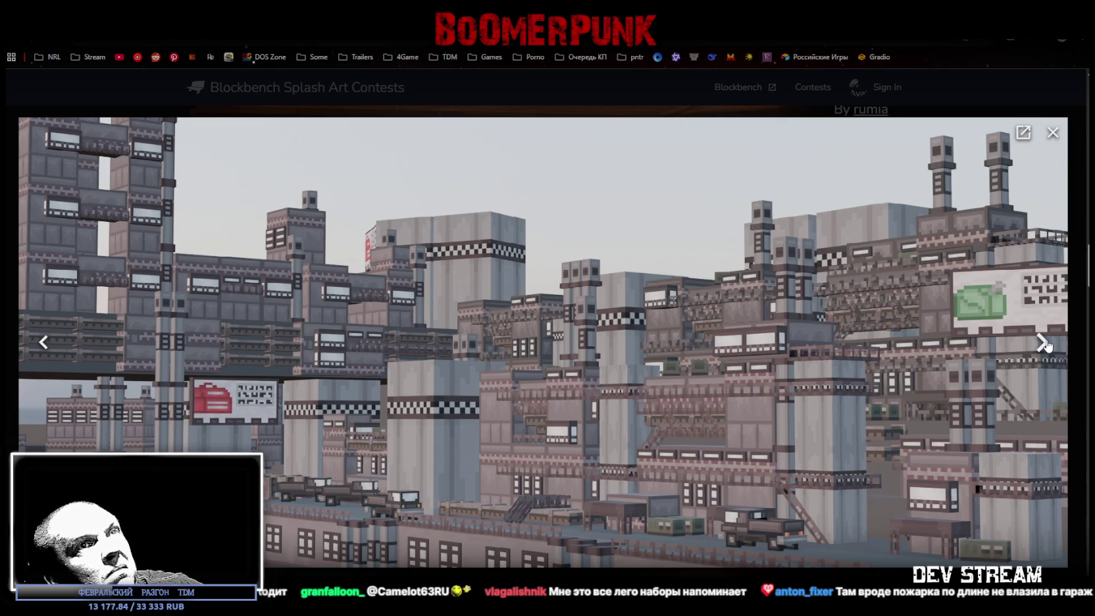
left_click(1046, 346)
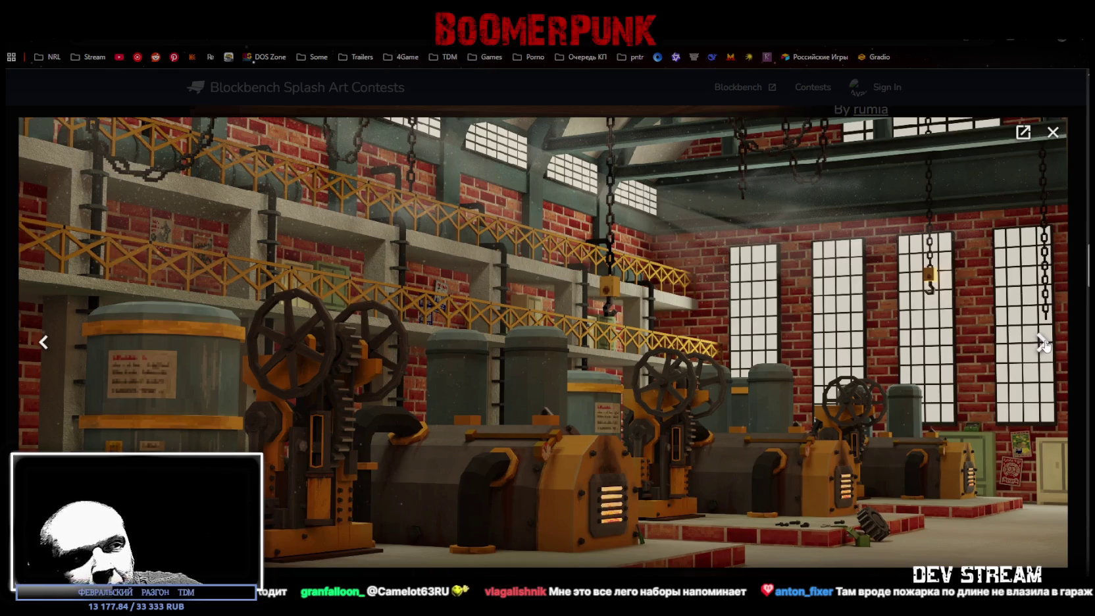
left_click(1045, 344)
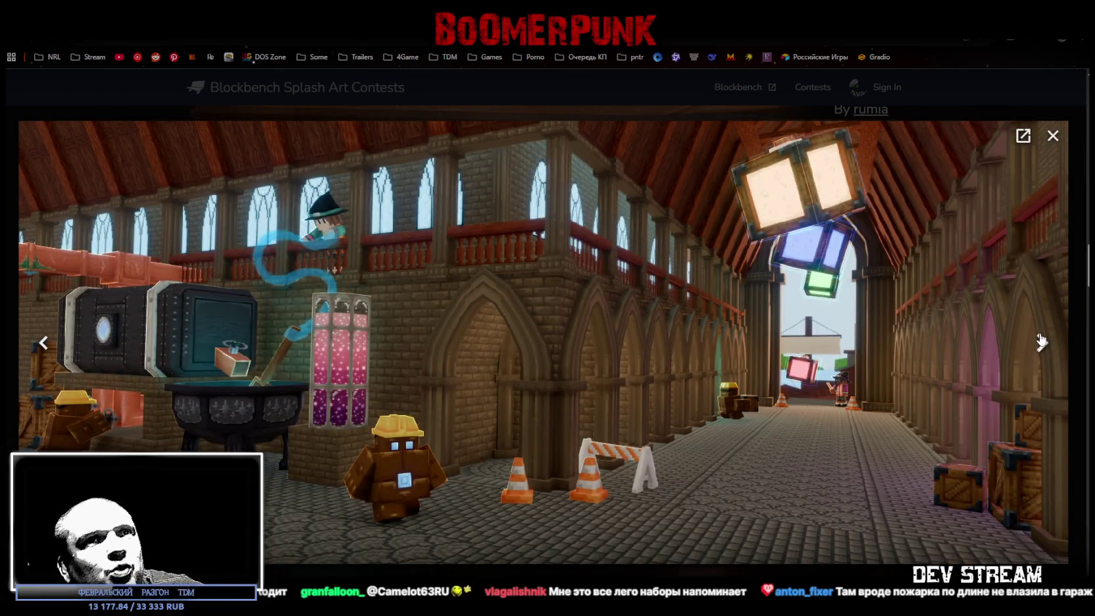
left_click(1041, 343)
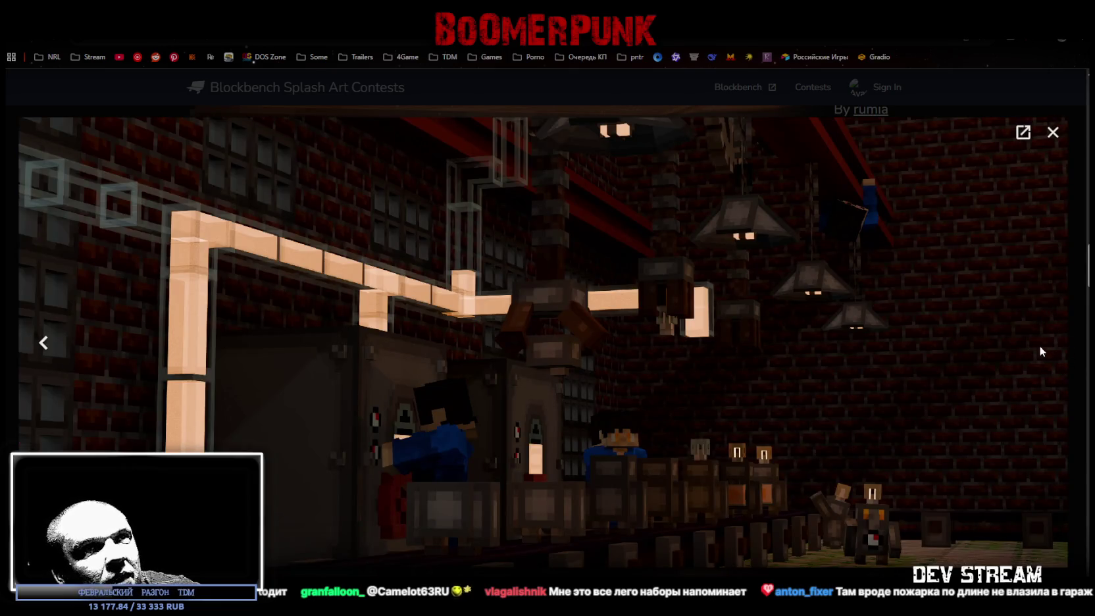
left_click(1053, 134)
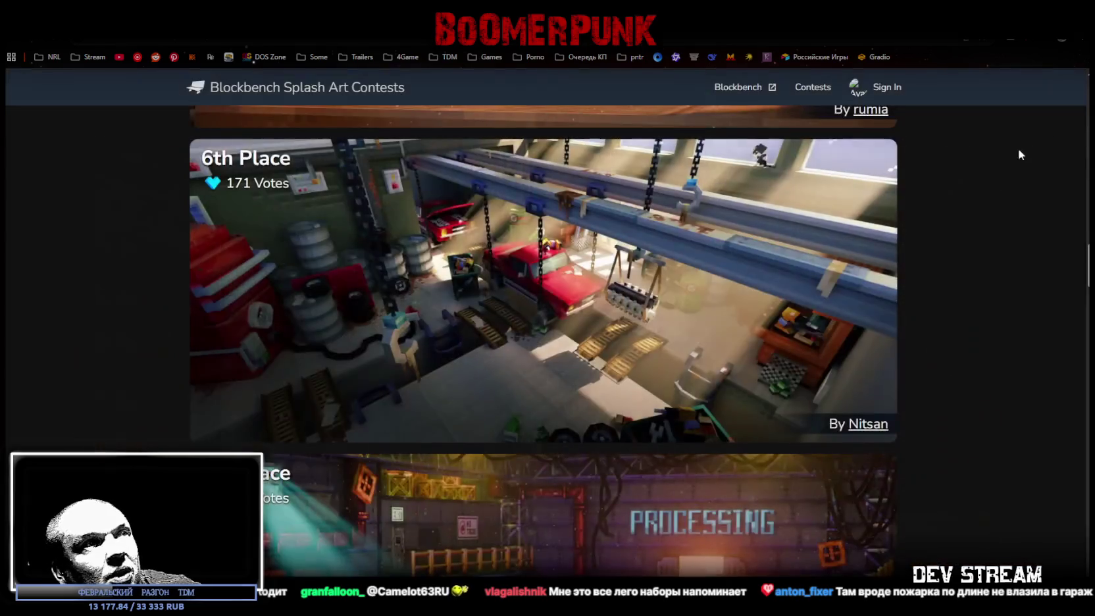
scroll(858, 422, "down", 14)
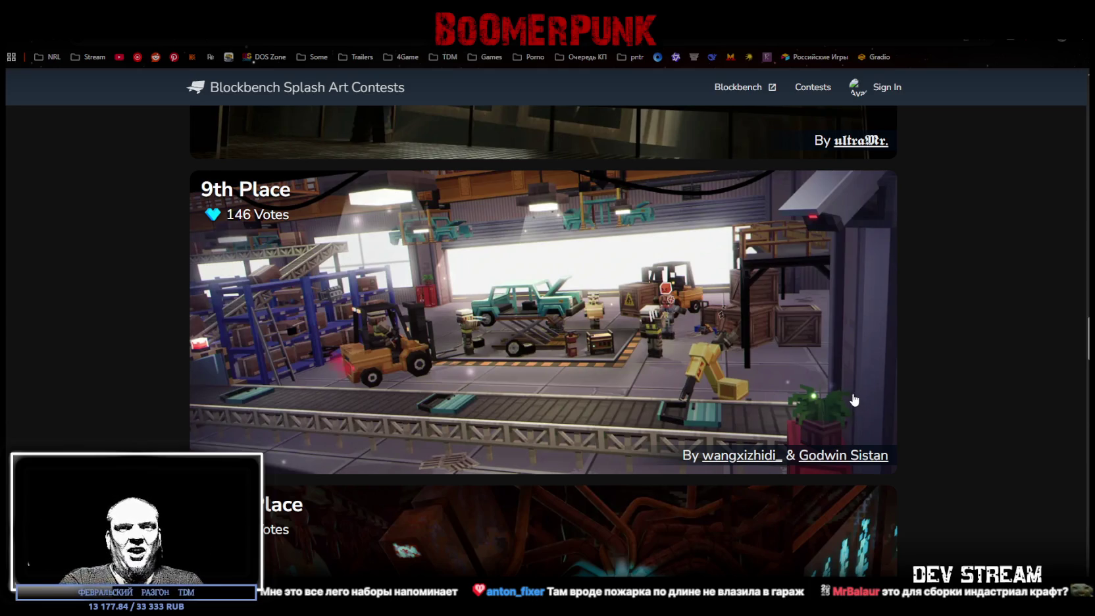
scroll(710, 369, "down", 20)
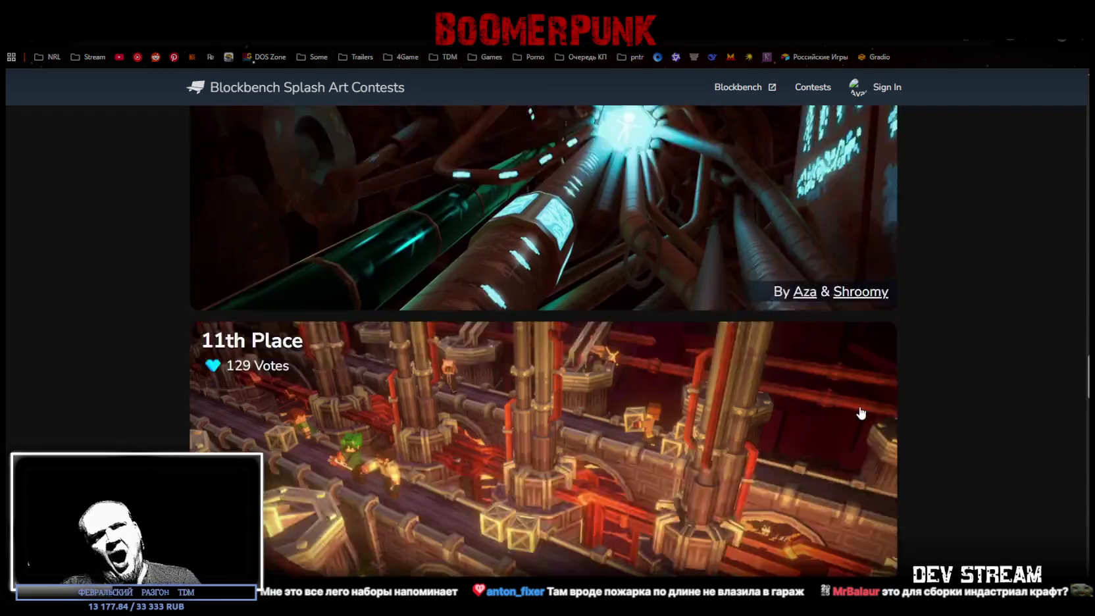
scroll(711, 370, "down", 20)
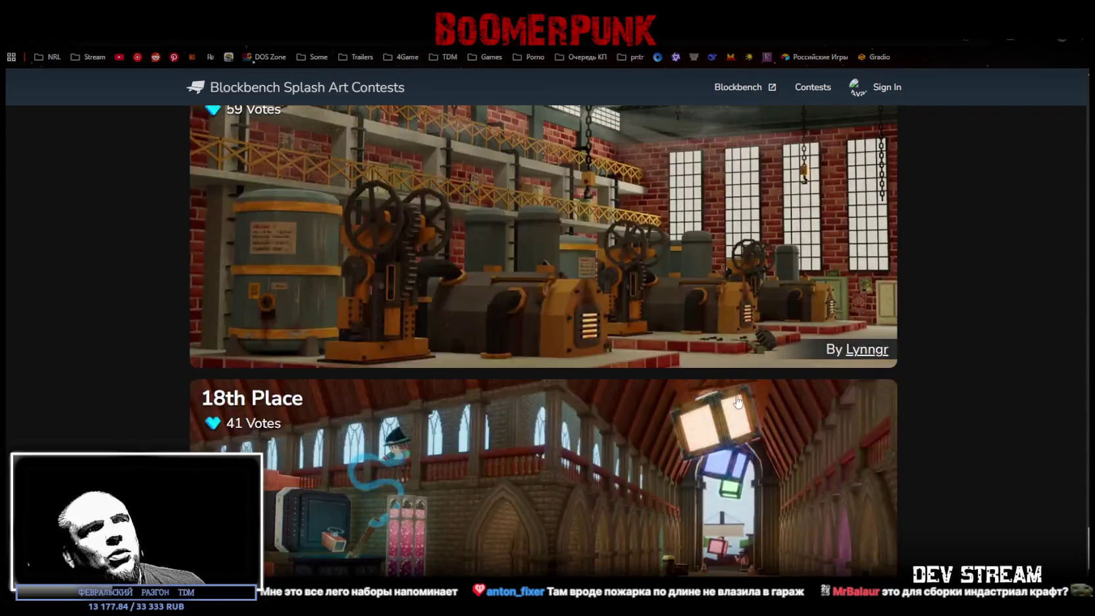
scroll(733, 379, "up", 20)
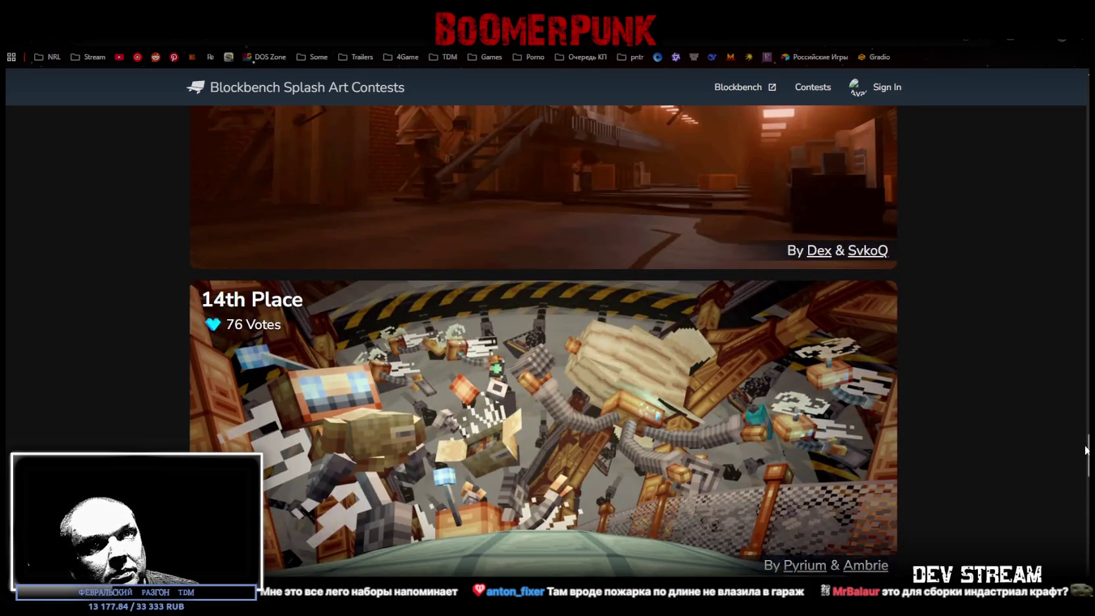
mouse_move(1087, 450)
left_mouse_down()
mouse_move(1083, 246)
mouse_move(1066, 130)
left_mouse_up()
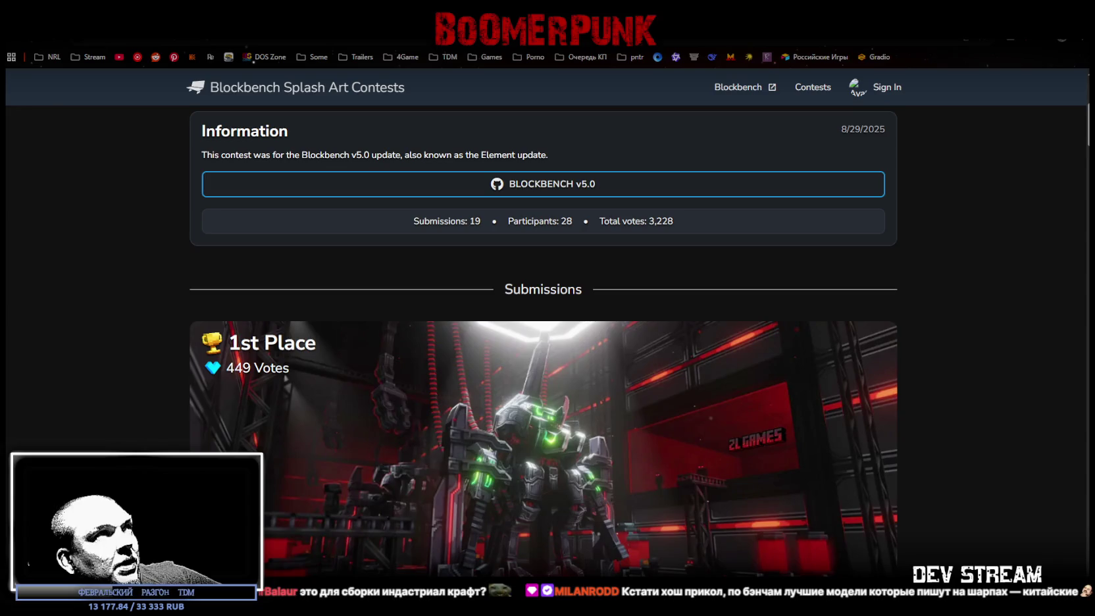
Return to the Blockbench homepage and orbit the Firestation model front and back
key("ctrl+w")
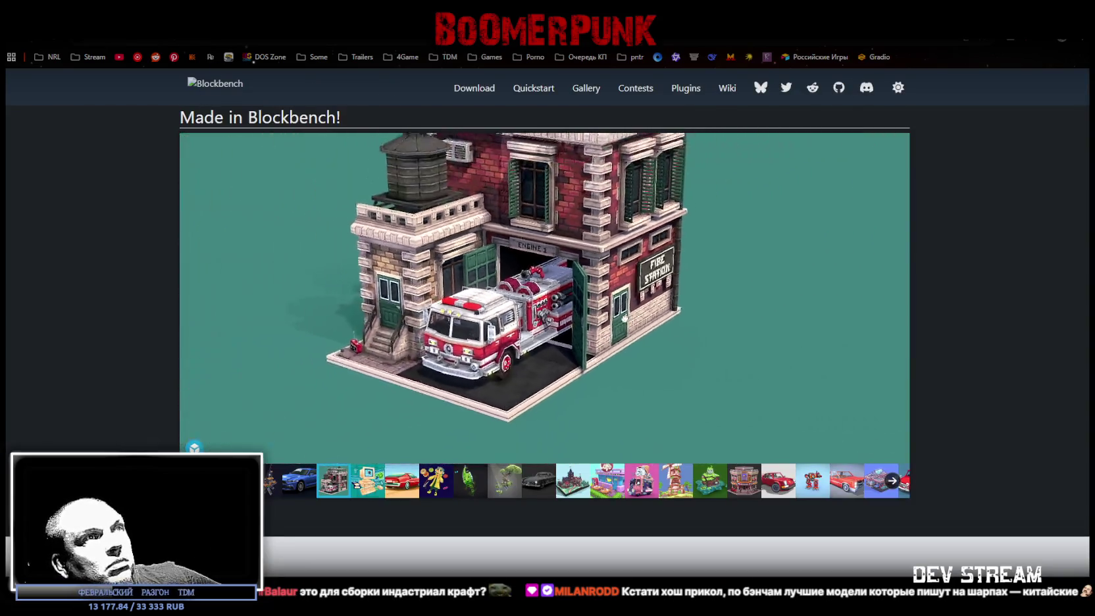
mouse_move(625, 319)
left_mouse_down()
mouse_move(668, 312)
mouse_move(637, 296)
left_mouse_up()
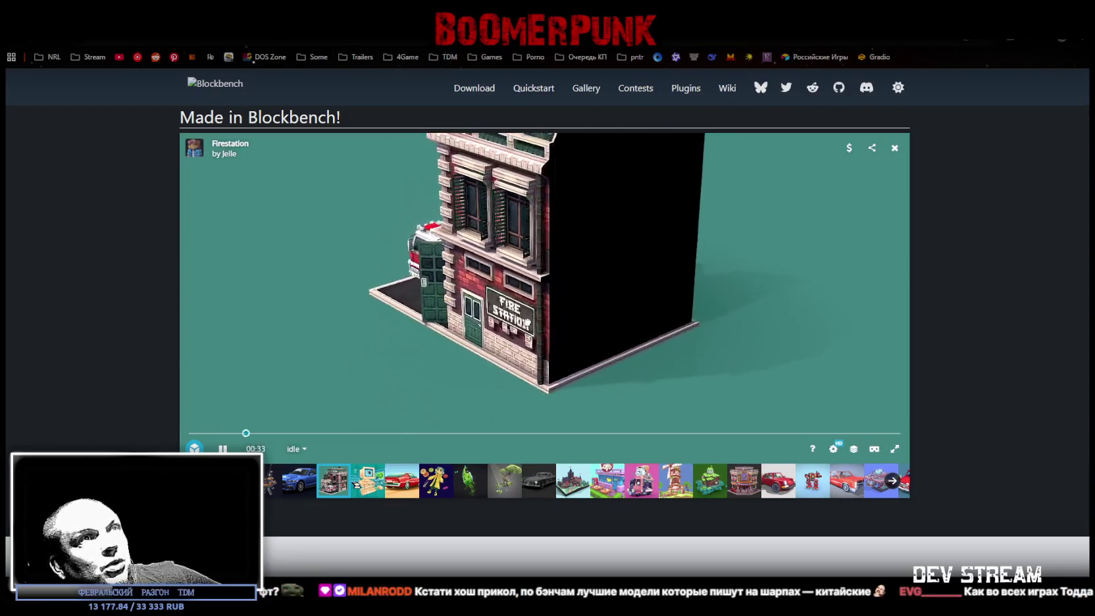
mouse_move(597, 366)
left_mouse_down()
mouse_move(672, 391)
mouse_move(655, 386)
left_mouse_up()
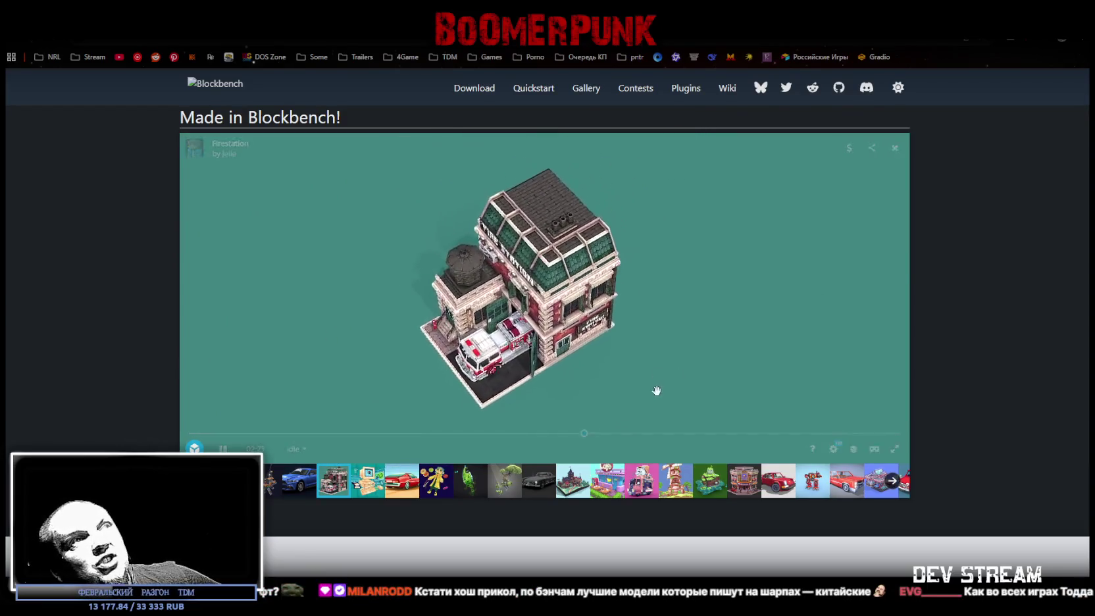
left_click_drag(592, 373, 736, 357)
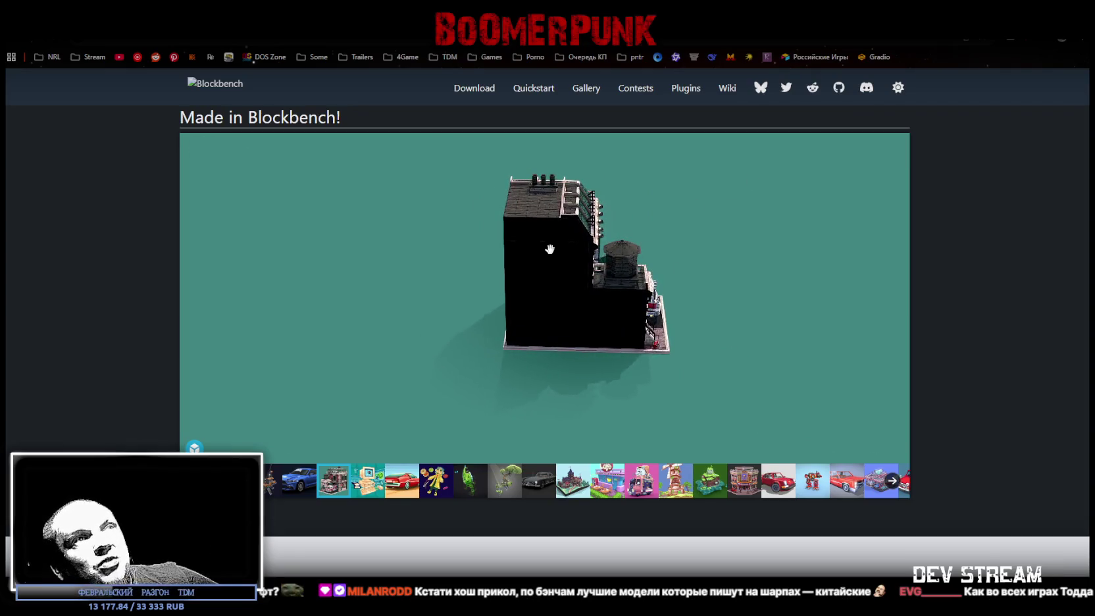
mouse_move(612, 277)
left_mouse_down()
mouse_move(465, 386)
mouse_move(622, 381)
left_mouse_up()
scroll(513, 379, "up", 5)
scroll(486, 385, "down", 3)
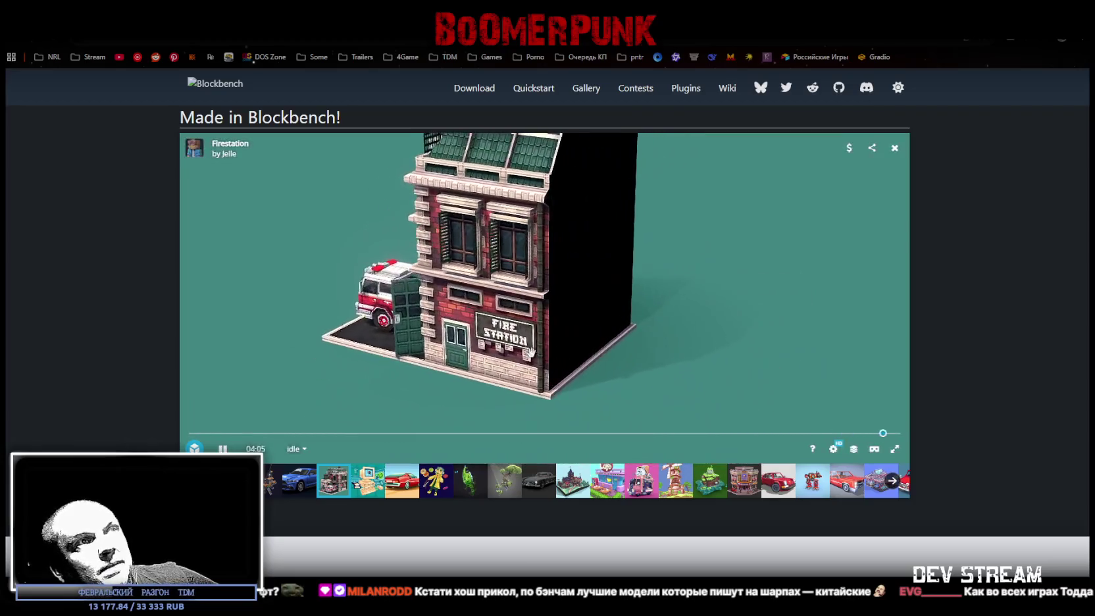
scroll(631, 373, "down", 3)
Zoom in close on the Engine 1 garage, then load the Mech model
mouse_move(648, 325)
left_mouse_down()
mouse_move(719, 320)
mouse_move(697, 318)
left_mouse_up()
scroll(697, 318, "up", 3)
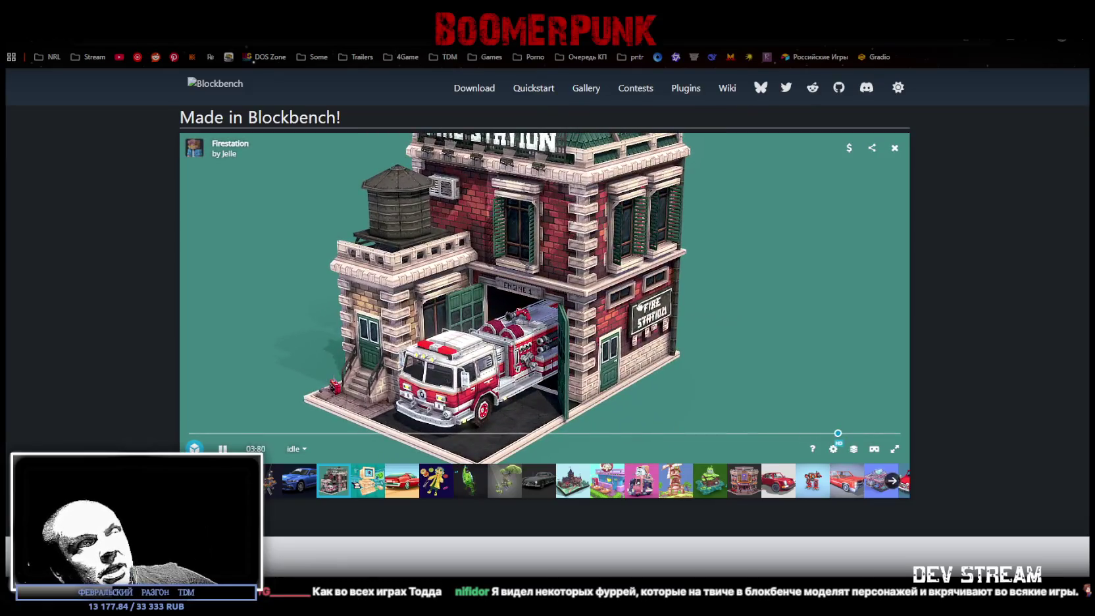
scroll(683, 328, "up", 3)
scroll(683, 328, "down", 2)
scroll(682, 328, "up", 2)
scroll(682, 327, "down", 3)
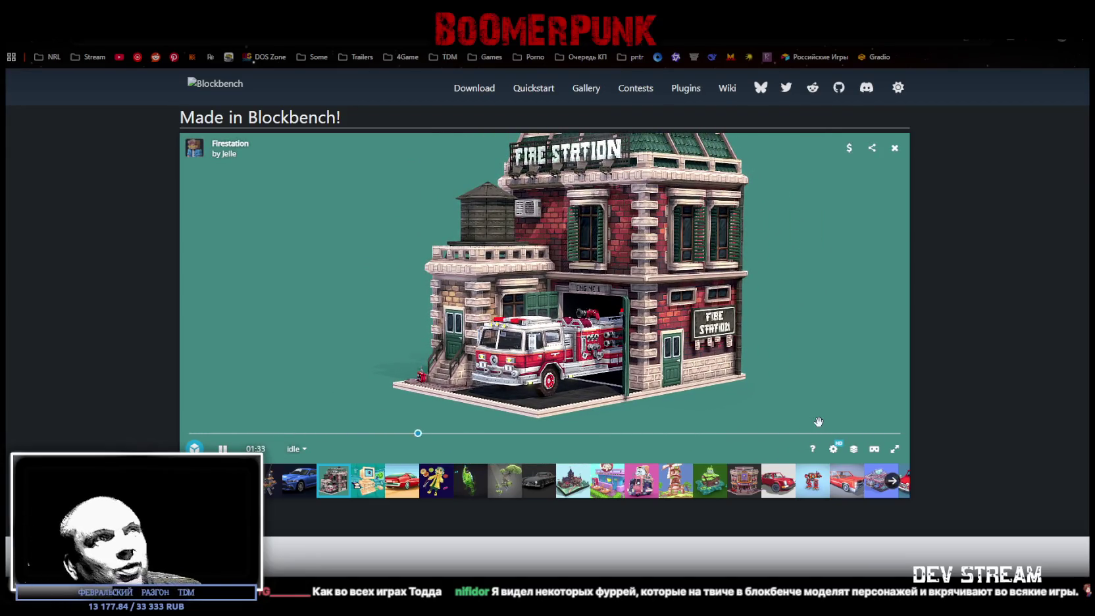
scroll(689, 352, "up", 2)
mouse_move(690, 352)
left_mouse_down()
mouse_move(701, 406)
mouse_move(696, 374)
left_mouse_up()
scroll(701, 406, "up", 3)
scroll(702, 406, "down", 4)
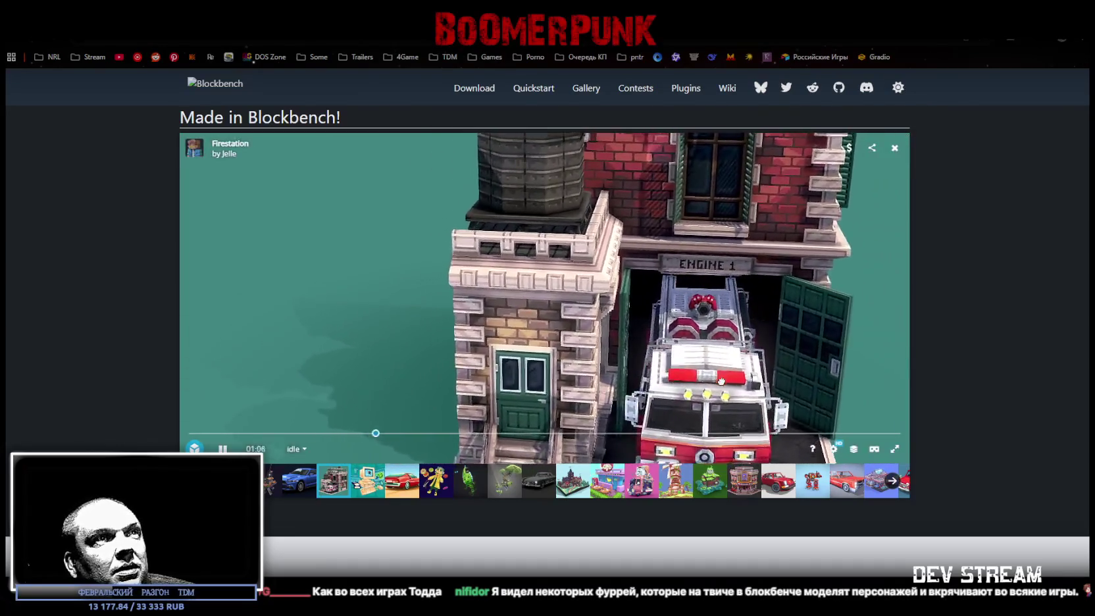
left_click(812, 481)
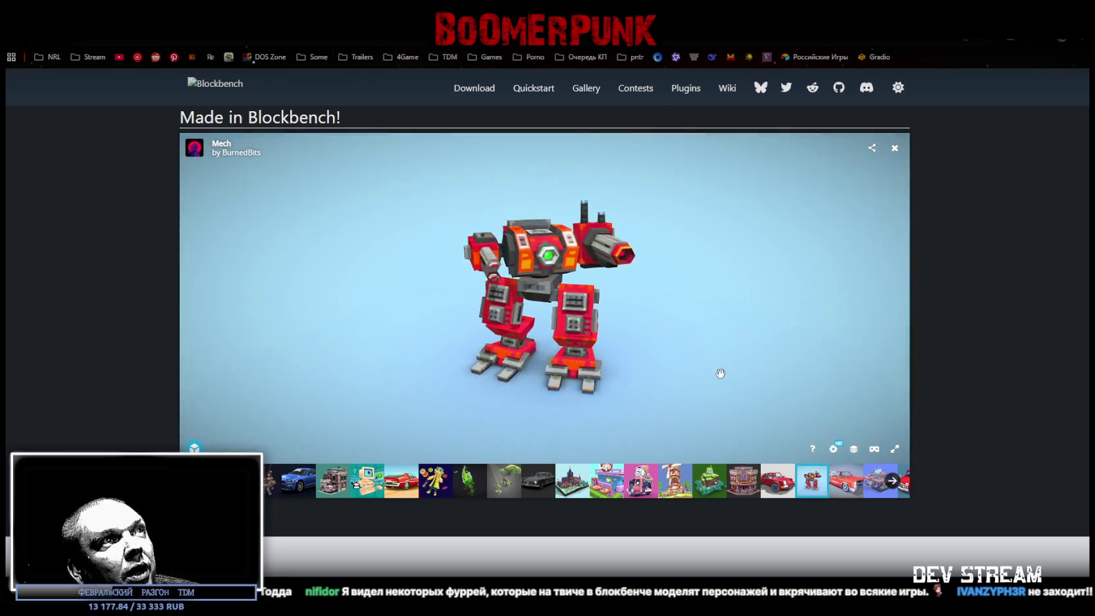
Inspect the Mech model from a front-right view, then switch to the Unity editor
scroll(552, 331, "up", 5)
scroll(552, 331, "down", 5)
mouse_move(593, 325)
left_mouse_down()
mouse_move(716, 299)
mouse_move(738, 310)
mouse_move(423, 357)
mouse_move(616, 343)
mouse_move(500, 326)
mouse_move(619, 345)
mouse_move(603, 342)
left_mouse_up()
scroll(479, 323, "up", 3)
scroll(479, 323, "down", 5)
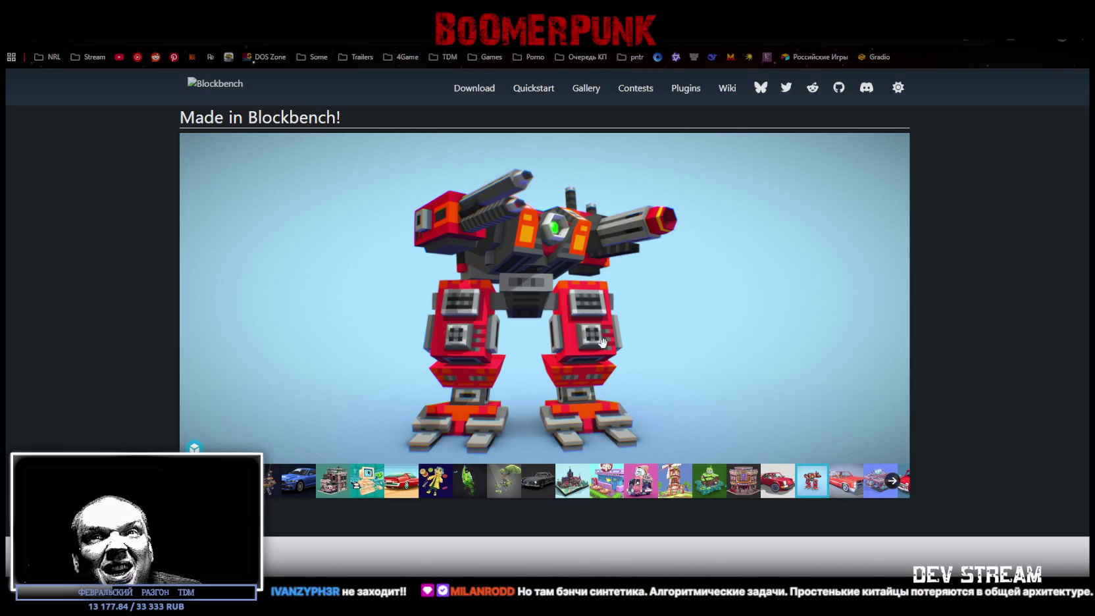
mouse_move(602, 342)
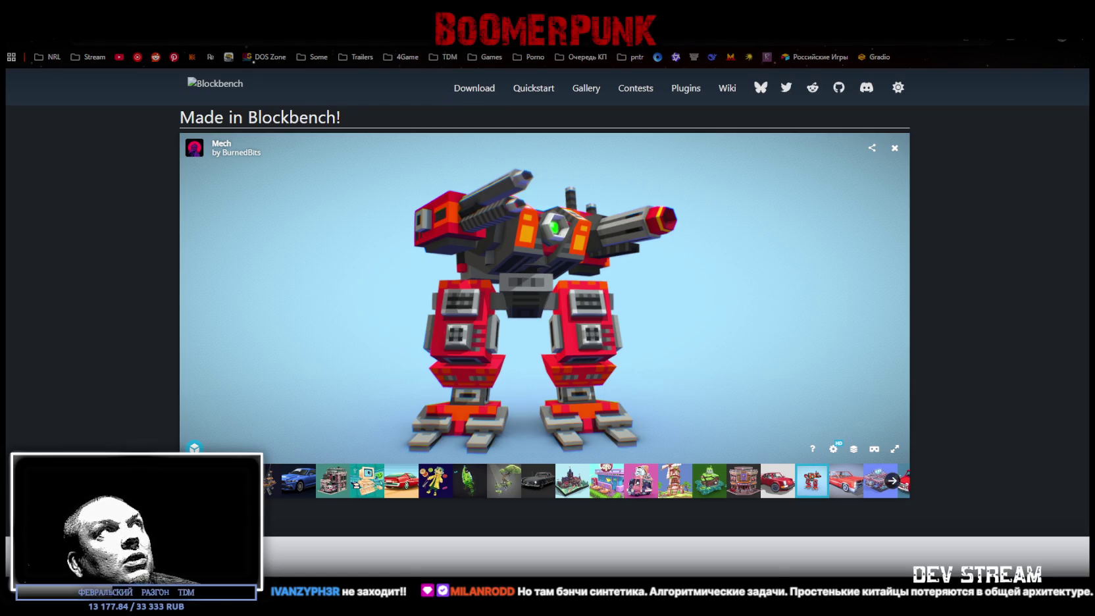
key("alt+Tab")
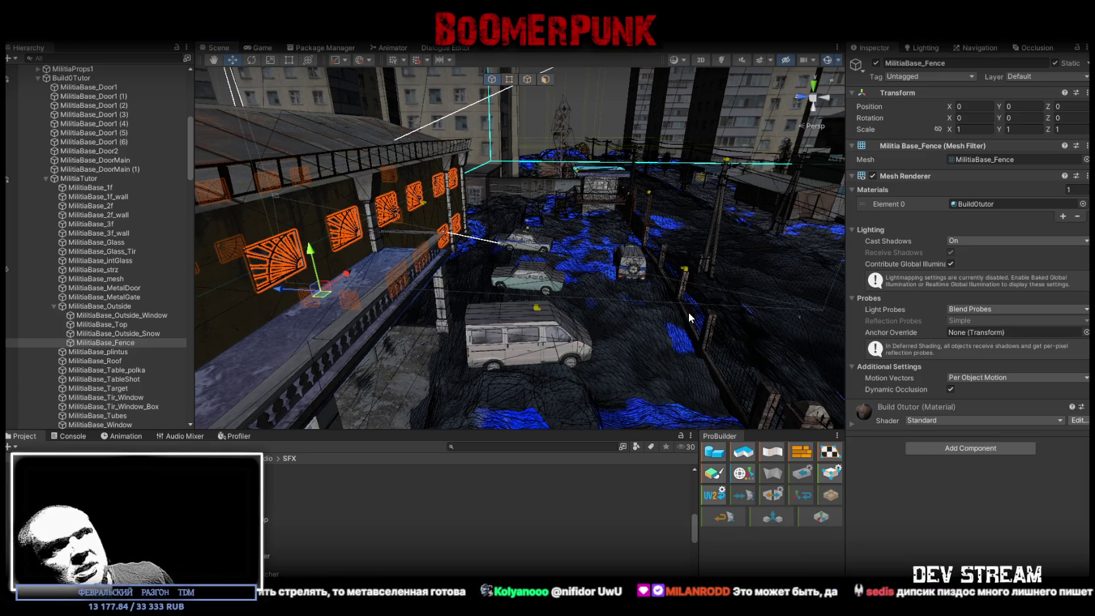
Move Landing Spot (3) onto the balcony edge at 2.186, -19.9784, 30.186
mouse_move(625, 236)
left_mouse_down()
mouse_move(517, 262)
mouse_move(454, 321)
left_mouse_up()
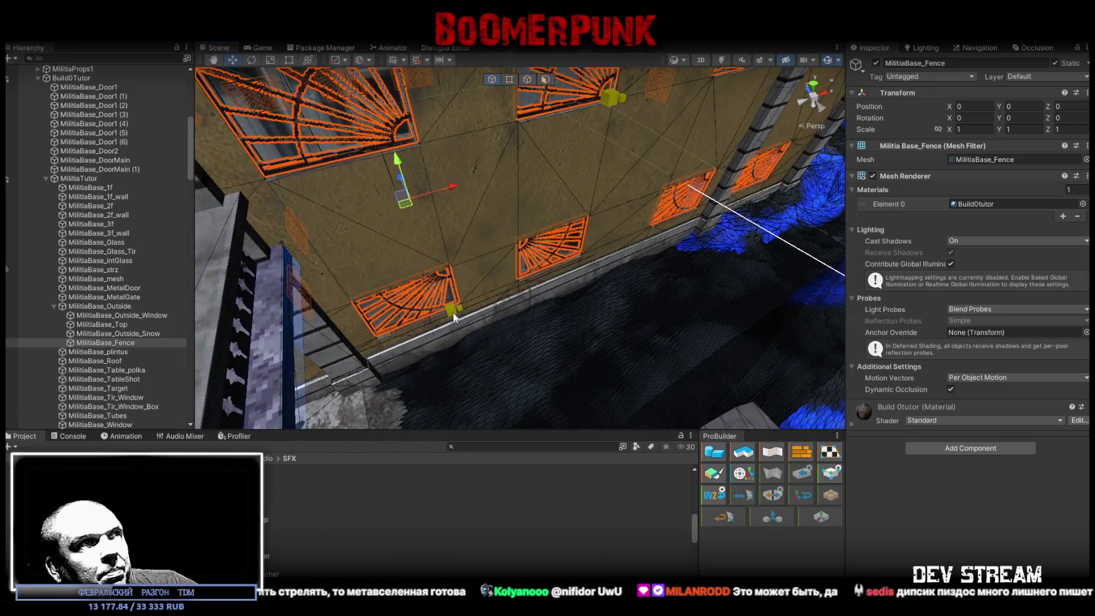
left_click(454, 321)
mouse_move(569, 283)
left_mouse_down()
mouse_move(341, 270)
mouse_move(374, 282)
left_mouse_up()
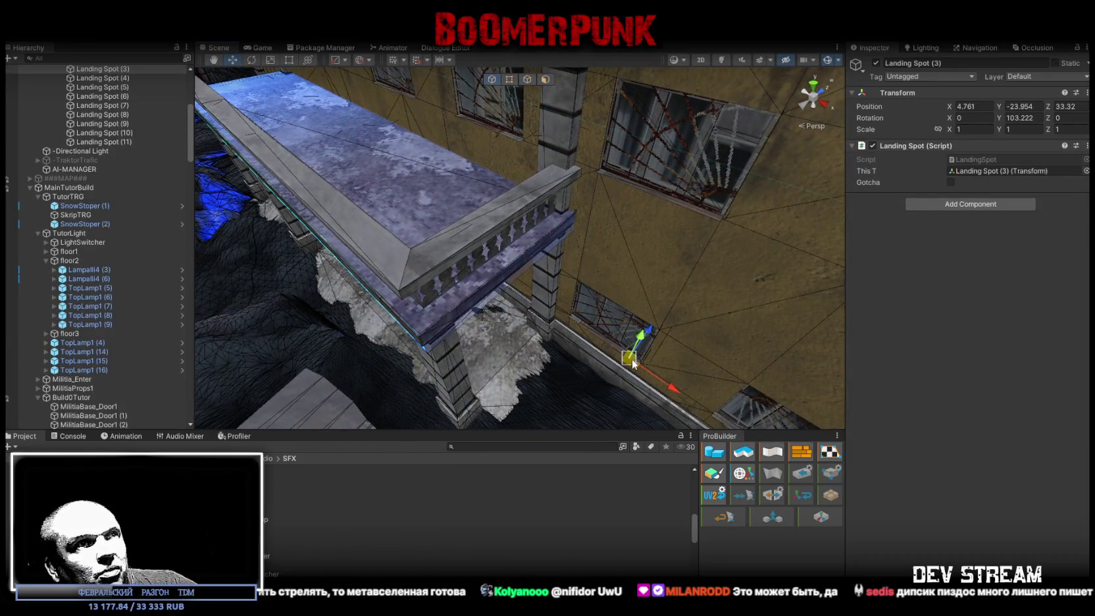
mouse_move(633, 362)
left_mouse_down()
mouse_move(398, 291)
mouse_move(391, 245)
mouse_move(357, 225)
mouse_move(522, 188)
mouse_move(416, 200)
left_mouse_up()
left_click_drag(315, 260, 342, 197)
mouse_move(395, 230)
left_mouse_down()
mouse_move(515, 320)
mouse_move(534, 237)
mouse_move(564, 233)
left_mouse_up()
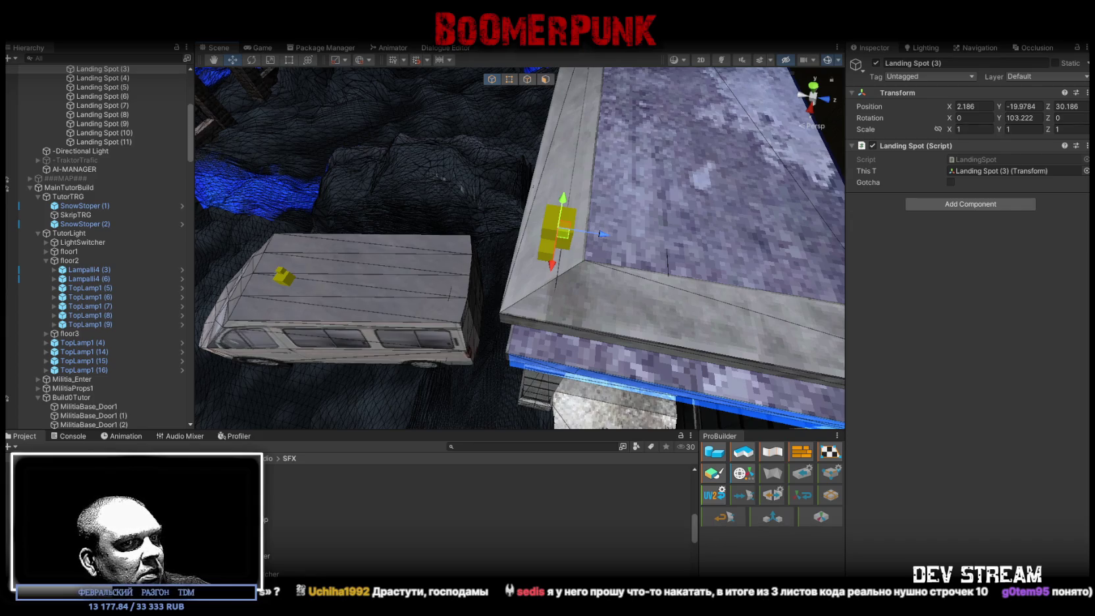
key("alt+Tab")
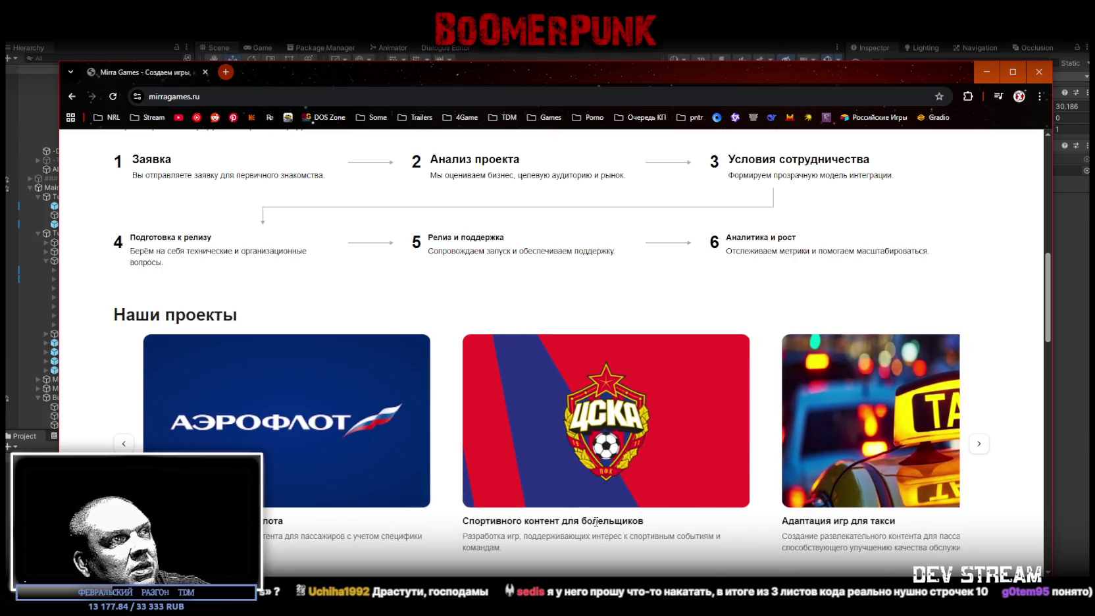
Slide the Наши проекты carousel along two cards and scroll back to the page top
left_click_drag(624, 524, 399, 523)
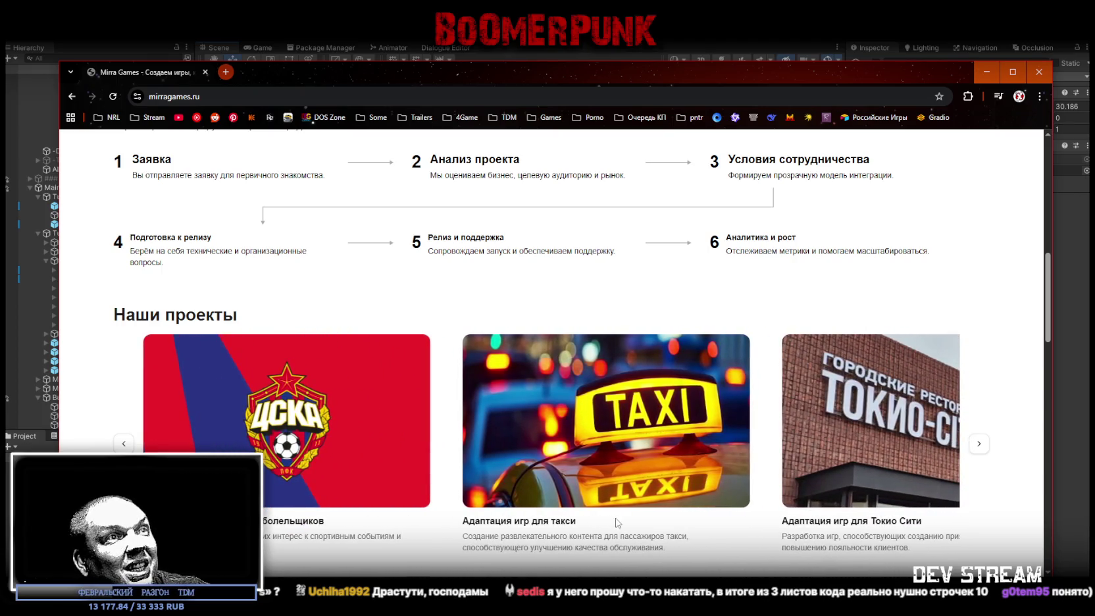
left_click_drag(617, 523, 408, 516)
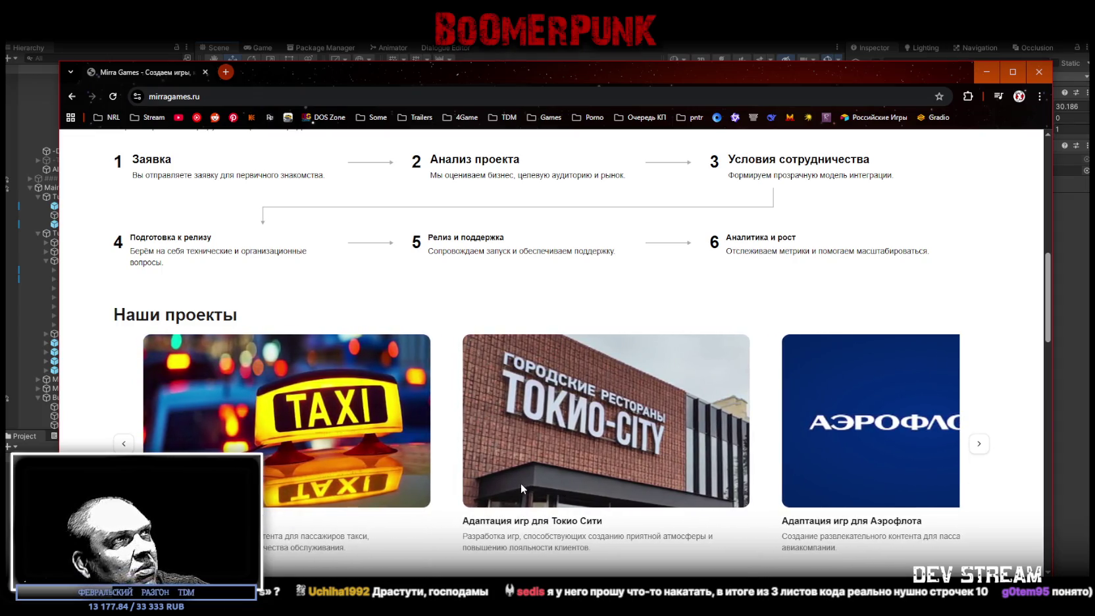
scroll(520, 483, "up", 3)
scroll(540, 479, "up", 5)
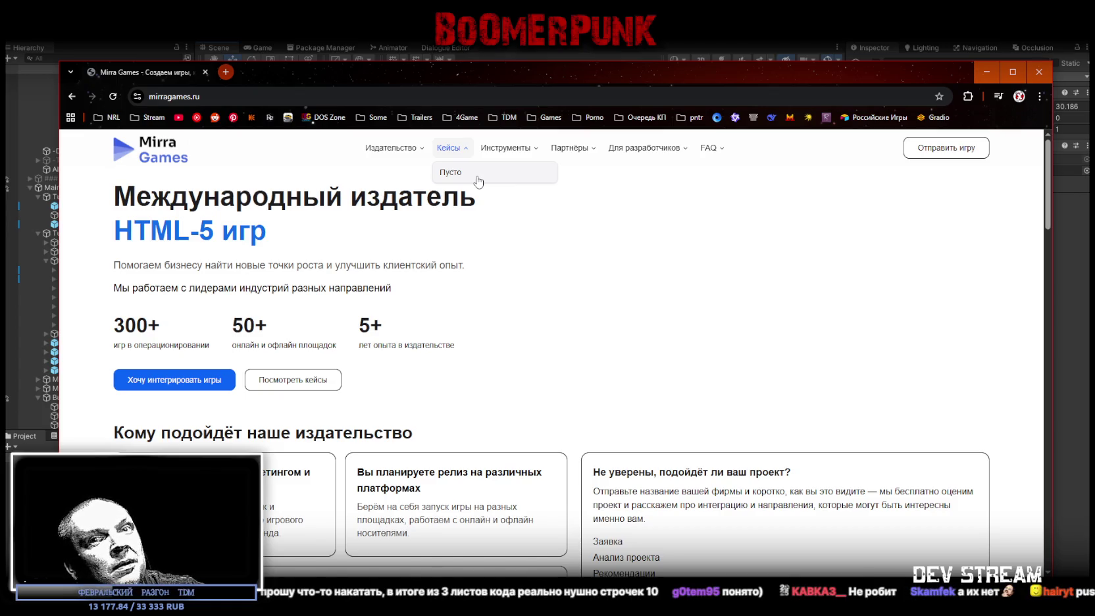
Look over the navigation menus, then close the Mirra Games browser window
mouse_move(537, 150)
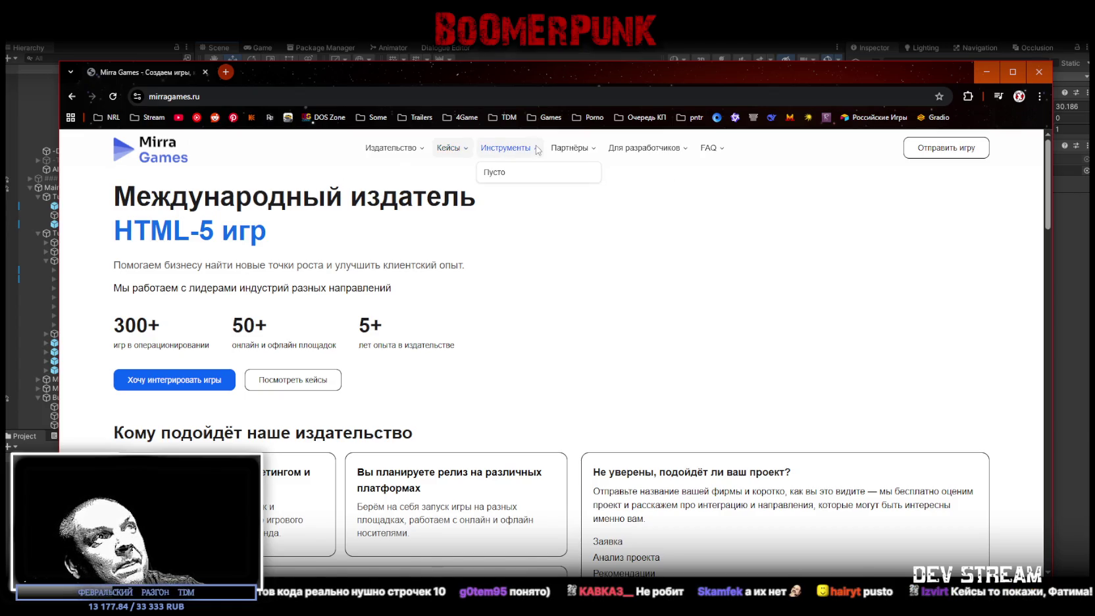
mouse_move(586, 153)
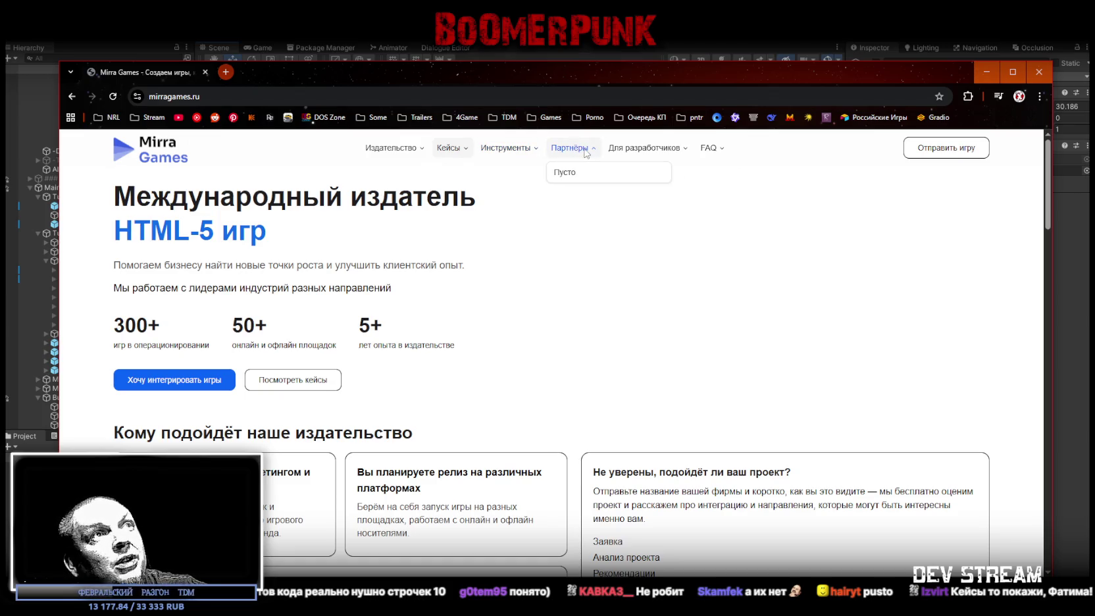
mouse_move(644, 153)
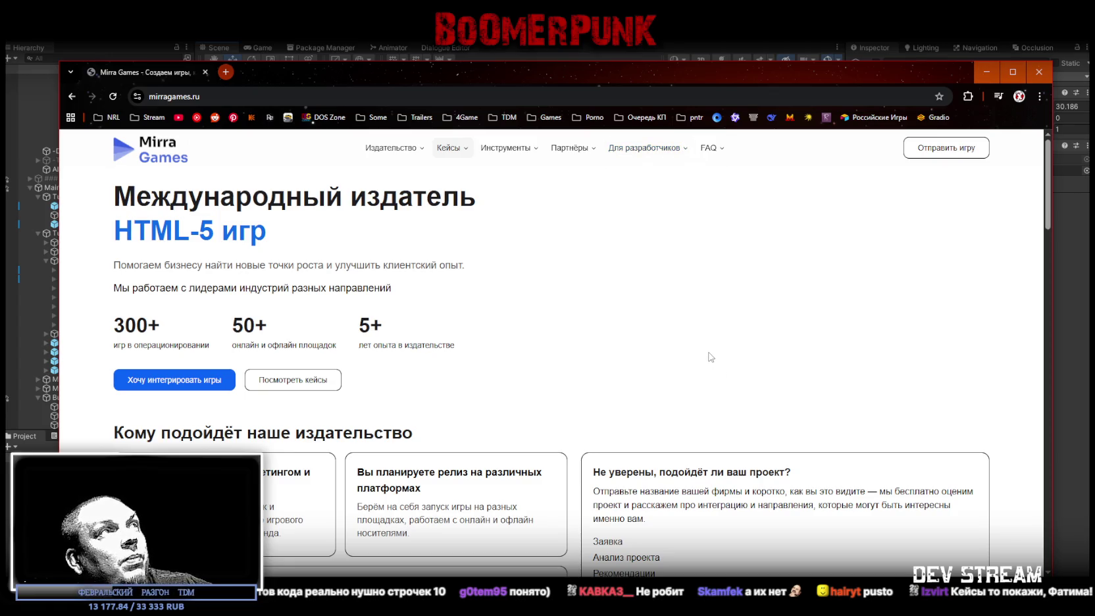
mouse_move(712, 152)
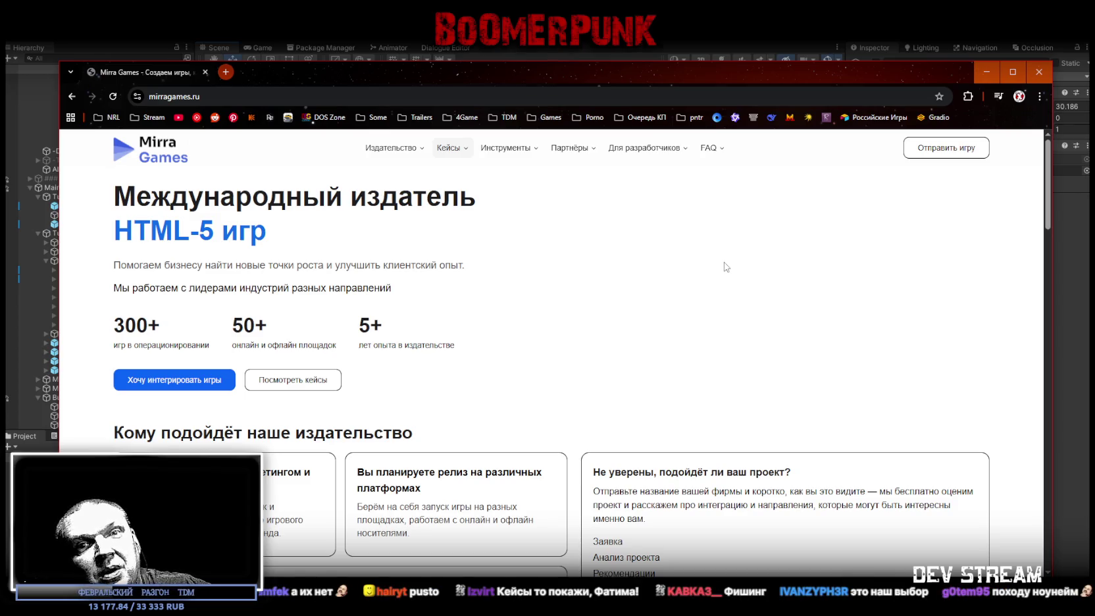
left_click(1037, 71)
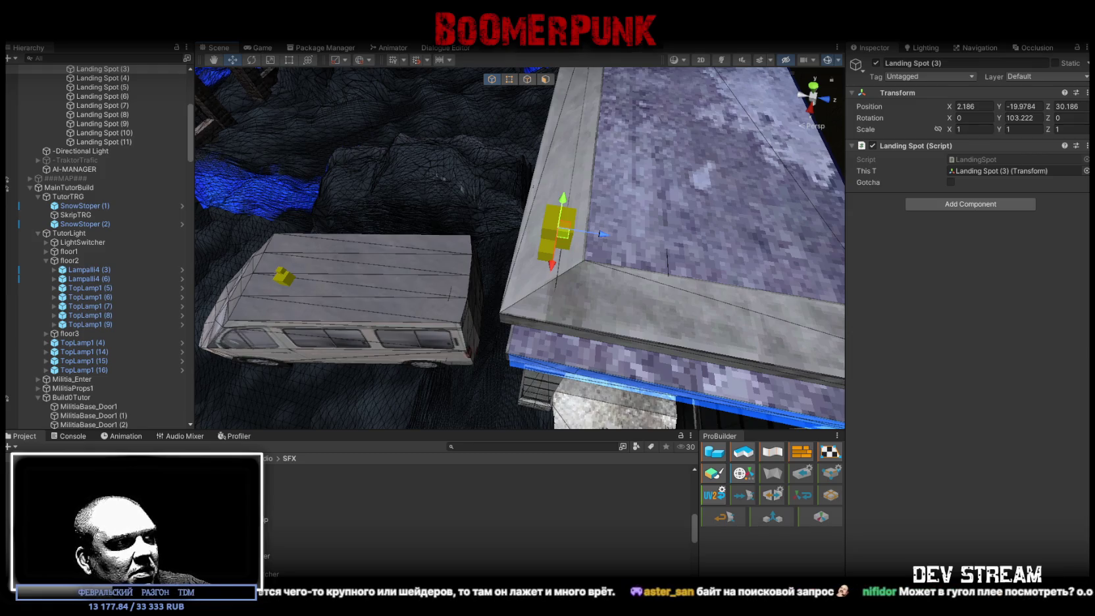
Bring the MirraGames Yandex Games browser window forward and enlarge it over Unity
key("alt+Tab")
left_click_drag(833, 174, 807, 69)
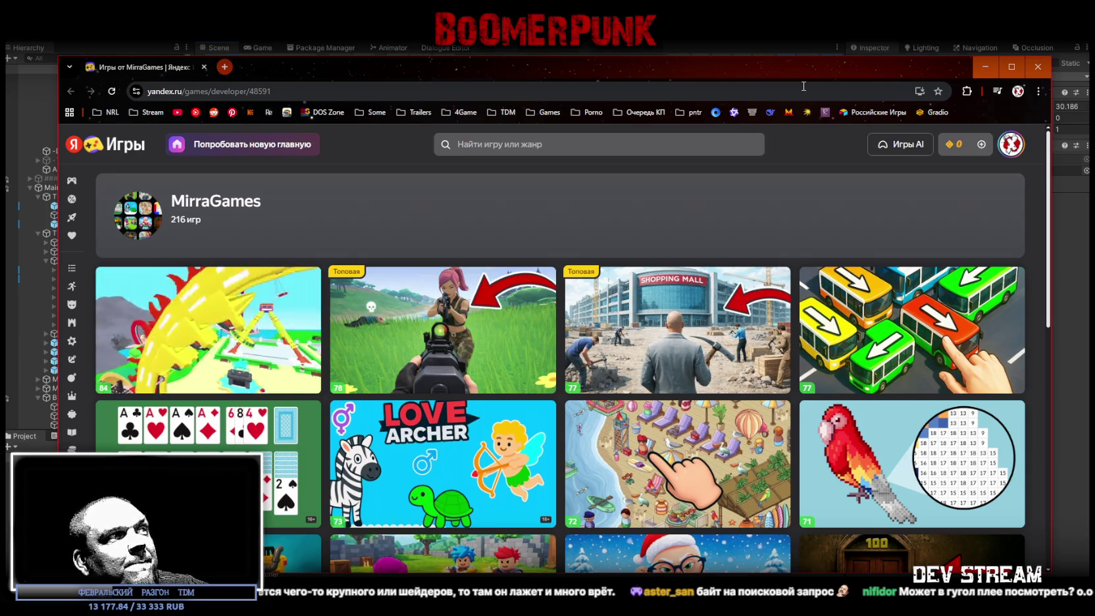
Scroll the MirraGames catalog and open Город Смерти. Вторжение Зомби in a new tab
scroll(831, 276, "down", 4)
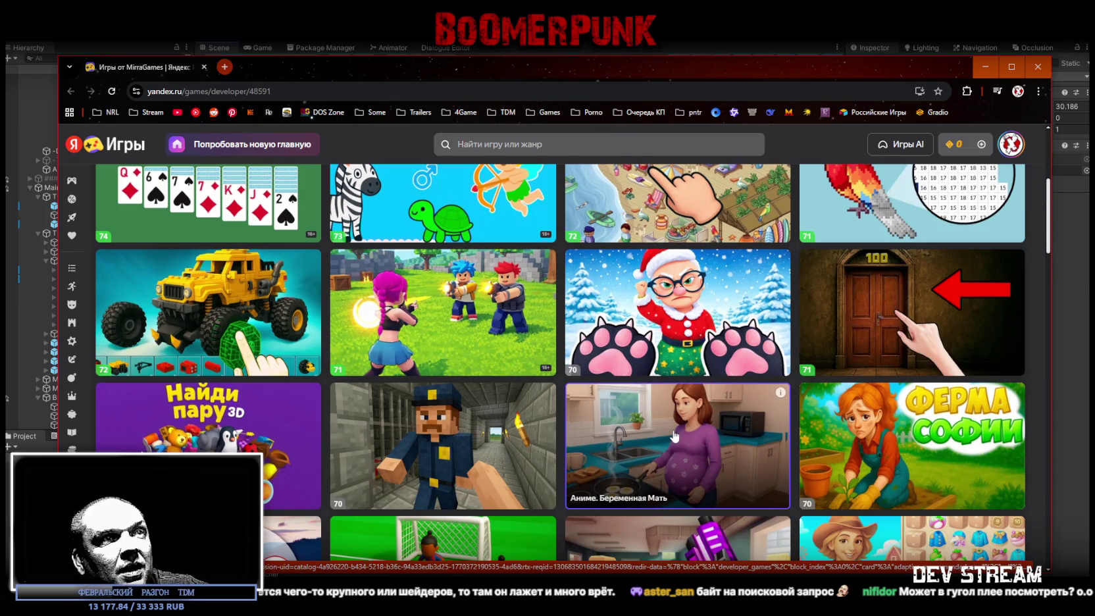
mouse_move(674, 436)
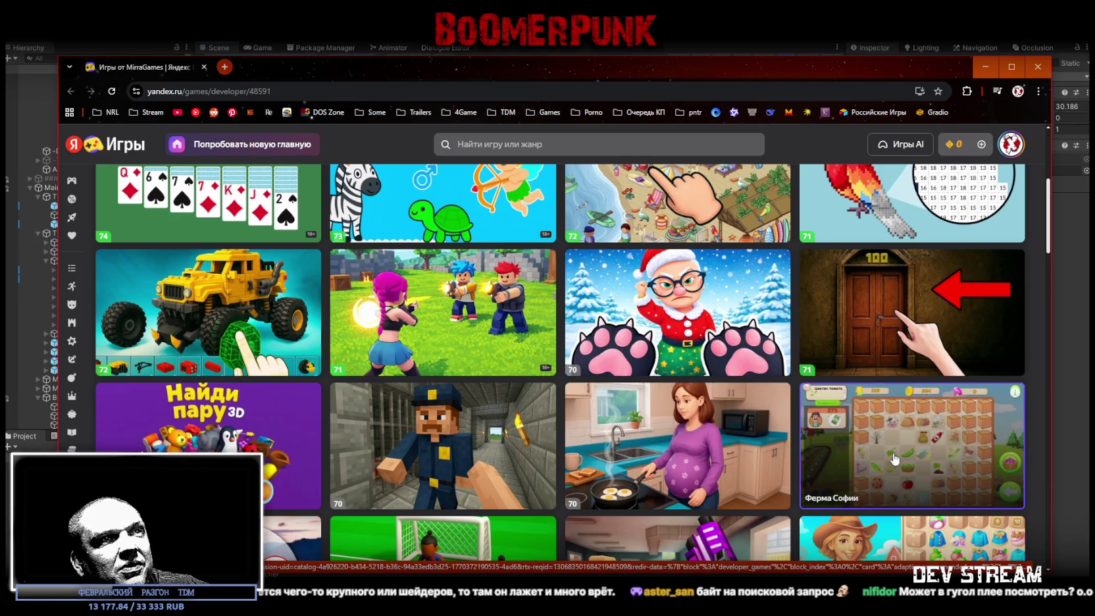
scroll(883, 459, "down", 3)
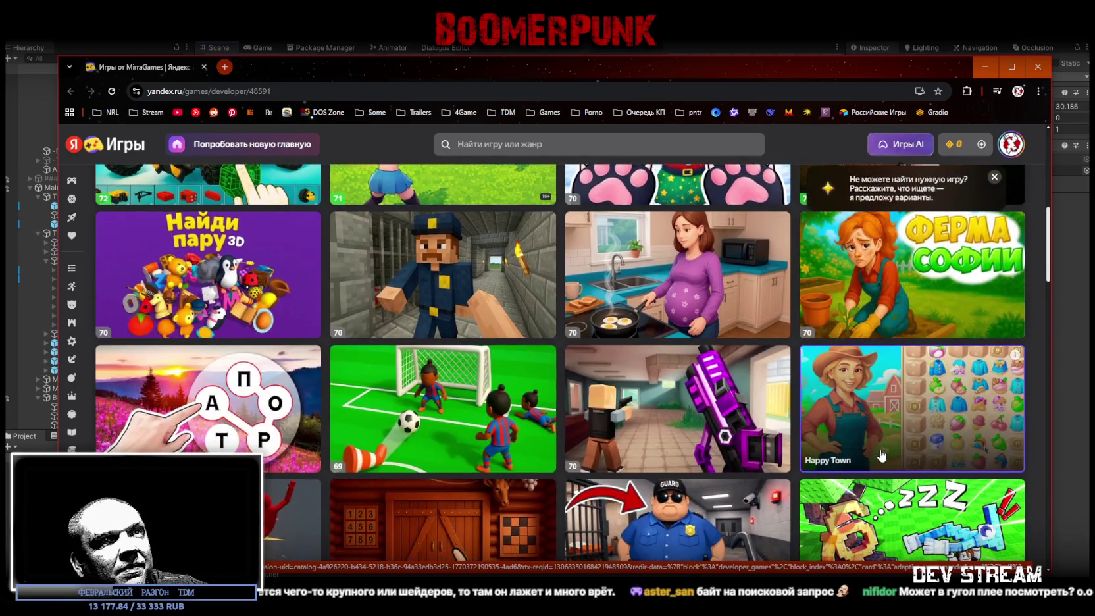
scroll(857, 432, "down", 3)
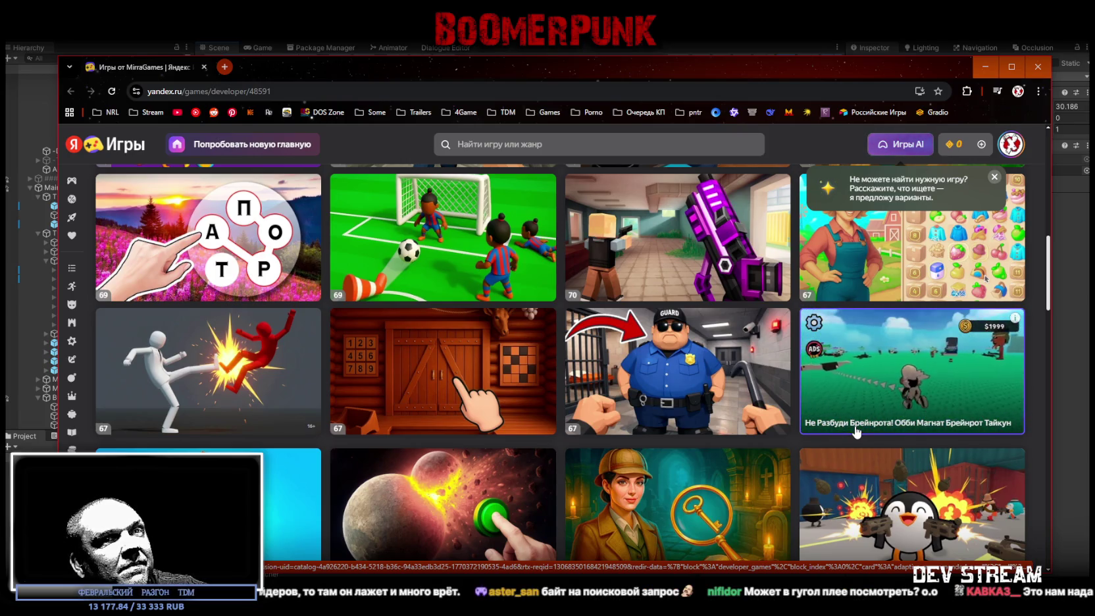
scroll(856, 421, "down", 2)
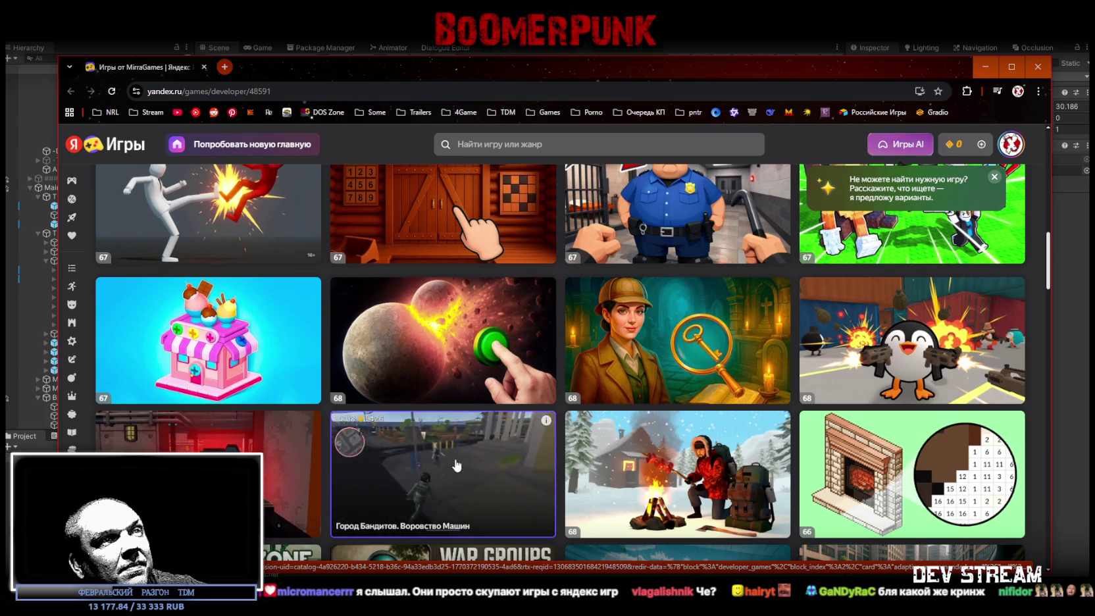
scroll(457, 465, "down", 5)
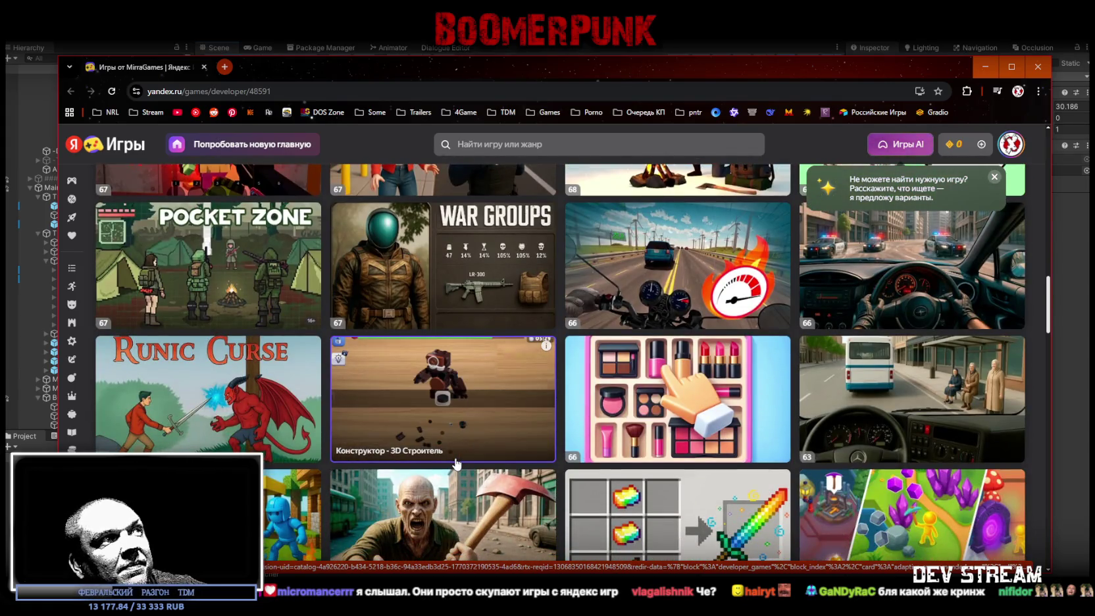
scroll(457, 464, "down", 2)
scroll(456, 464, "down", 2)
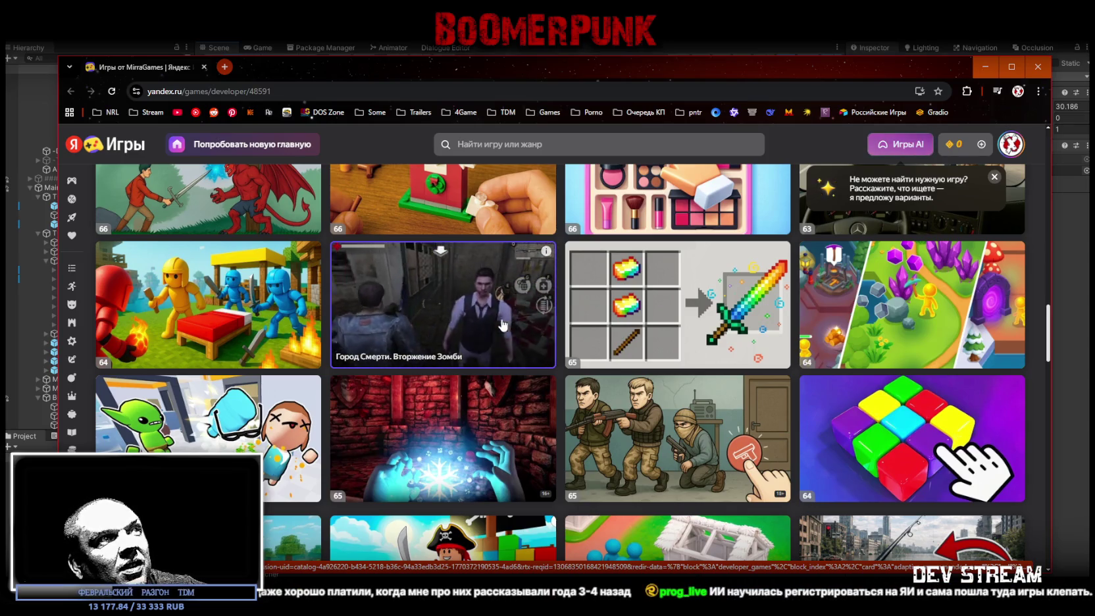
middle_click(441, 313)
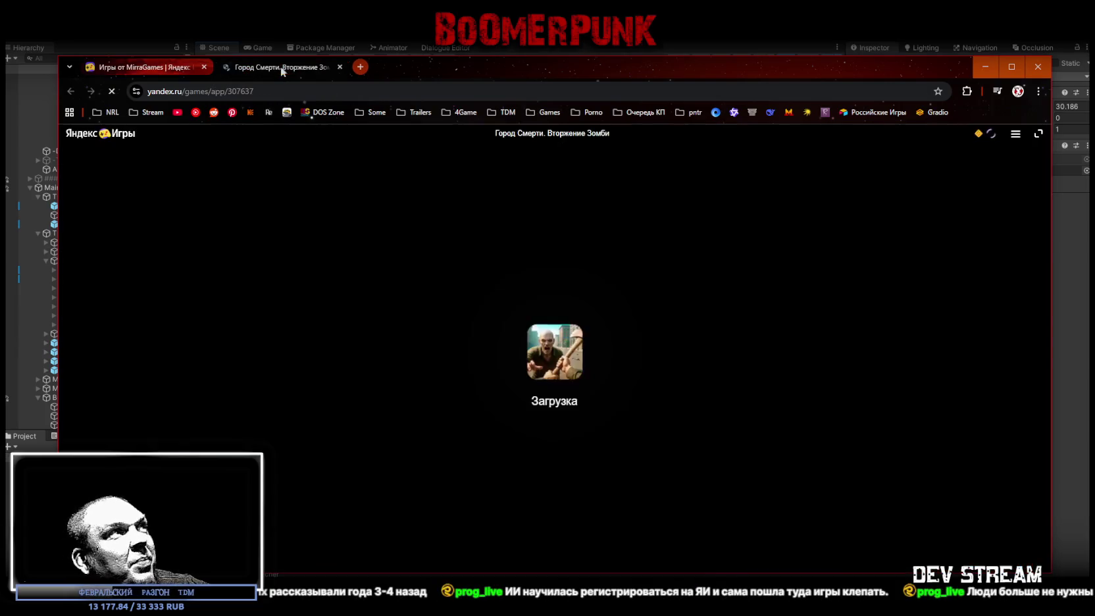
left_click(276, 66)
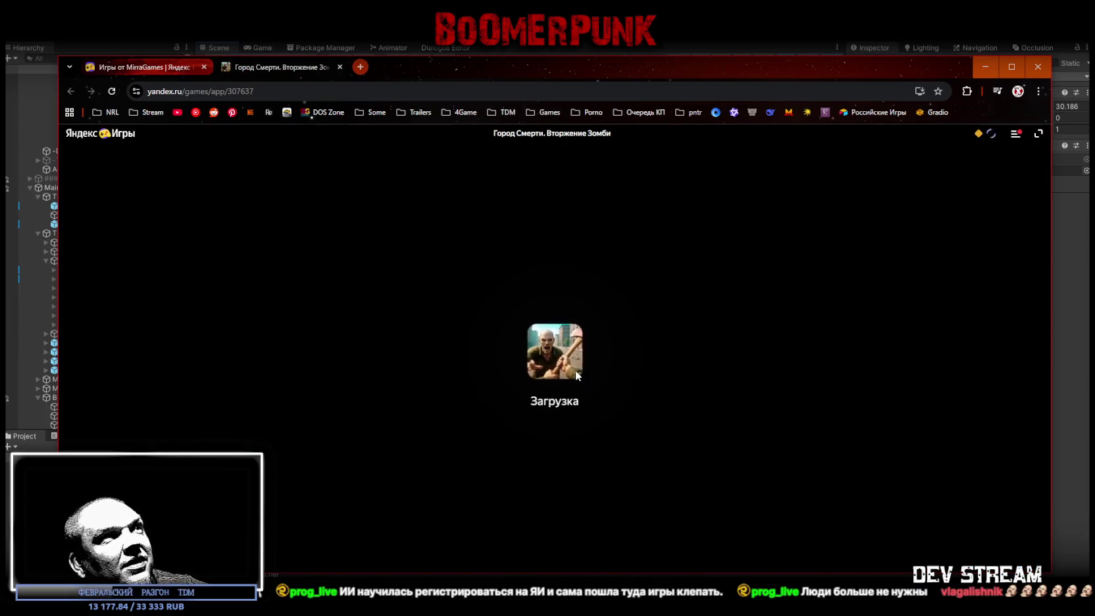
Start Город Смерти. Вторжение Зомби with Играть, dismiss the promo popup, then return to the catalog
left_click(986, 66)
key("alt+Tab")
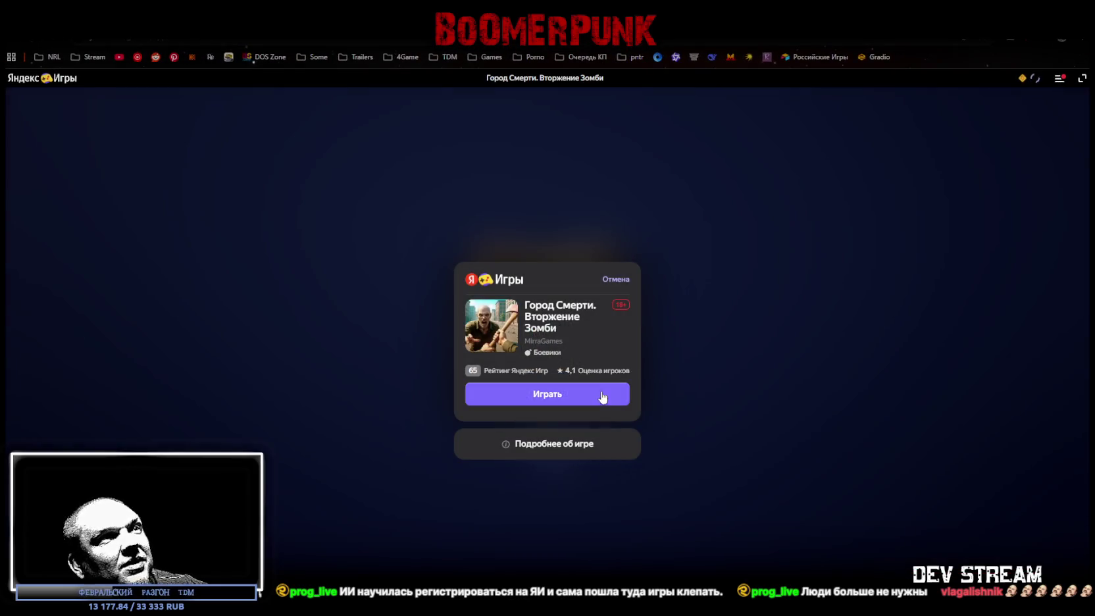
left_click(603, 396)
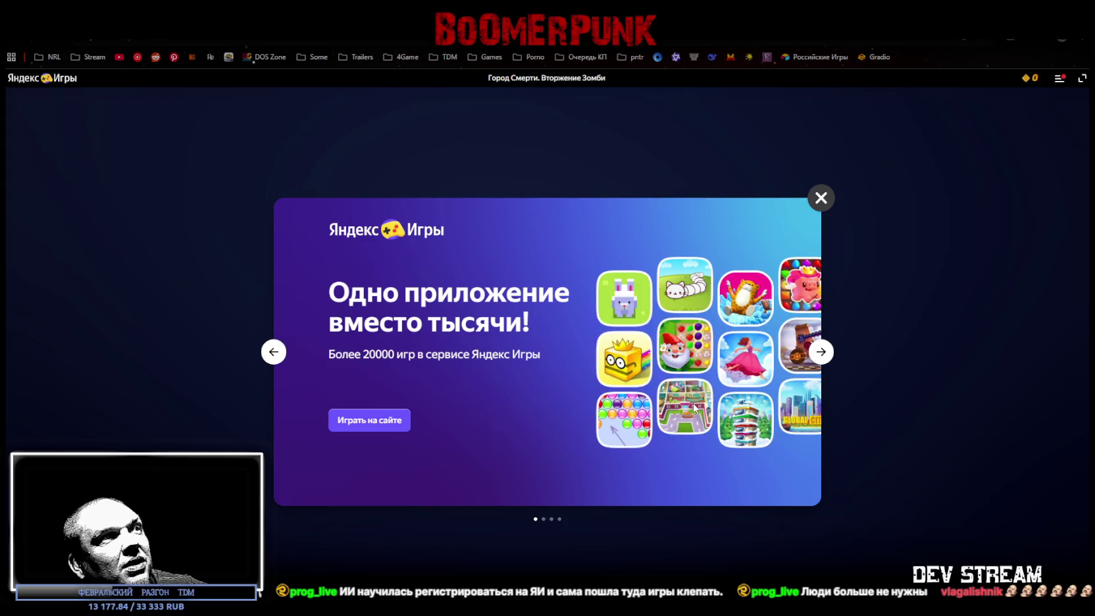
left_click(364, 421)
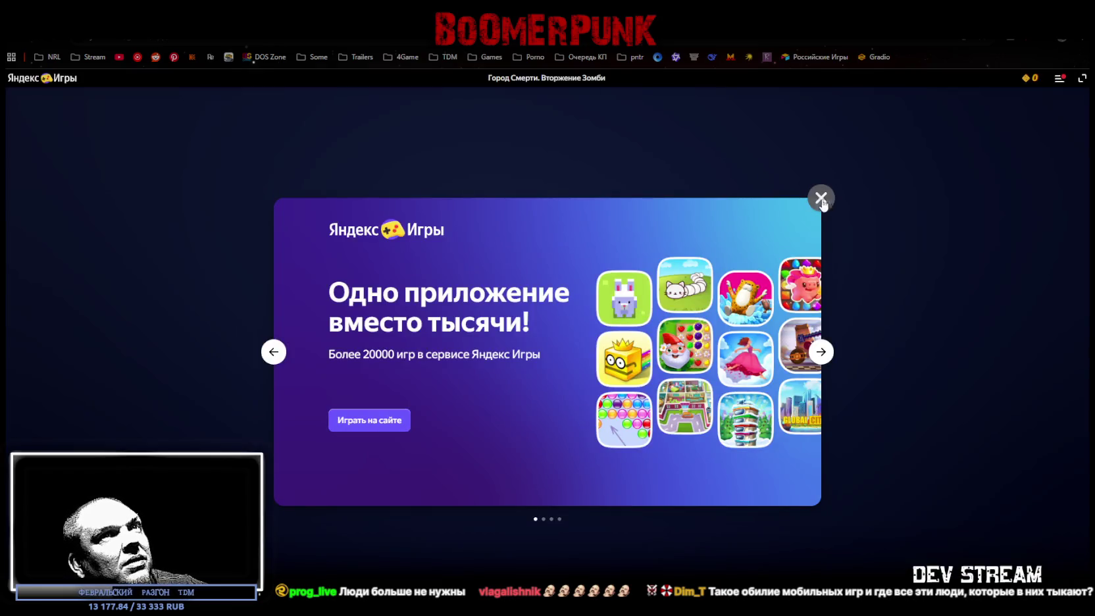
left_click(821, 198)
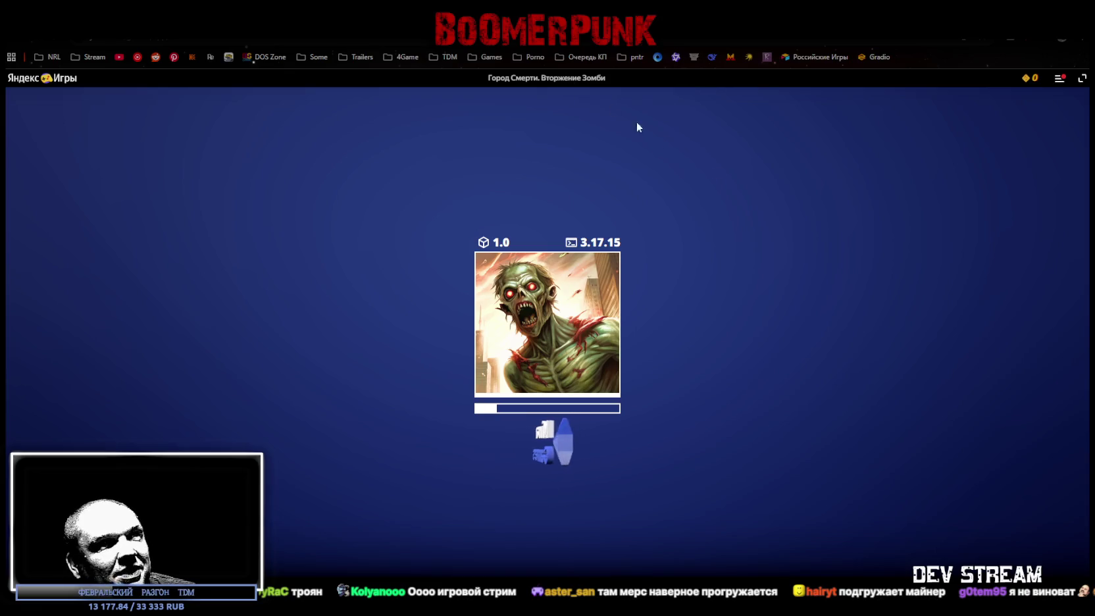
key("alt+Left")
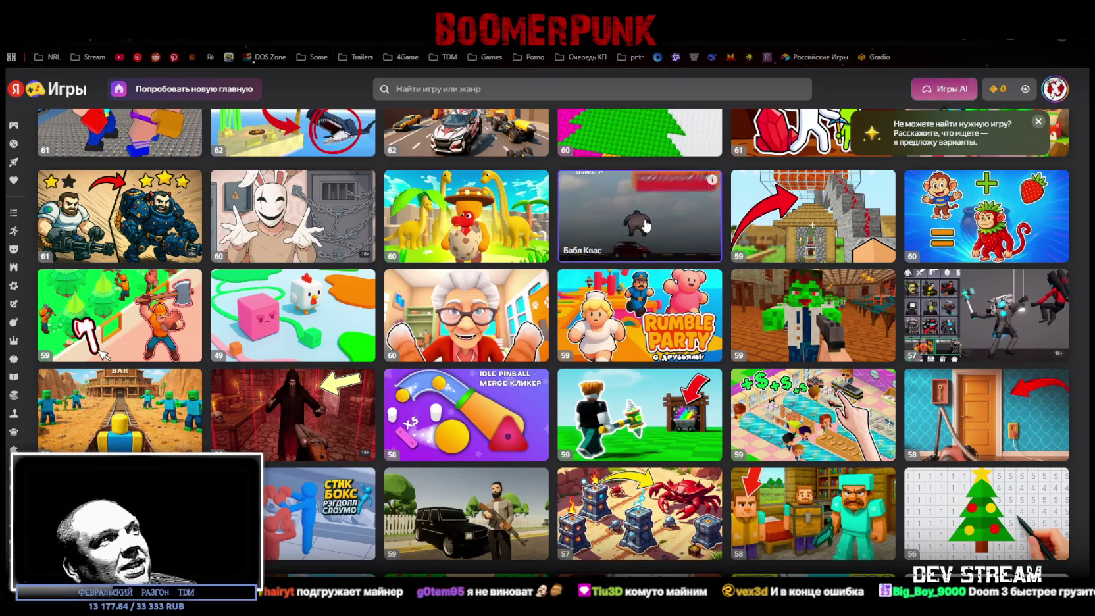
Scroll through the Yandex Games catalog grid and reopen Город Смерти. Вторжение Зомби
scroll(485, 453, "down", 2)
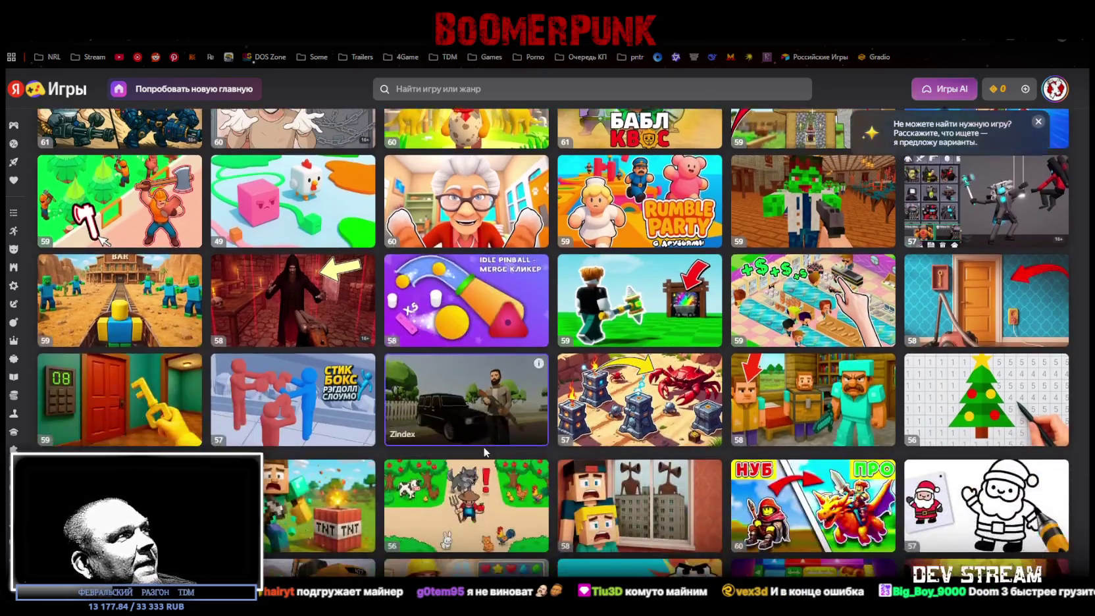
scroll(485, 453, "down", 1)
scroll(481, 445, "down", 1)
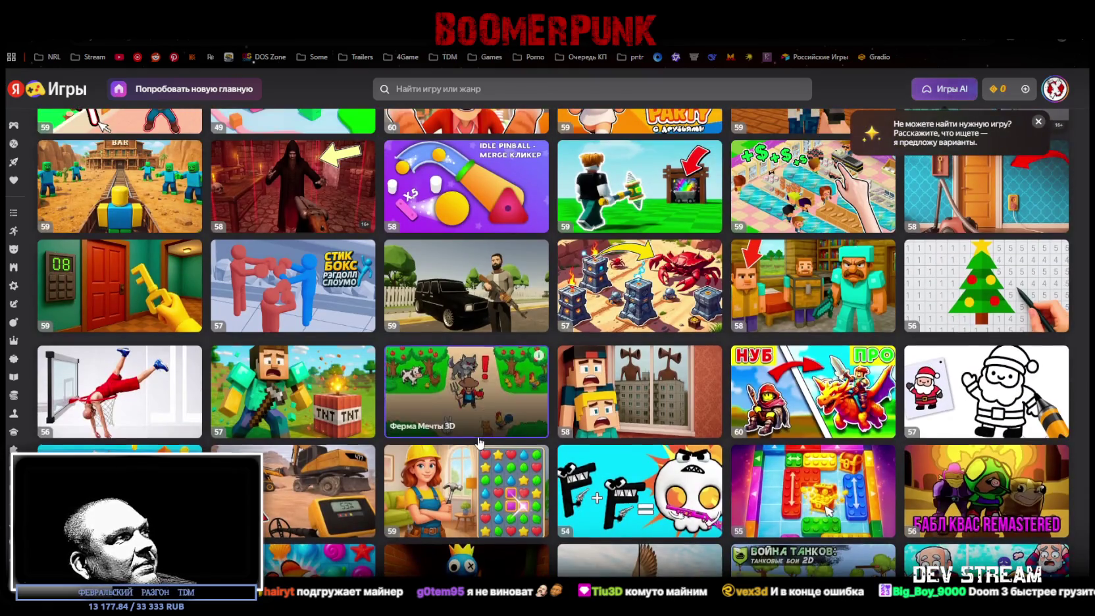
scroll(481, 443, "down", 2)
scroll(481, 442, "down", 1)
scroll(480, 440, "down", 1)
scroll(480, 441, "down", 4)
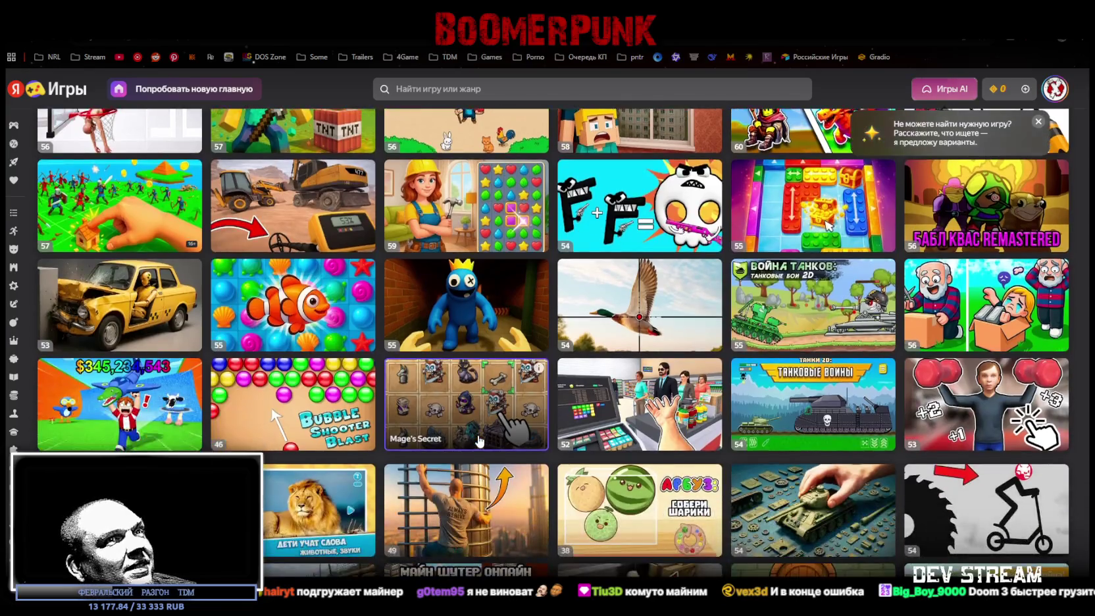
scroll(480, 441, "down", 4)
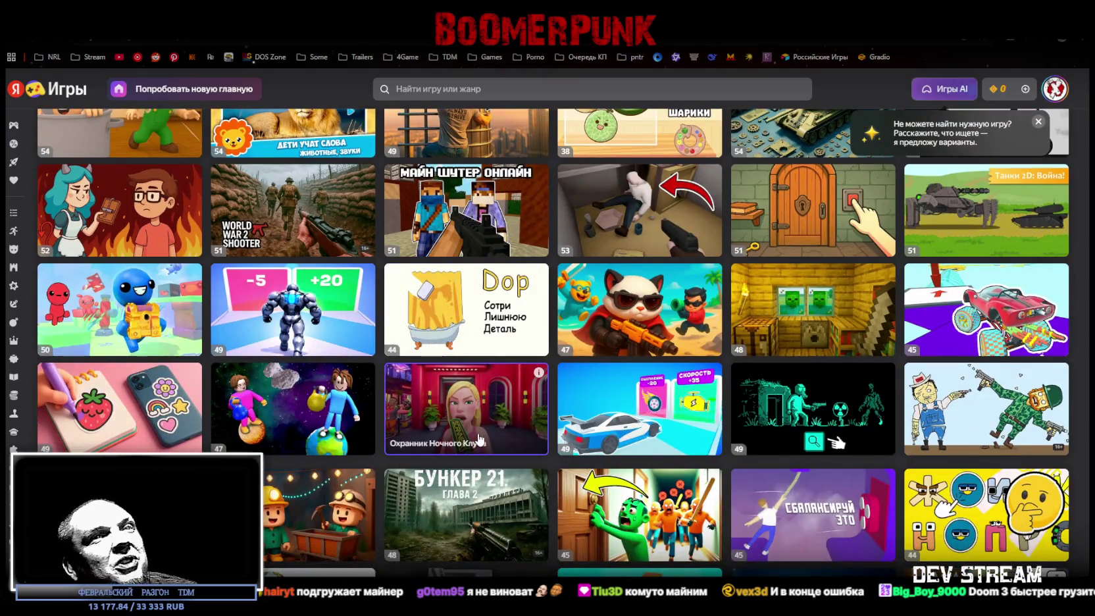
scroll(480, 441, "down", 1)
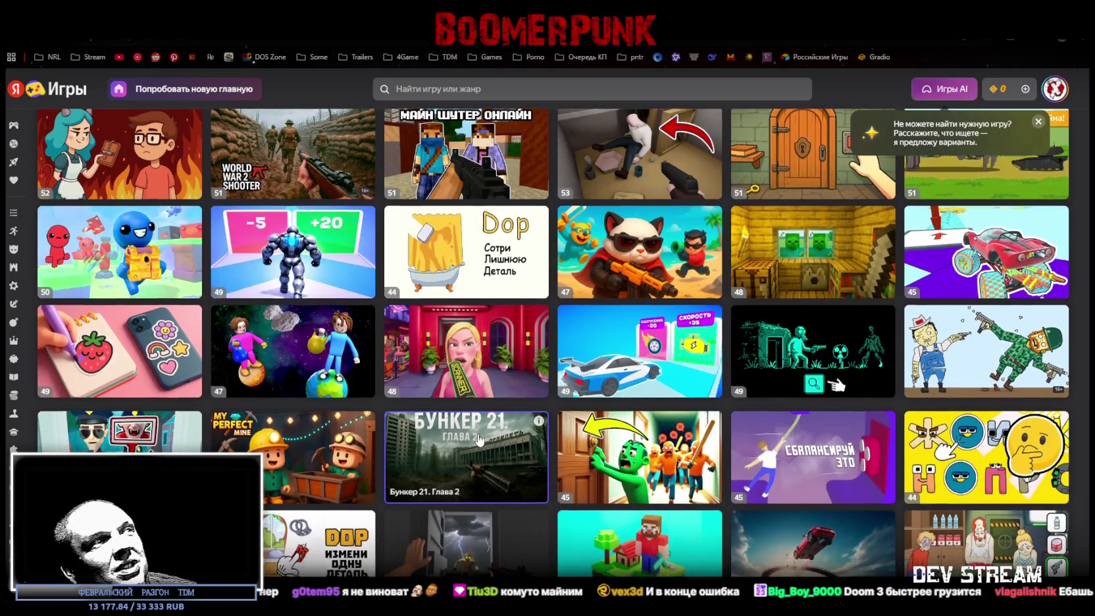
scroll(479, 439, "down", 1)
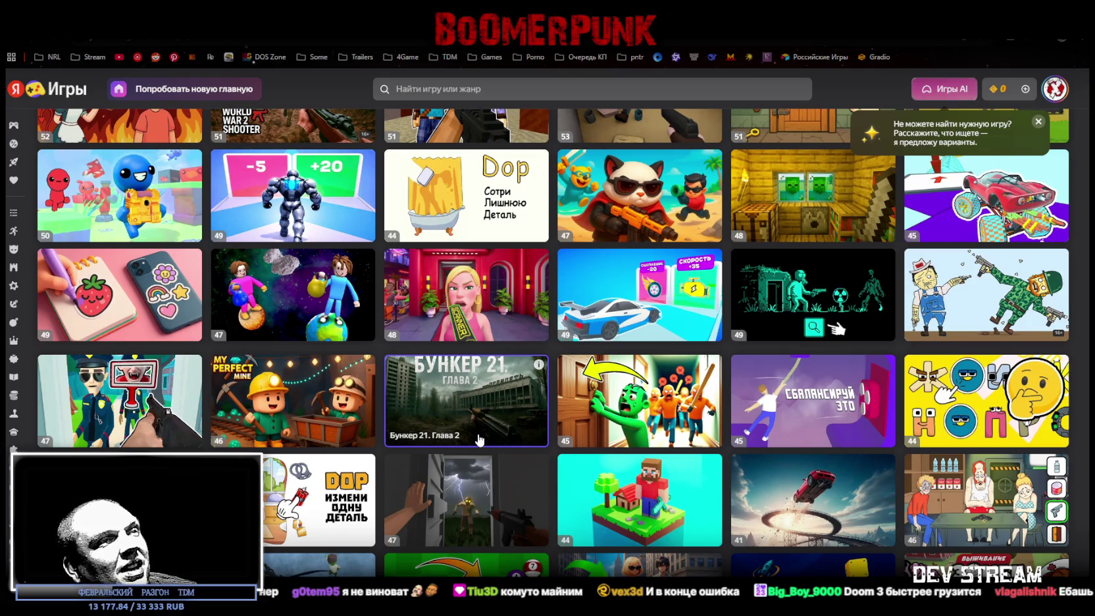
scroll(480, 440, "down", 1)
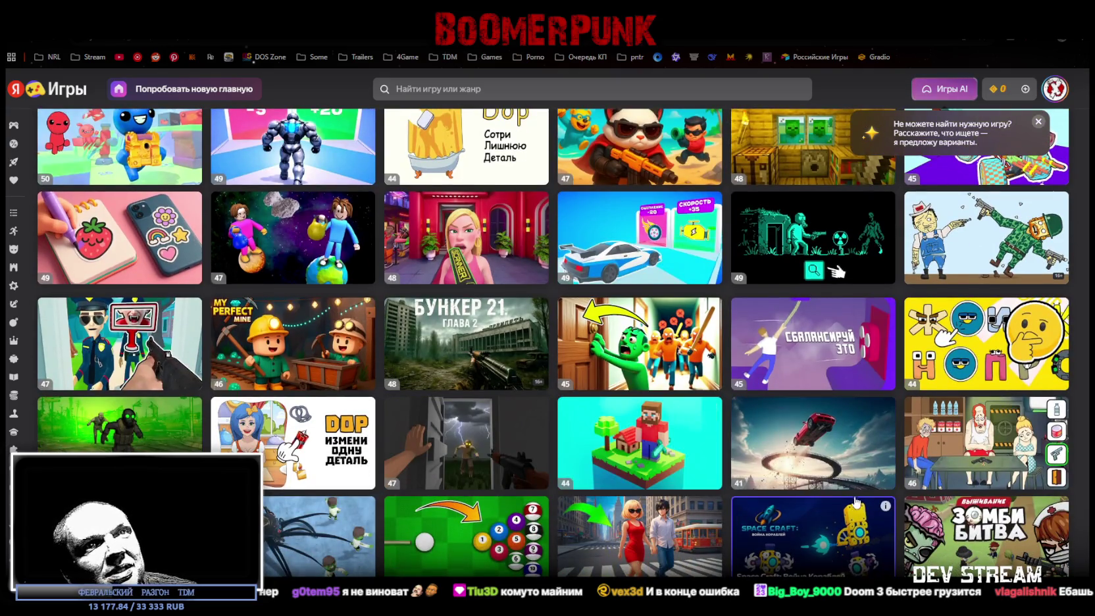
scroll(856, 503, "down", 3)
scroll(831, 484, "down", 1)
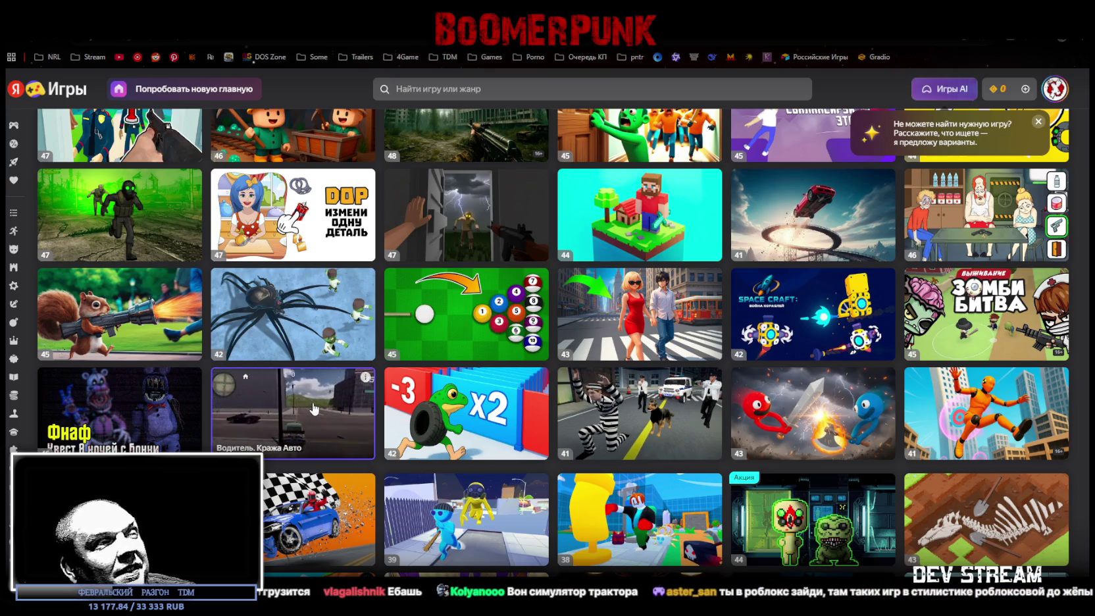
scroll(314, 410, "down", 4)
mouse_move(302, 333)
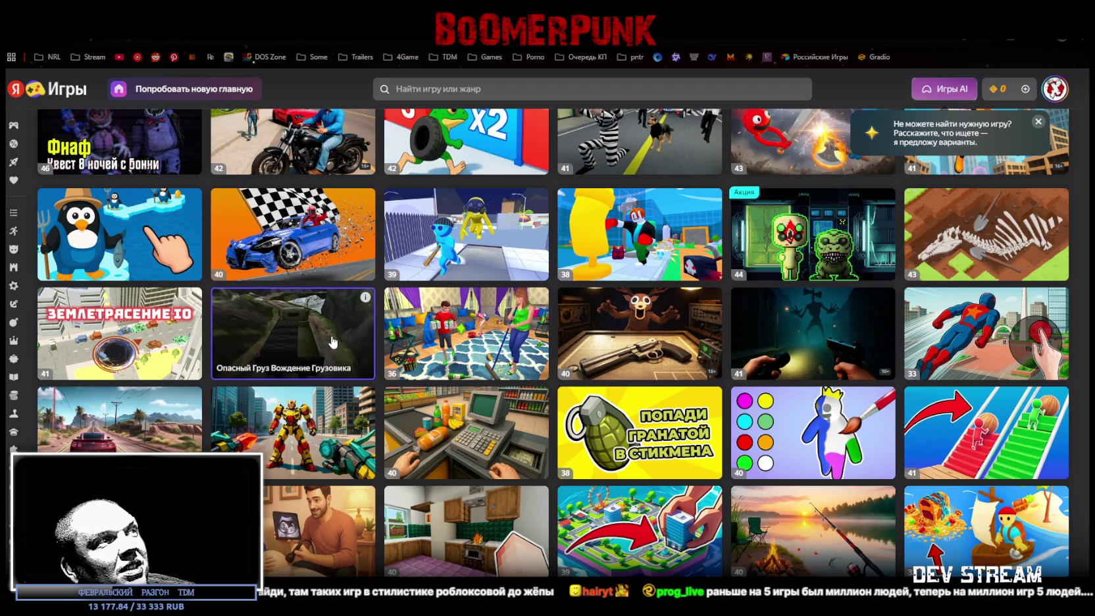
left_click(541, 259)
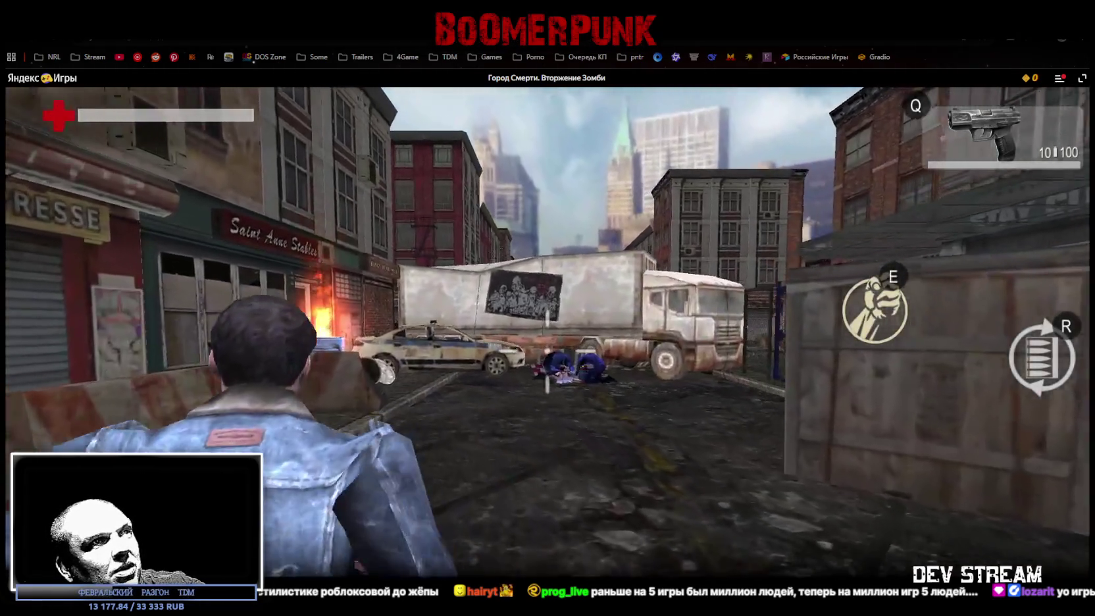
left_click(547, 369)
left_click(547, 368)
left_click(547, 369)
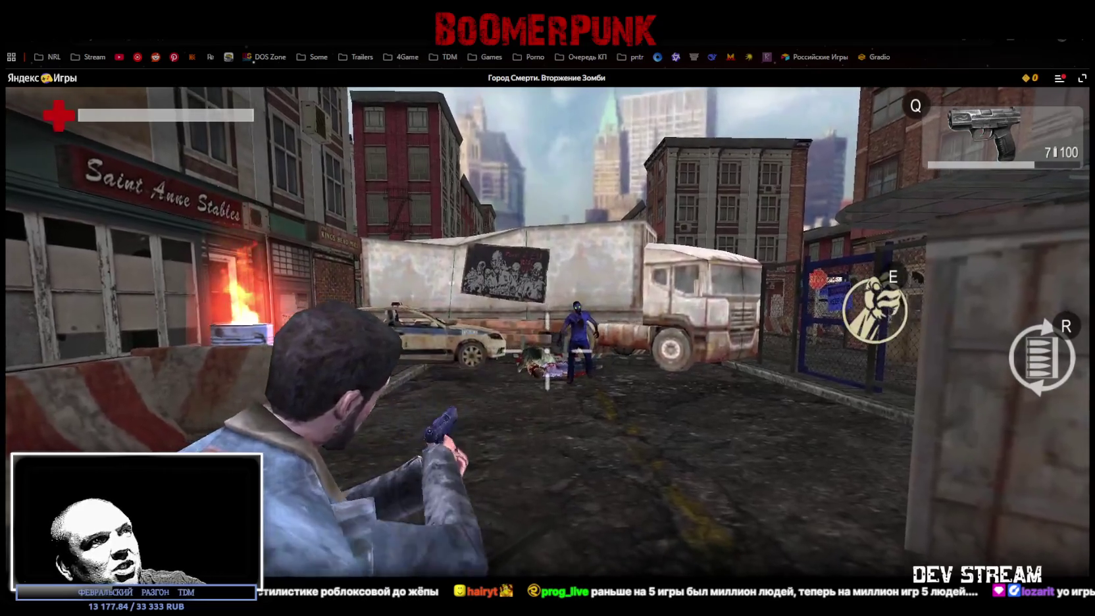
left_click(546, 368)
left_click(547, 369)
left_click(547, 369)
left_click(547, 368)
left_click(547, 369)
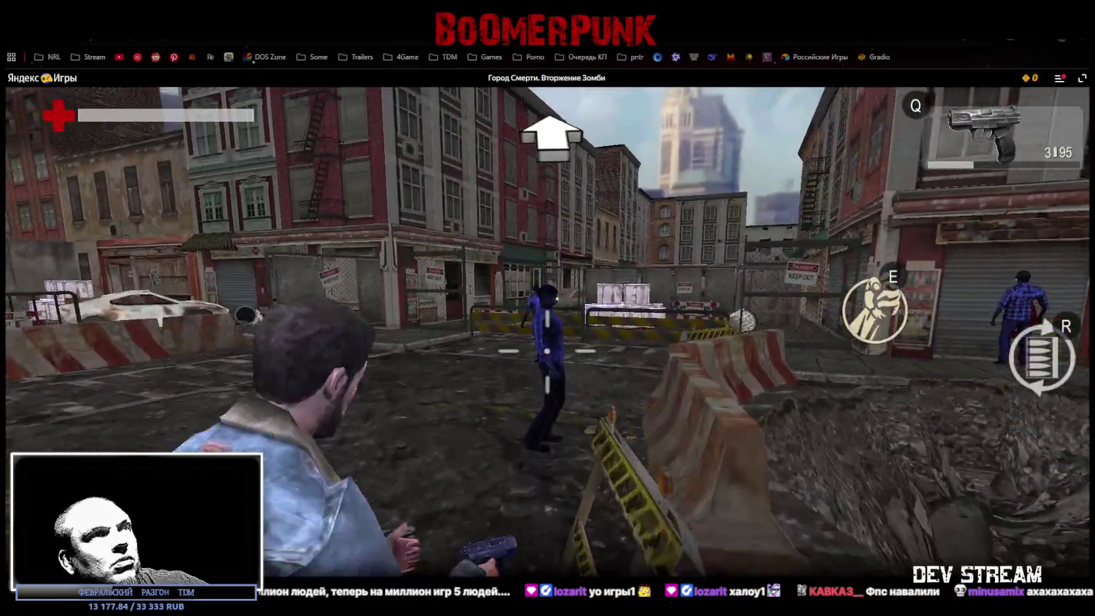
left_click(547, 351)
left_click(547, 351)
left_click(547, 350)
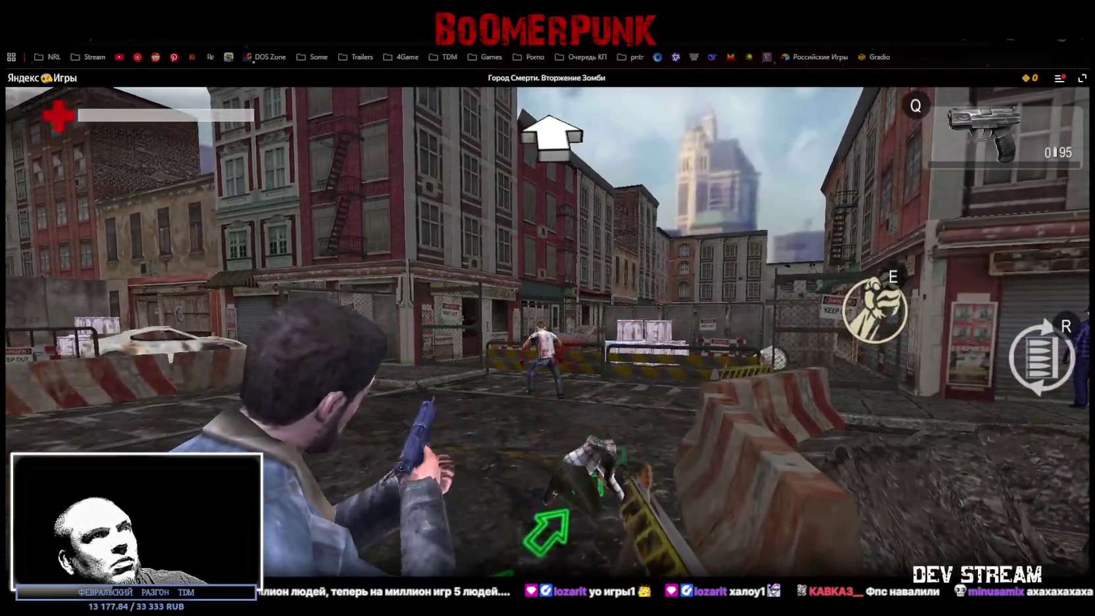
key("w")
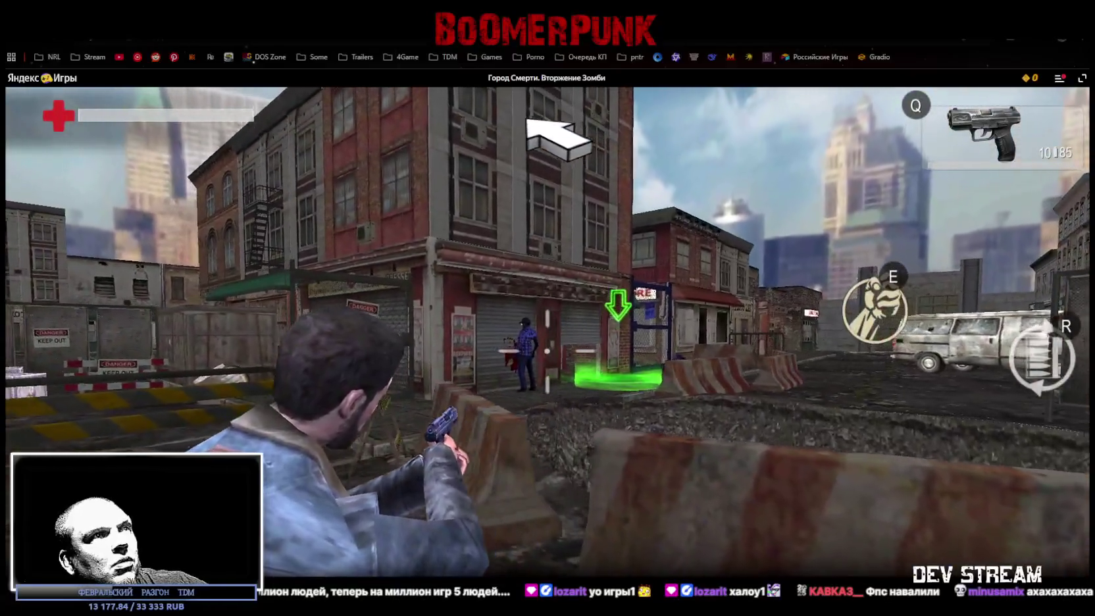
key("w")
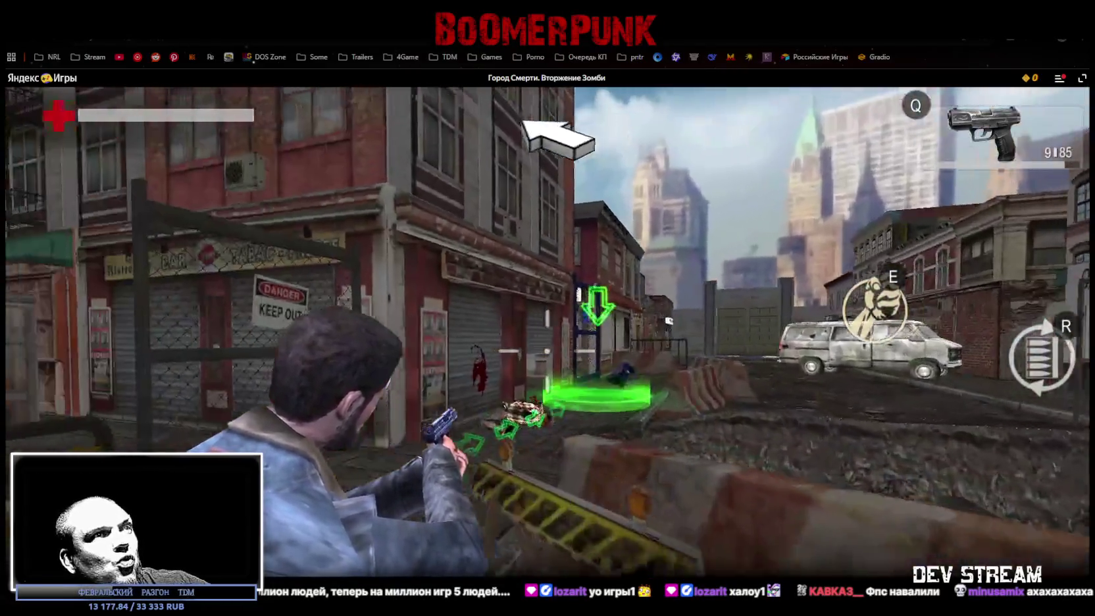
key("w")
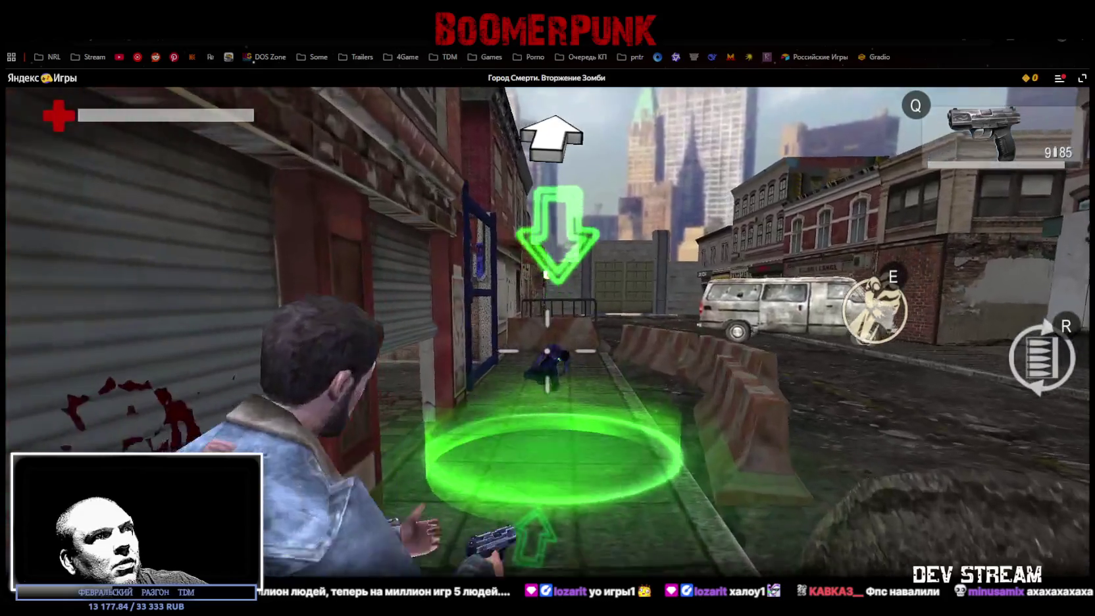
left_click(547, 350)
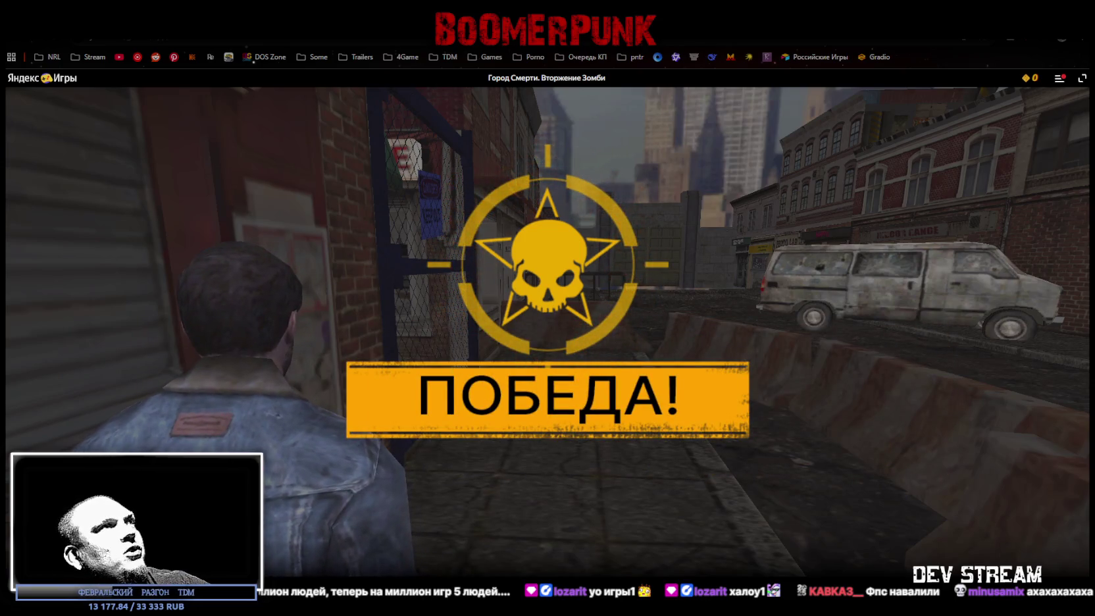
key("alt+Left")
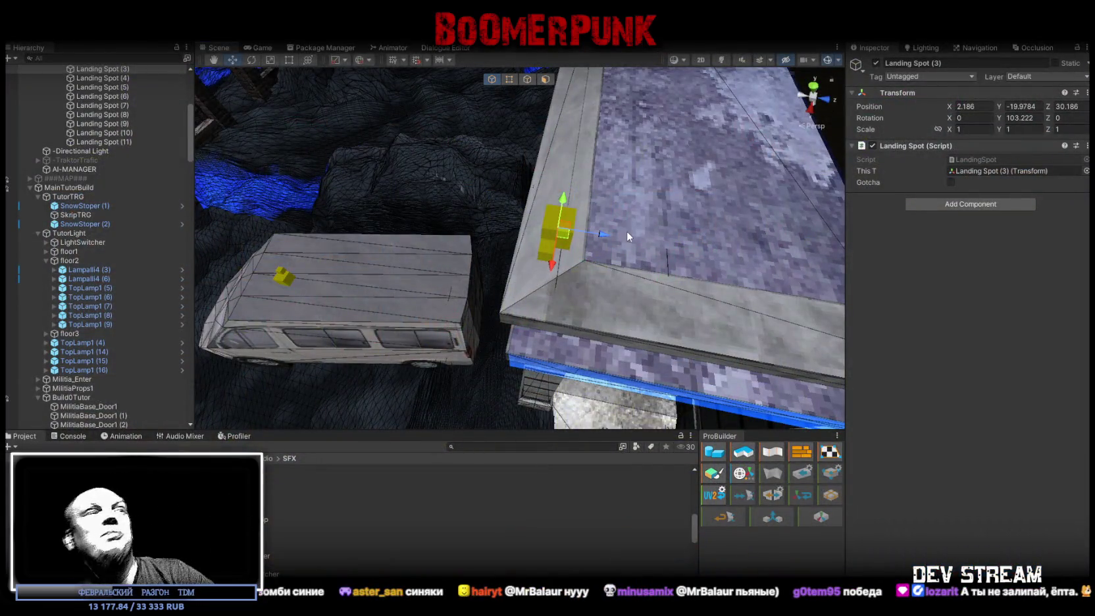
Move Landing Spot (2) from the lower wall onto the rooftop at 18.83, -16.059, 32.658
mouse_move(626, 231)
left_mouse_down()
mouse_move(567, 203)
mouse_move(538, 239)
mouse_move(591, 244)
left_mouse_up()
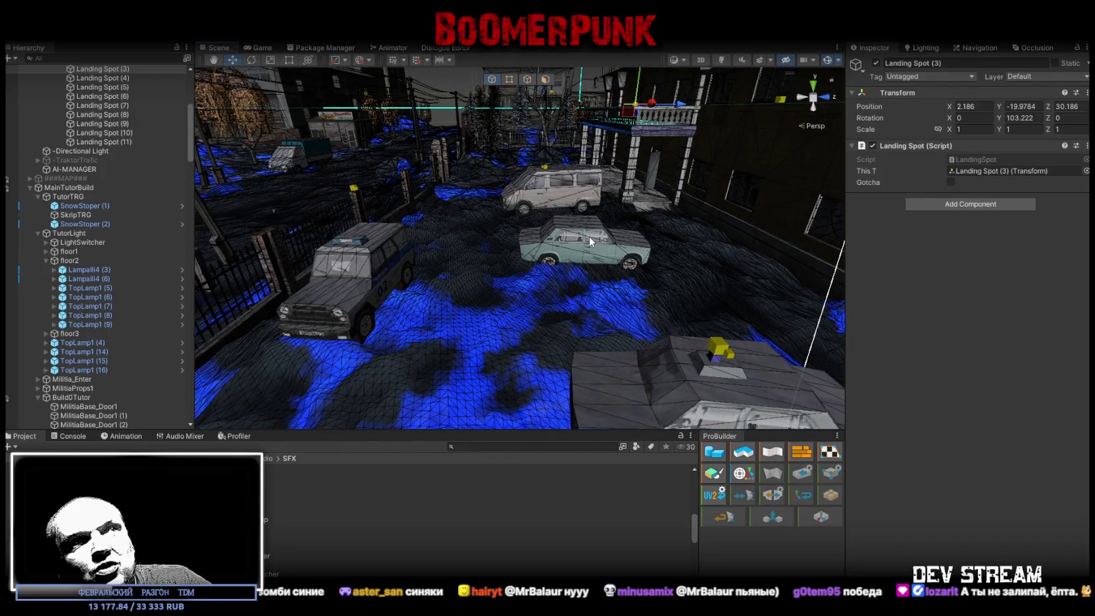
mouse_move(589, 236)
left_mouse_down()
mouse_move(603, 282)
mouse_move(619, 253)
left_mouse_up()
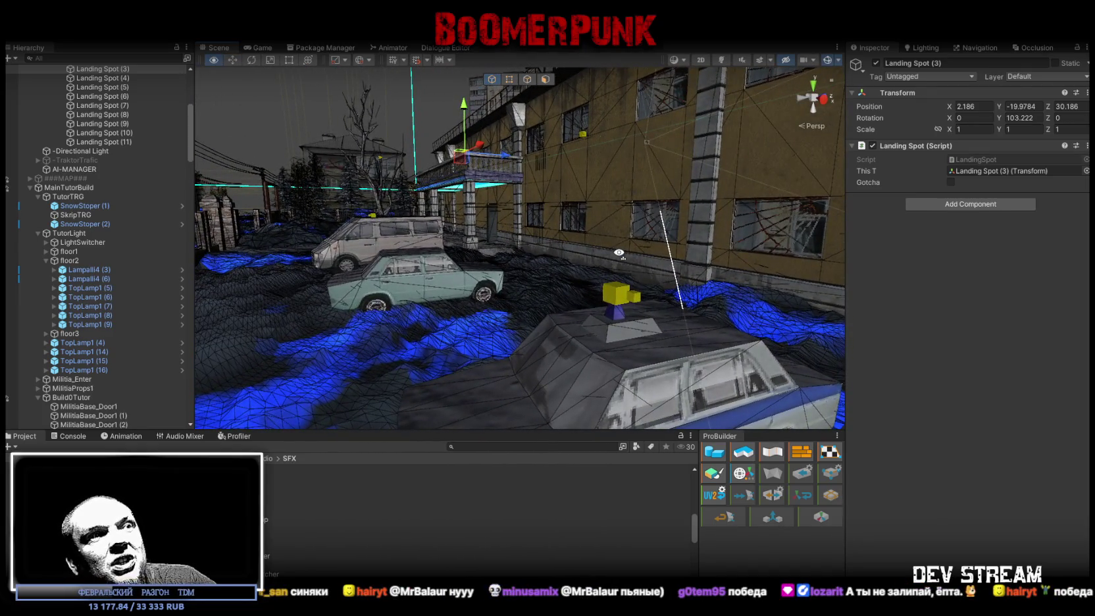
left_click_drag(620, 252, 619, 254)
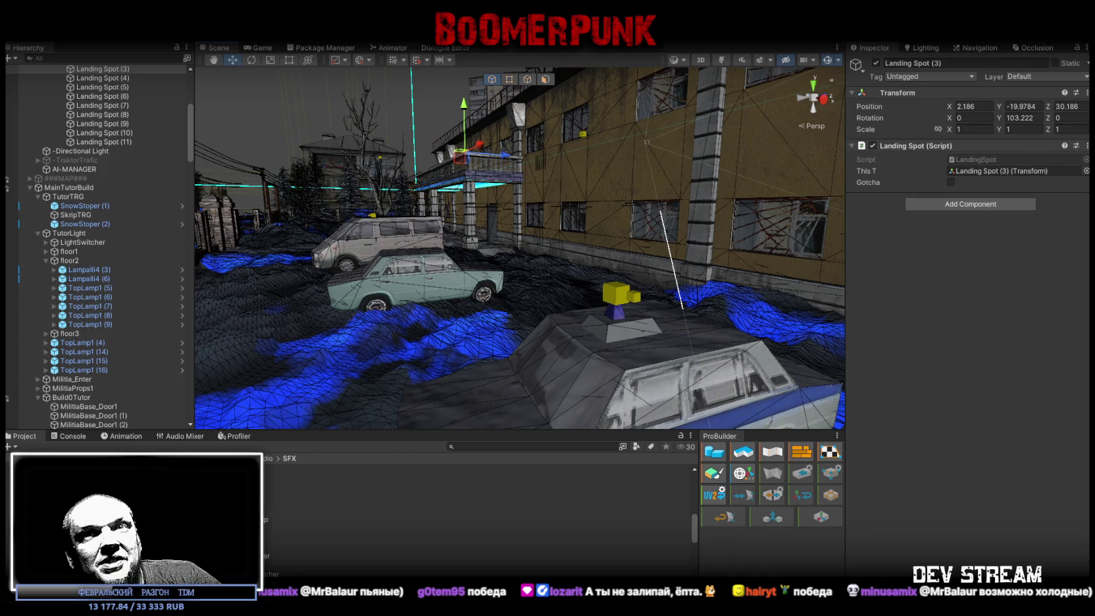
mouse_move(567, 250)
left_mouse_down()
mouse_move(961, 274)
mouse_move(721, 356)
mouse_move(547, 316)
mouse_move(711, 299)
left_mouse_up()
left_click(545, 317)
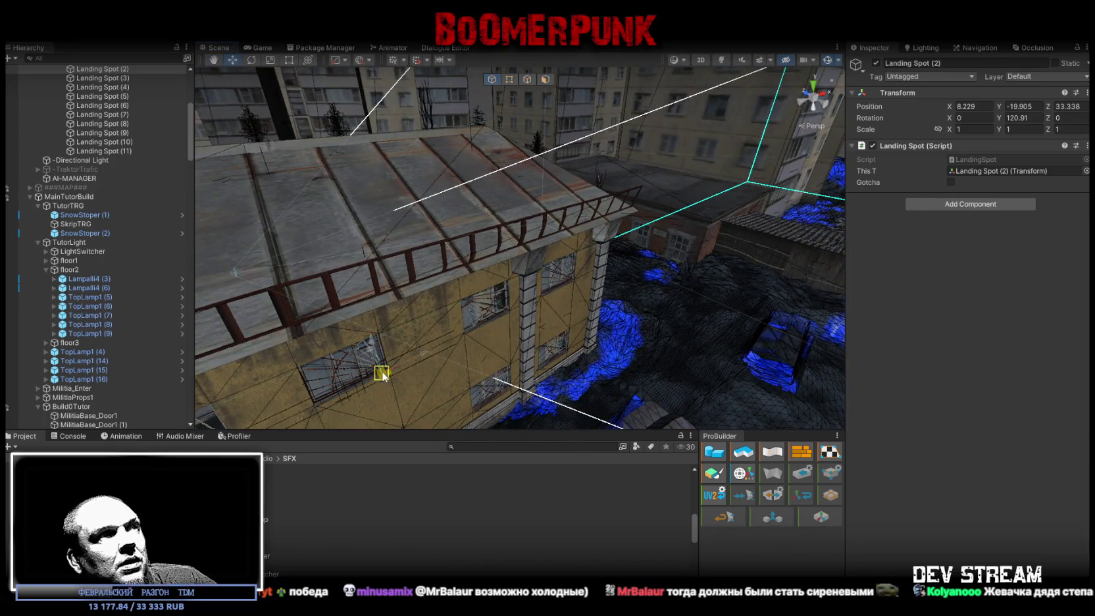
left_click_drag(377, 377, 643, 188)
mouse_move(679, 231)
left_mouse_down()
mouse_move(658, 148)
mouse_move(528, 243)
mouse_move(358, 233)
mouse_move(476, 215)
mouse_move(448, 264)
mouse_move(356, 342)
mouse_move(705, 281)
mouse_move(560, 300)
mouse_move(546, 283)
mouse_move(526, 310)
mouse_move(551, 293)
mouse_move(669, 323)
mouse_move(506, 350)
mouse_move(339, 225)
mouse_move(733, 381)
left_mouse_up()
Reposition Landing Spot (10) onto the police UAZ at X 10.847, Y -23.737, Z 18.98
left_click(326, 224)
key("f")
mouse_move(500, 316)
left_mouse_down()
mouse_move(525, 342)
mouse_move(607, 246)
left_mouse_up()
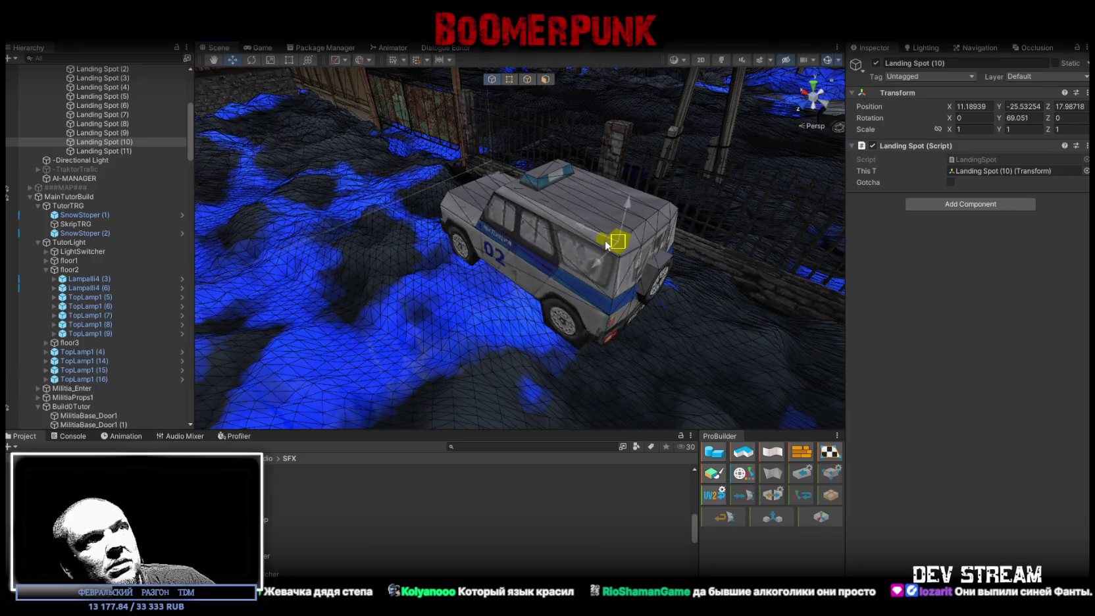
mouse_move(694, 283)
left_mouse_down()
mouse_move(470, 280)
mouse_move(484, 286)
mouse_move(553, 240)
left_mouse_up()
mouse_move(549, 200)
left_mouse_down()
mouse_move(692, 318)
mouse_move(505, 342)
mouse_move(583, 338)
left_mouse_up()
mouse_move(583, 338)
left_mouse_down()
mouse_move(500, 306)
mouse_move(336, 280)
mouse_move(578, 291)
left_mouse_up()
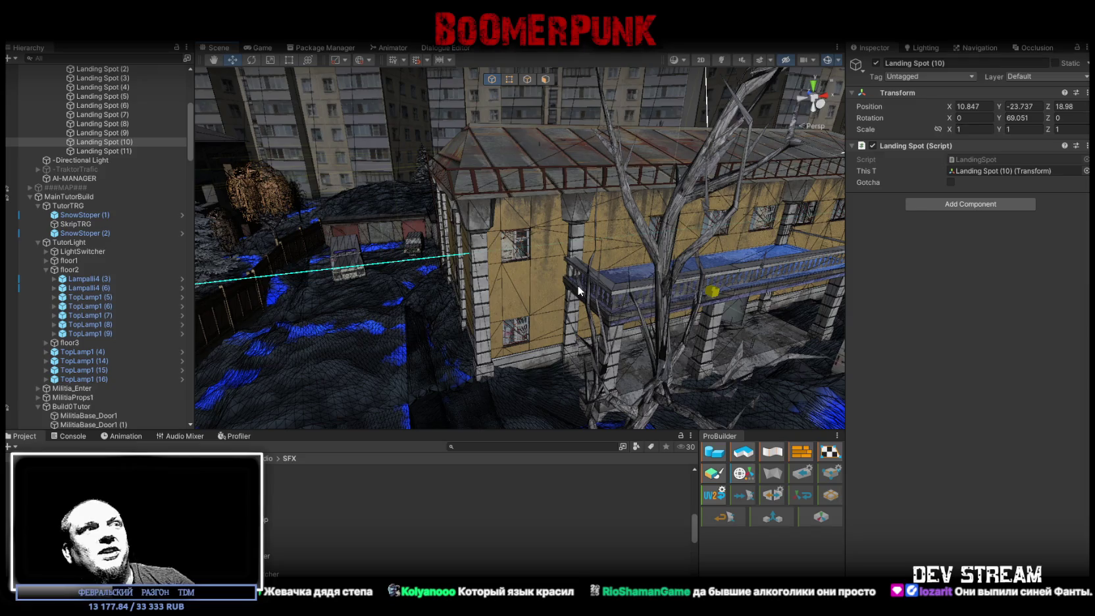
Orbit the view past the bus and garages to inspect the building's porch roof and wall
mouse_move(246, 154)
left_mouse_down()
mouse_move(482, 312)
mouse_move(725, 312)
mouse_move(714, 321)
mouse_move(723, 312)
mouse_move(730, 332)
mouse_move(401, 364)
mouse_move(432, 362)
mouse_move(318, 357)
mouse_move(211, 327)
mouse_move(342, 298)
mouse_move(631, 261)
mouse_move(853, 344)
left_mouse_up()
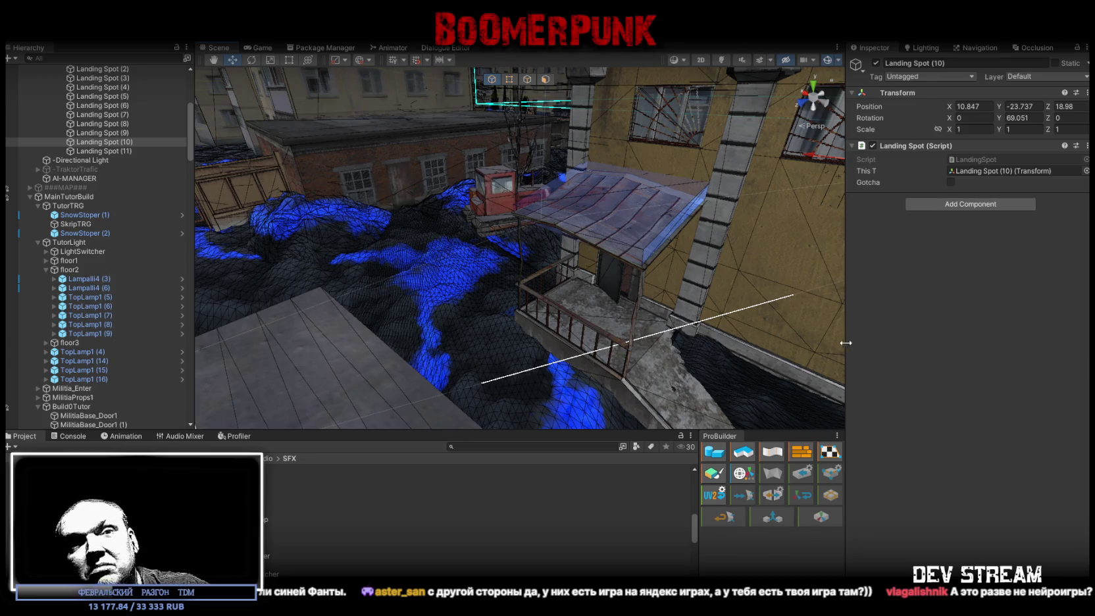
left_click_drag(802, 313, 678, 231)
scroll(607, 324, "up", 5)
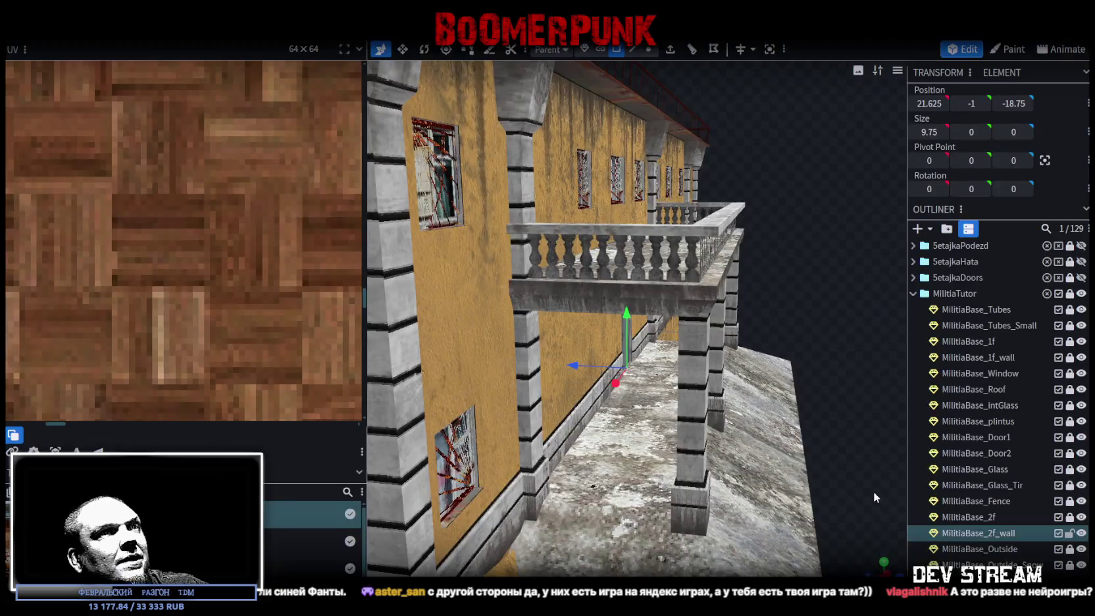
mouse_move(874, 493)
left_mouse_down()
mouse_move(812, 466)
mouse_move(559, 471)
mouse_move(591, 442)
mouse_move(619, 469)
mouse_move(548, 462)
mouse_move(595, 488)
left_mouse_up()
Select MilitiaBase_Outside's balcony ramp face and bring up its context menu
mouse_move(571, 306)
left_mouse_down()
mouse_move(569, 358)
mouse_move(550, 365)
mouse_move(559, 368)
left_mouse_up()
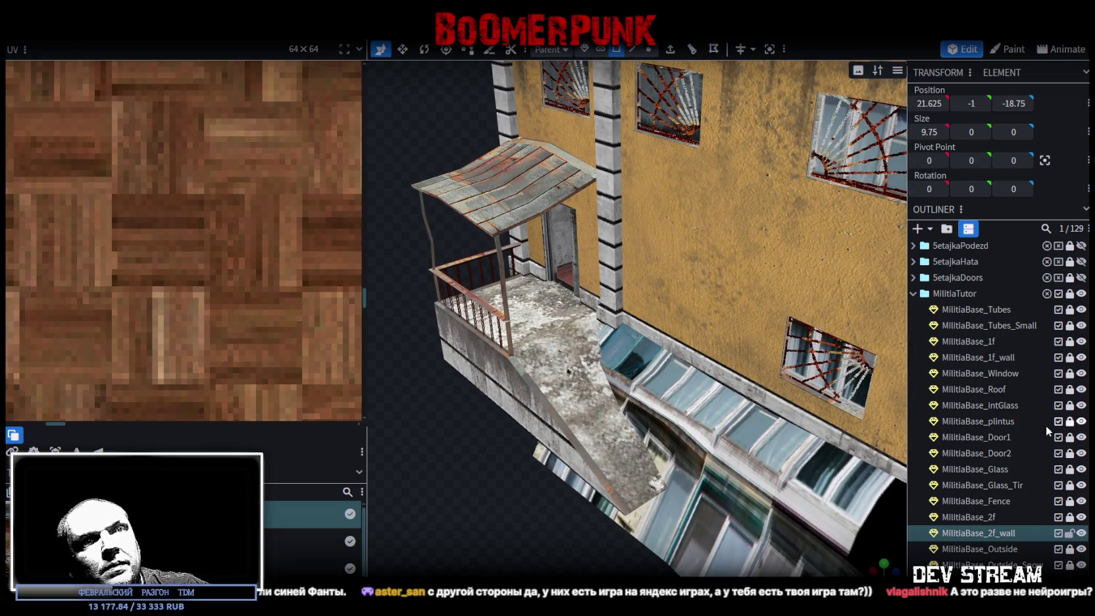
scroll(1048, 431, "down", 3)
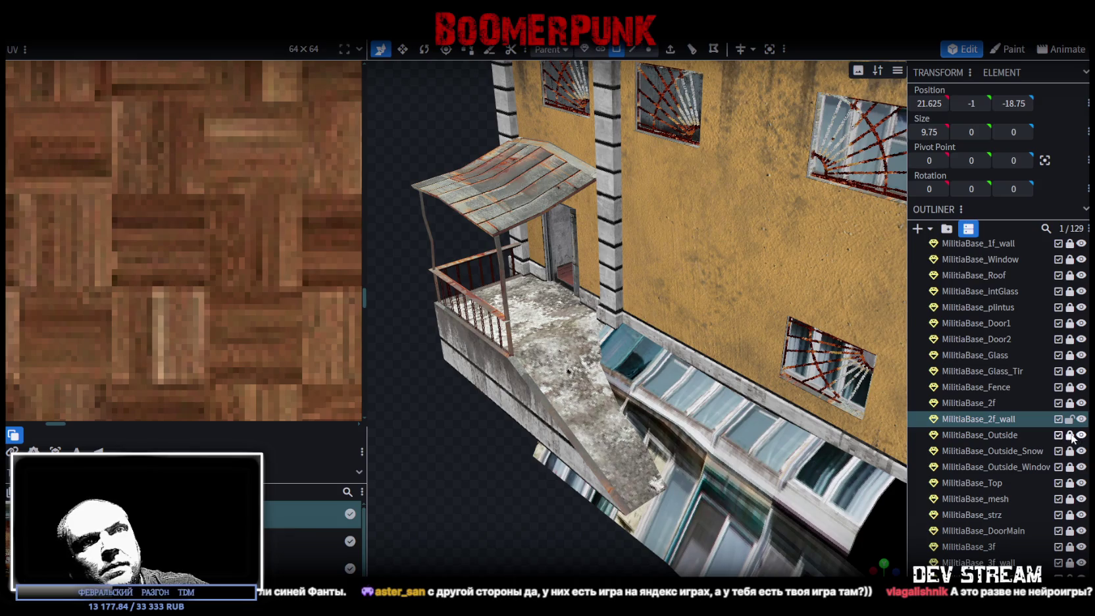
left_click(998, 436)
left_click_drag(454, 540, 539, 489)
scroll(539, 489, "up", 5)
right_click(600, 359)
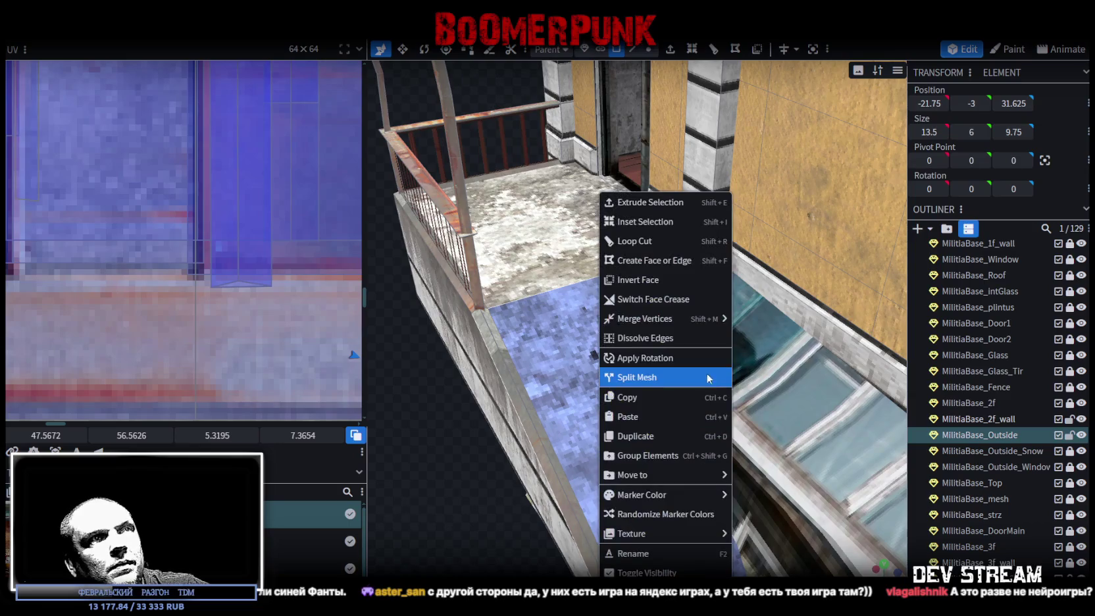
Split the ramp into its own element and lock MilitiaBase_Outside and MilitiaBase_2f_wall
left_click(637, 377)
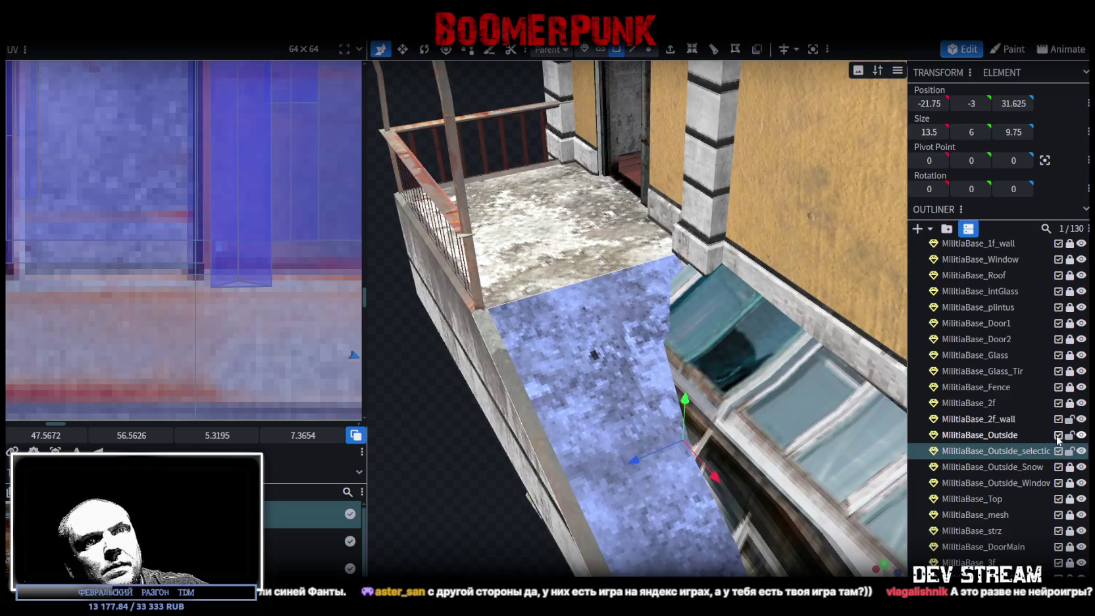
left_click(1070, 436)
left_click(1070, 420)
Push the ramp's outer end edge 0.6 units back along Z
left_click_drag(757, 421, 613, 413)
left_click(633, 49)
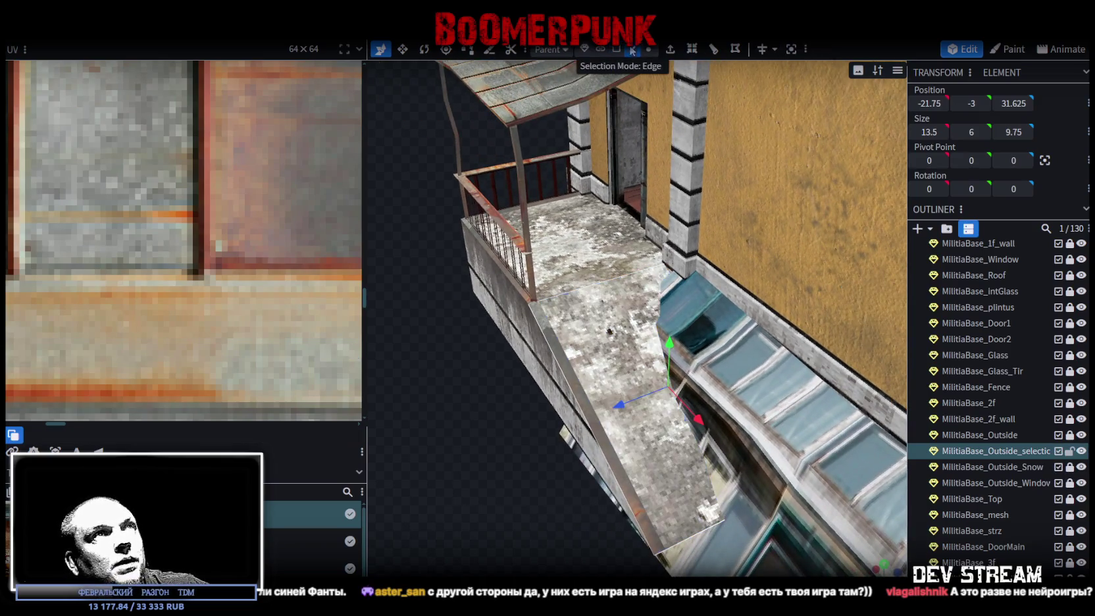
left_click(571, 421)
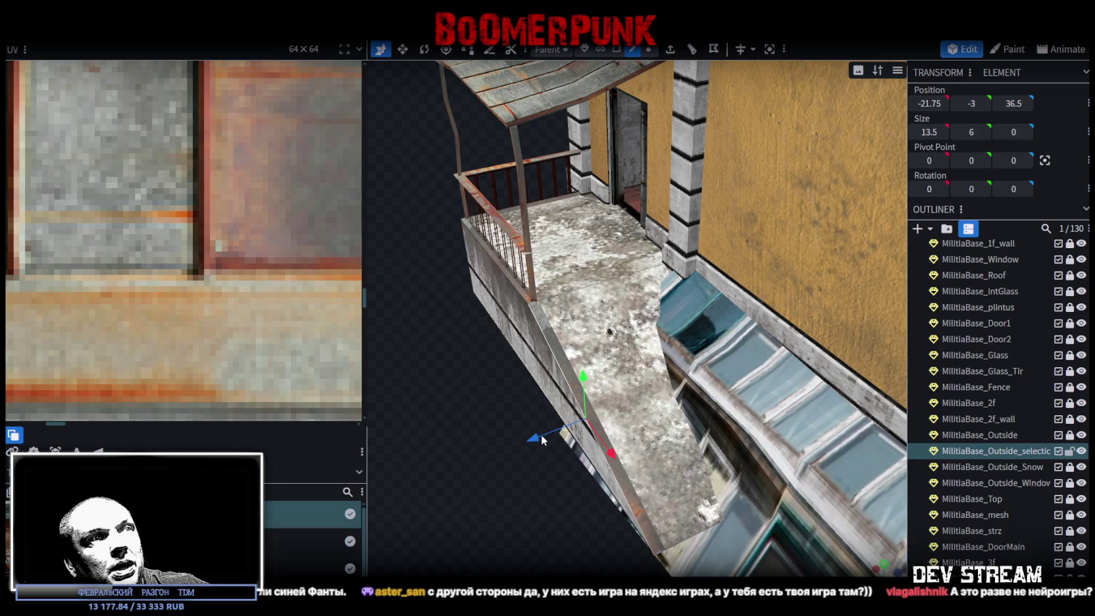
left_click_drag(539, 439, 544, 436)
scroll(544, 454, "up", 5)
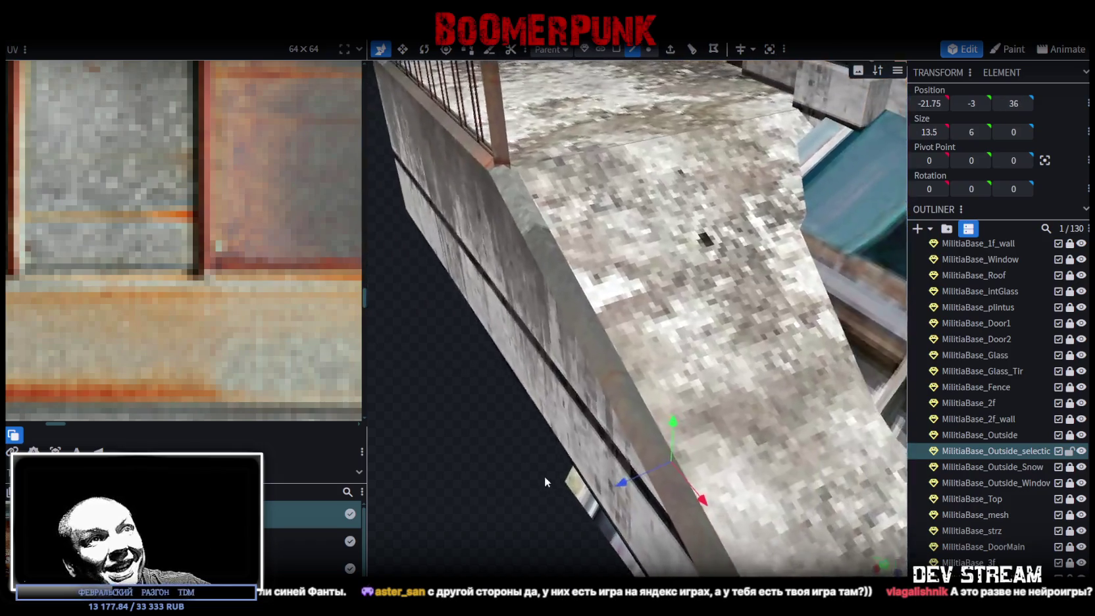
left_click_drag(611, 478, 614, 479)
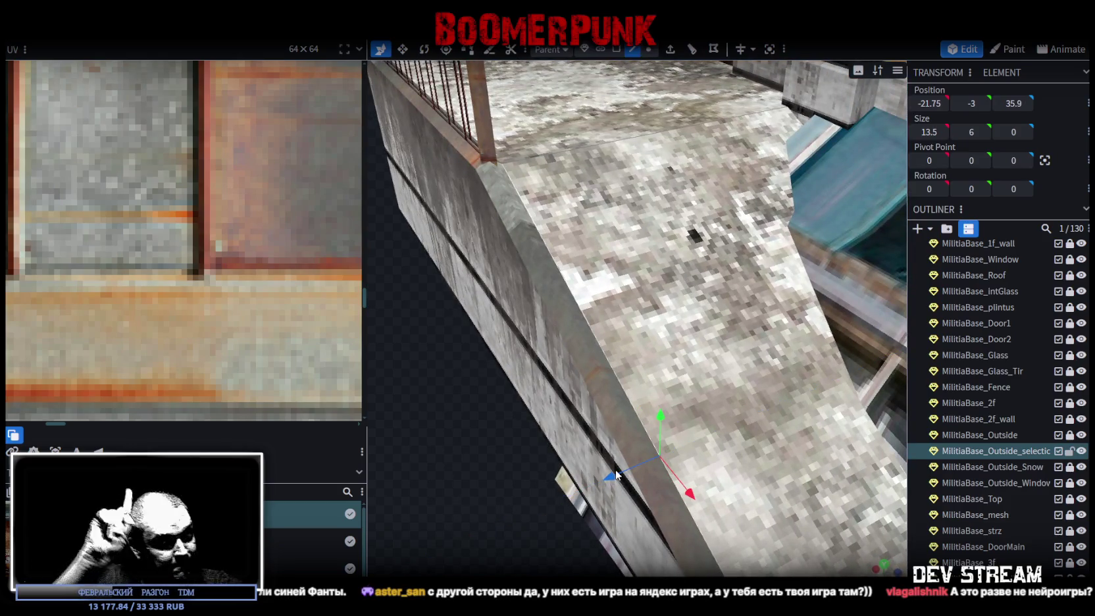
scroll(550, 449, "down", 5)
mouse_move(550, 449)
left_mouse_down()
mouse_move(571, 397)
mouse_move(583, 487)
mouse_move(561, 528)
mouse_move(589, 430)
left_mouse_up()
left_click(619, 63)
Divide the ramp face with a loop cut of 10 cuts
mouse_move(632, 504)
left_mouse_down()
mouse_move(644, 517)
mouse_move(592, 533)
left_mouse_up()
left_click(692, 50)
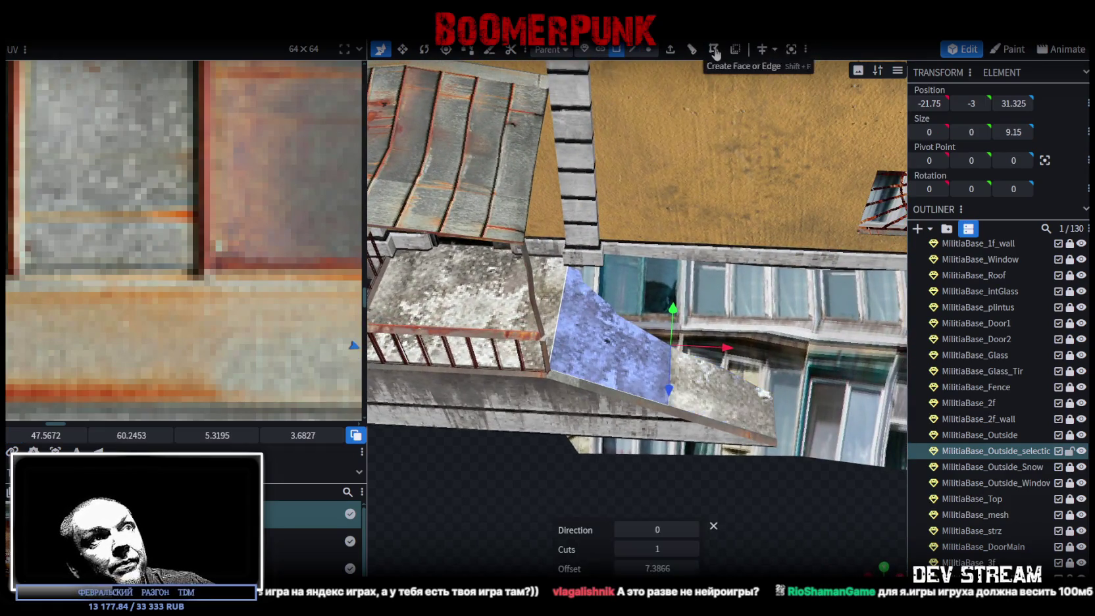
left_click(692, 549)
left_click(692, 549)
left_click(693, 549)
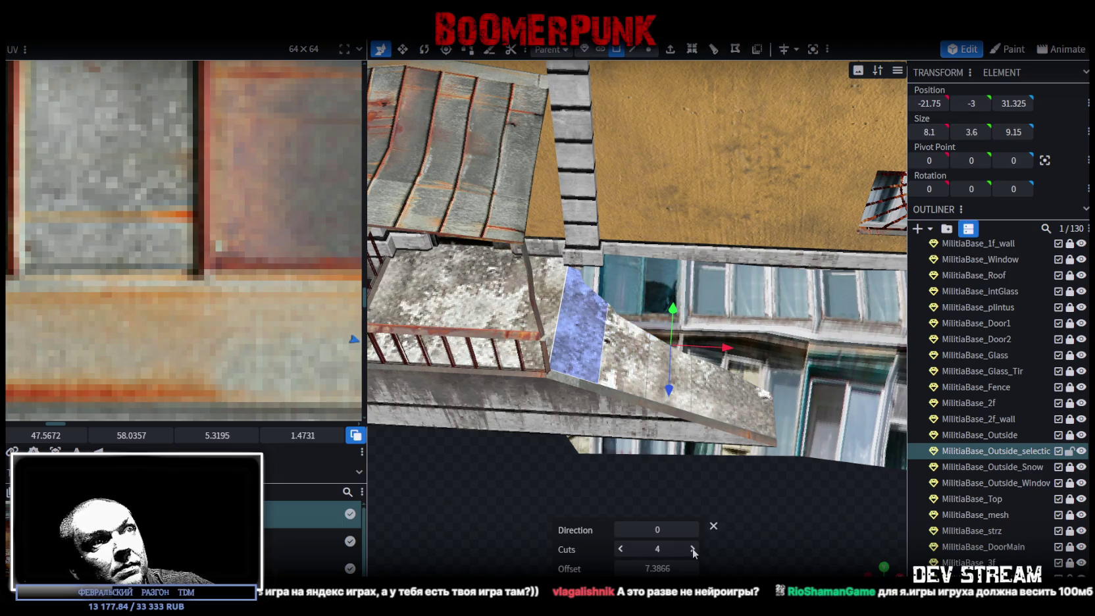
left_click(692, 549)
left_click(692, 549)
left_click(693, 549)
left_click(692, 549)
left_click_drag(789, 509, 791, 498)
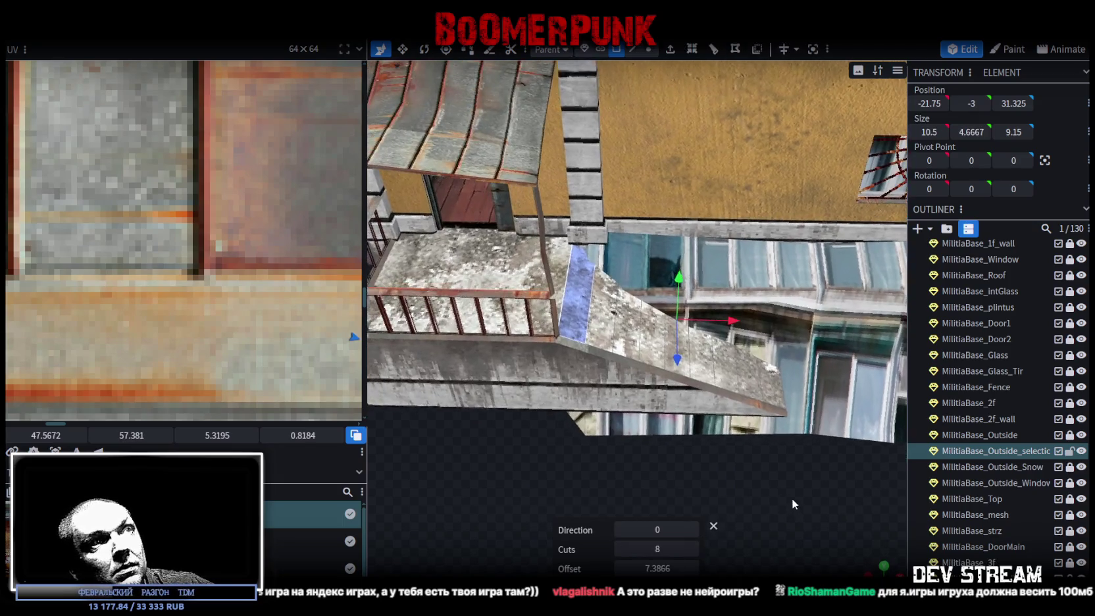
left_click(692, 549)
left_click_drag(724, 543, 764, 527)
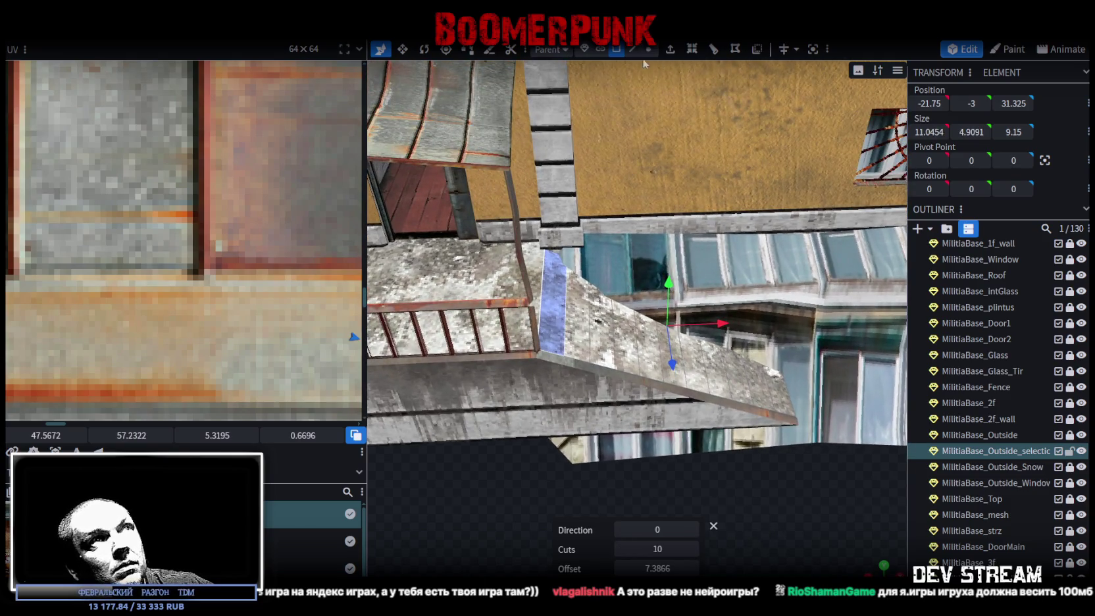
Shift alternating ramp edges along X and Y, and 0.75 along Z, to form stair steps
left_click(632, 49)
left_click(566, 310)
mouse_move(803, 483)
left_mouse_down()
mouse_move(789, 469)
mouse_move(806, 481)
left_mouse_up()
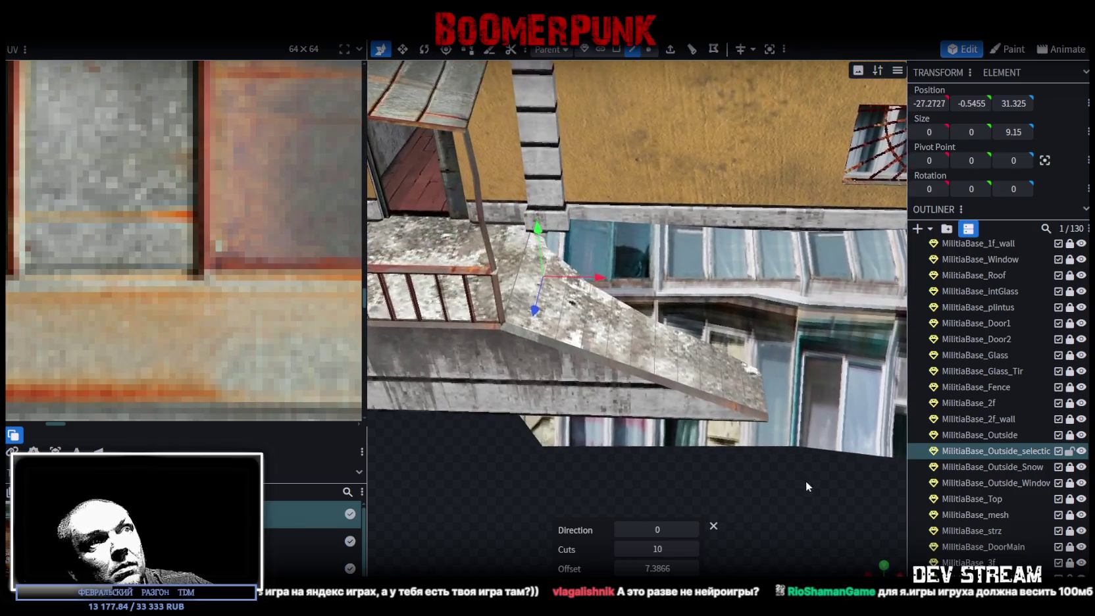
left_click(589, 320, "shift")
left_click(634, 333, "shift")
left_click(679, 351, "shift")
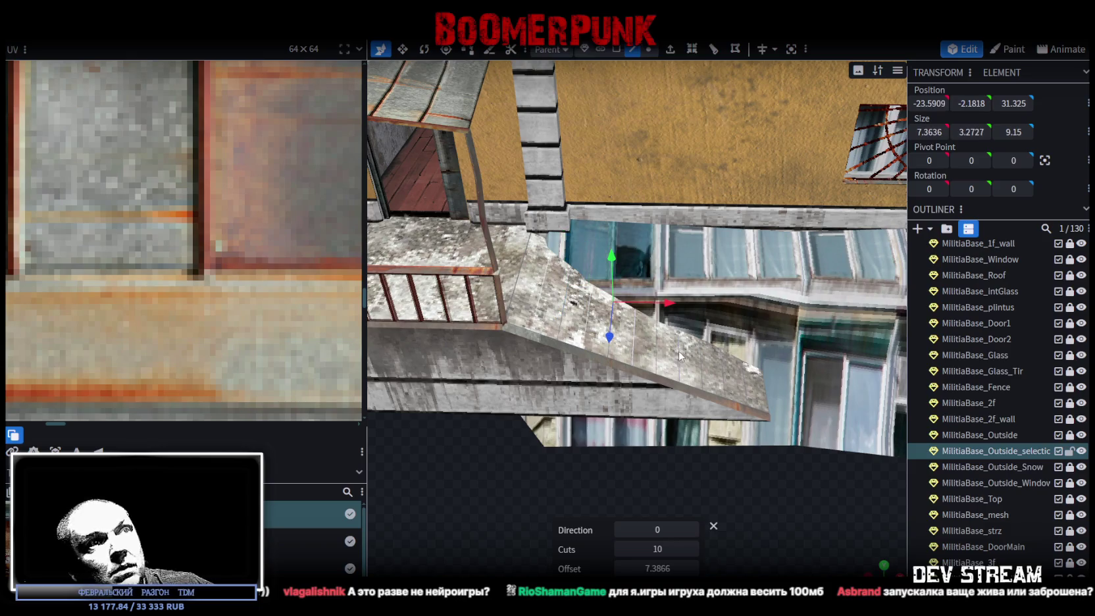
left_click(724, 373, "shift")
mouse_move(783, 461)
left_mouse_down()
mouse_move(806, 483)
mouse_move(791, 467)
left_mouse_up()
scroll(791, 473, "up", 3)
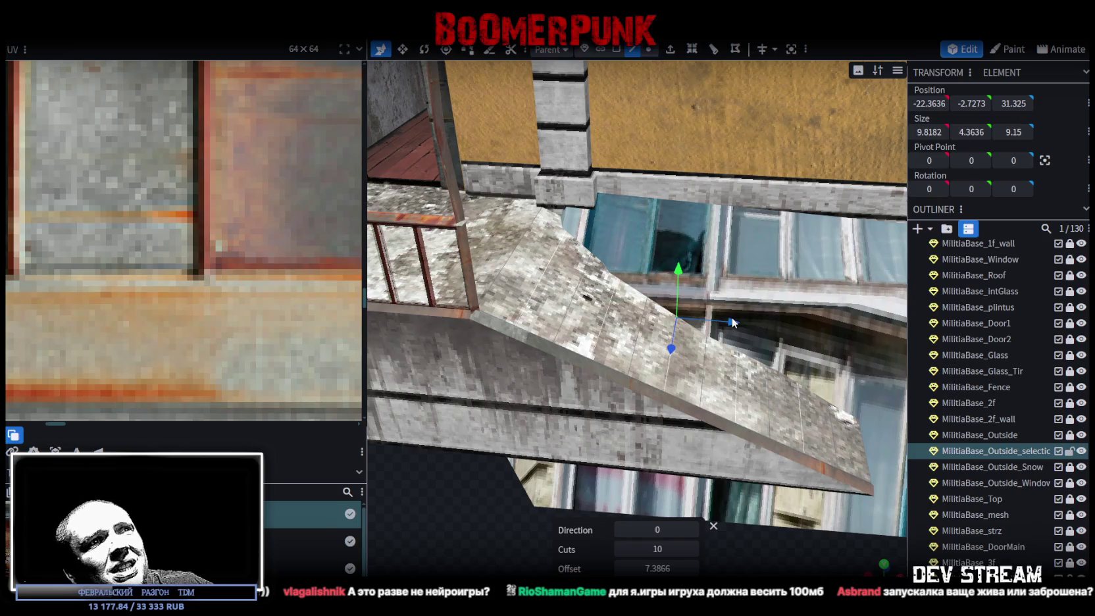
left_click_drag(707, 323, 680, 355)
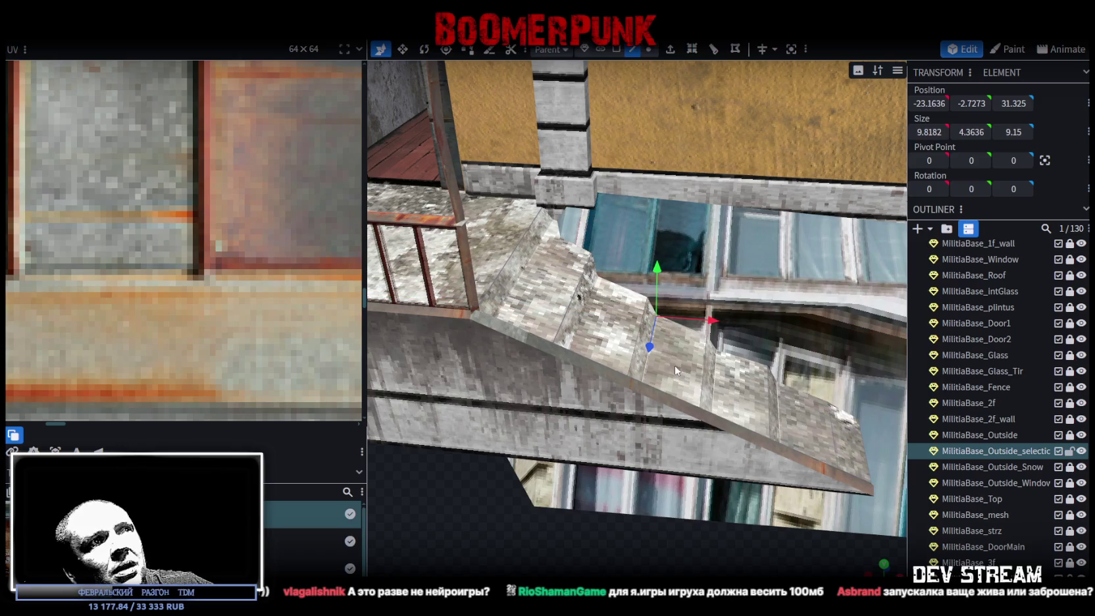
left_click_drag(596, 557, 602, 527)
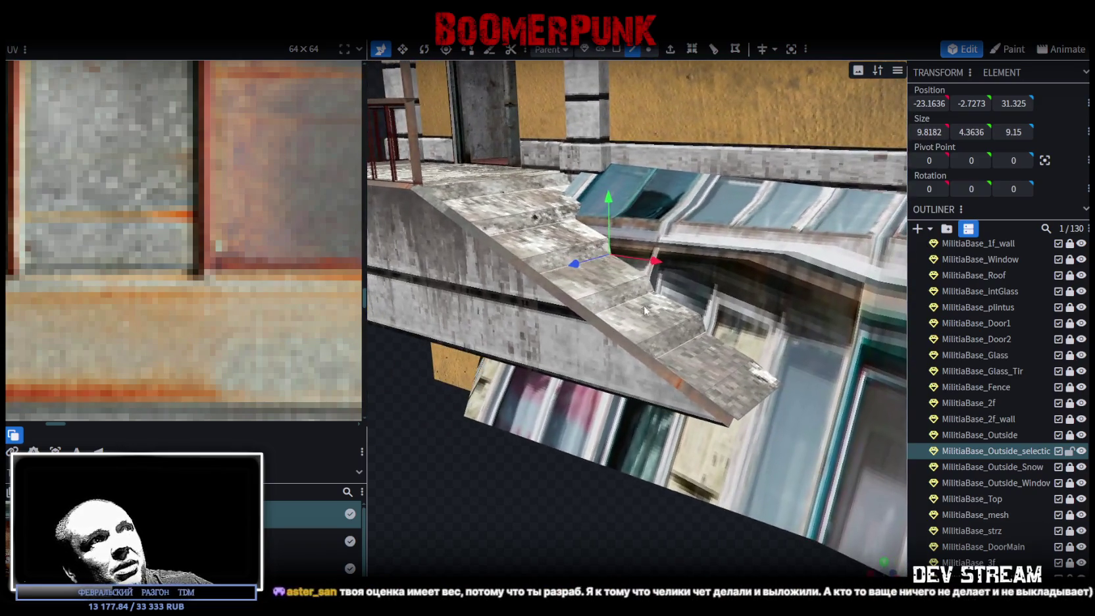
mouse_move(610, 208)
left_mouse_down()
mouse_move(609, 219)
mouse_move(610, 199)
left_mouse_up()
mouse_move(590, 448)
left_mouse_down()
mouse_move(573, 474)
mouse_move(579, 489)
left_mouse_up()
left_click_drag(479, 274, 479, 276)
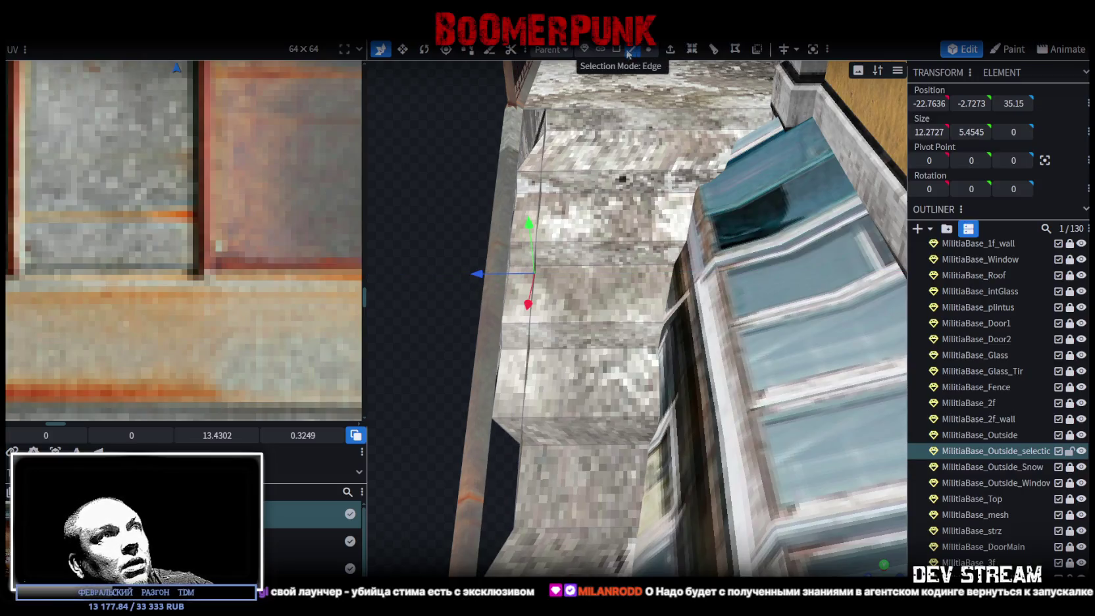
Move a vertical stair edge 0.75 along Z and select the stairs' side faces
left_click(538, 195)
mouse_move(477, 283)
left_mouse_down()
mouse_move(451, 279)
mouse_move(421, 294)
mouse_move(423, 305)
mouse_move(423, 265)
left_mouse_up()
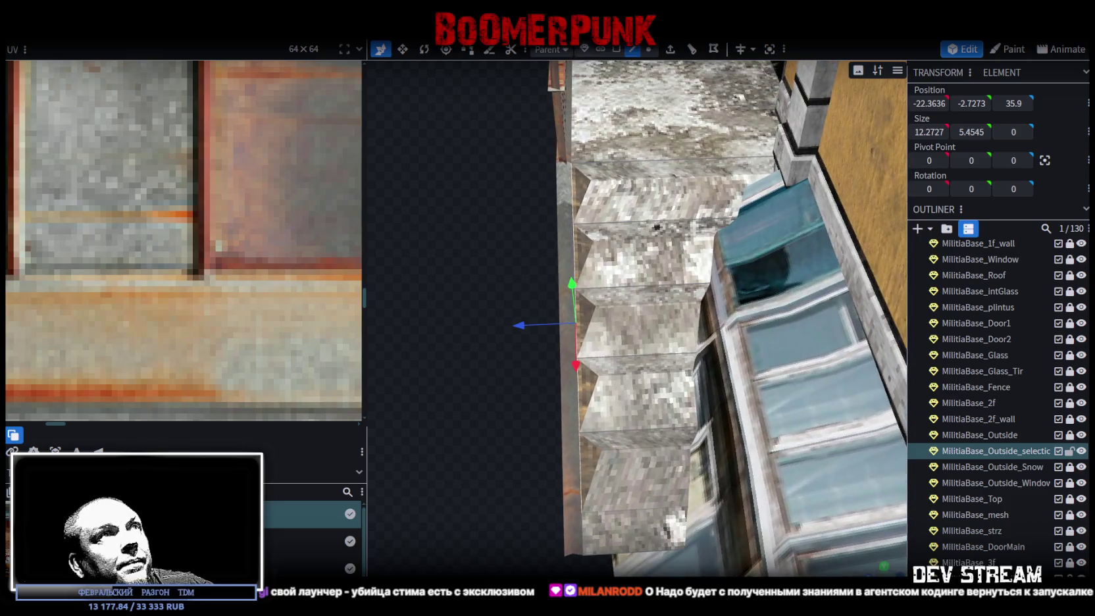
left_click(616, 49)
Rotate the stair face's UV a quarter turn and widen it across the strip beside the planks
scroll(231, 214, "down", 6)
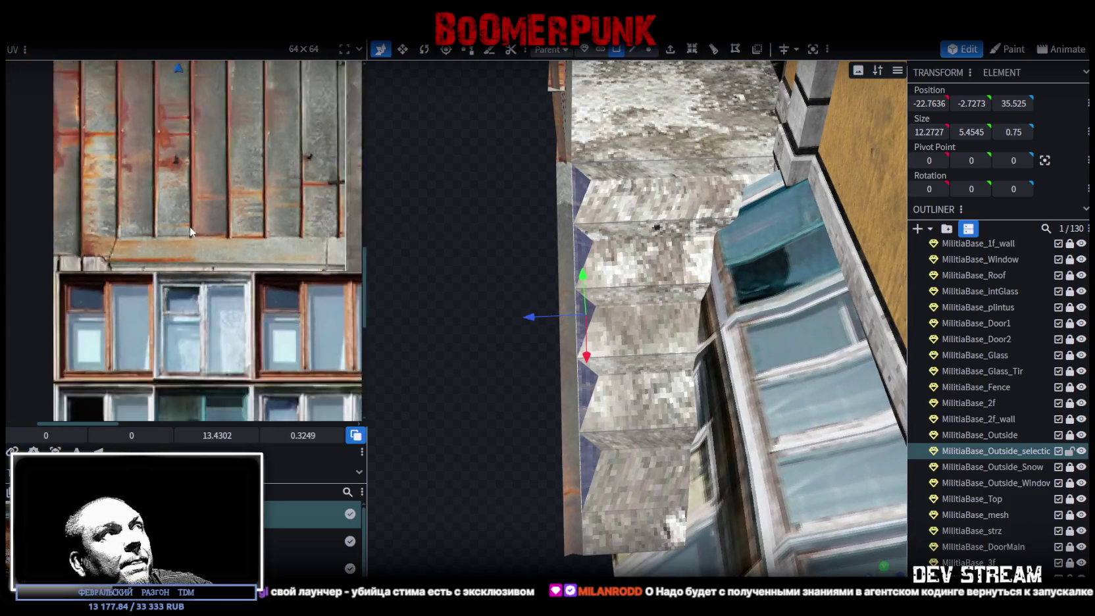
left_click_drag(158, 143, 238, 236)
mouse_move(164, 148)
left_mouse_down()
mouse_move(253, 239)
mouse_move(264, 273)
left_mouse_up()
scroll(263, 273, "up", 3)
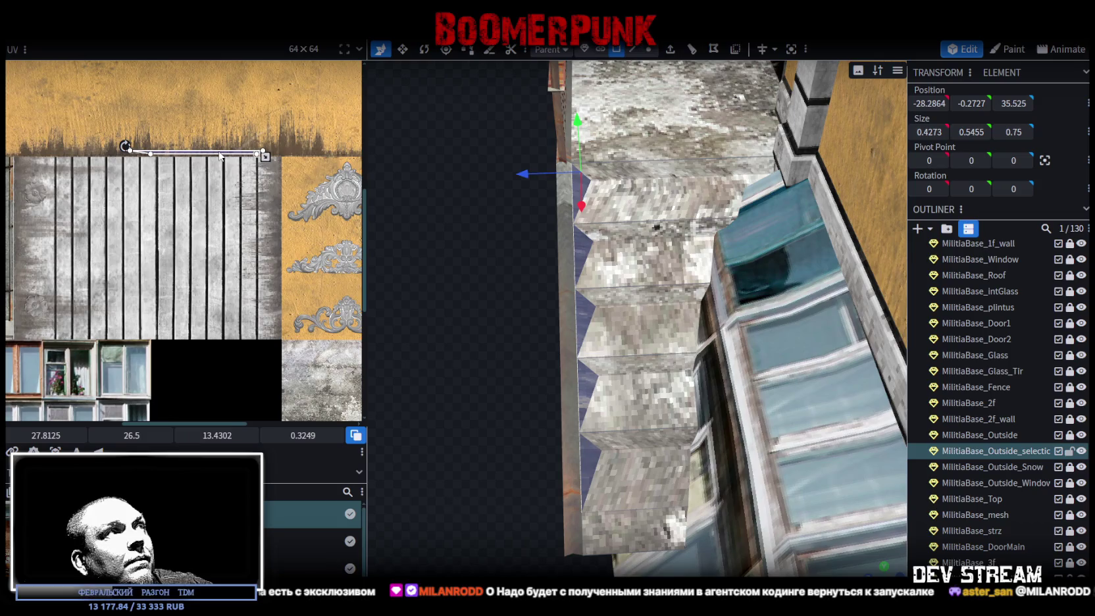
right_click(220, 156)
left_click(258, 360)
mouse_move(197, 134)
left_mouse_down()
mouse_move(267, 161)
mouse_move(254, 158)
mouse_move(262, 216)
left_mouse_up()
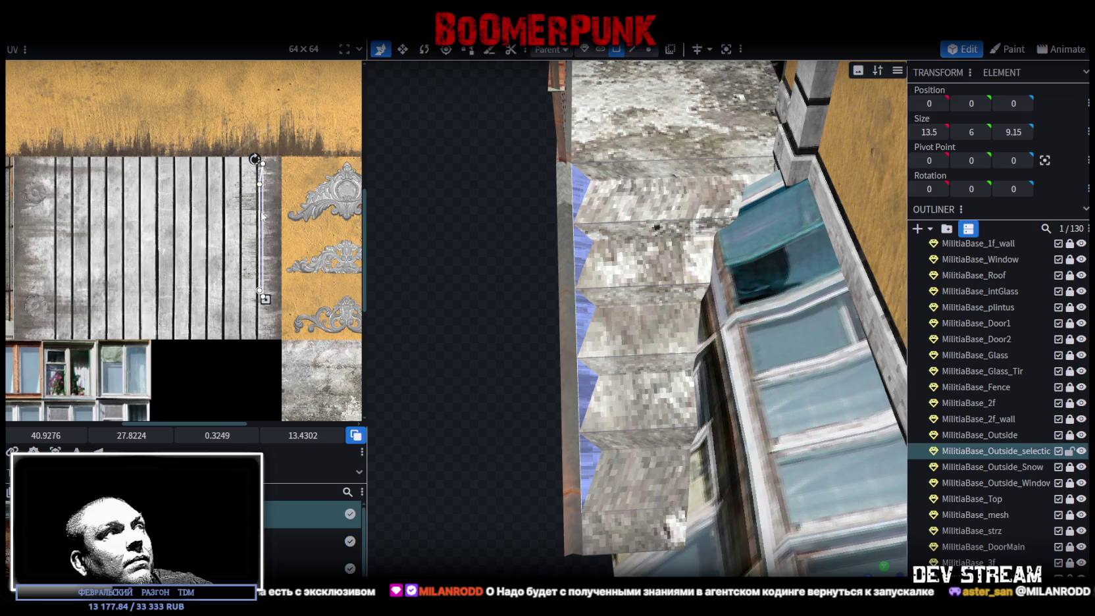
scroll(262, 304, "up", 2)
mouse_move(251, 293)
left_mouse_down()
mouse_move(271, 310)
mouse_move(280, 363)
left_mouse_up()
scroll(997, 402, "down", 5)
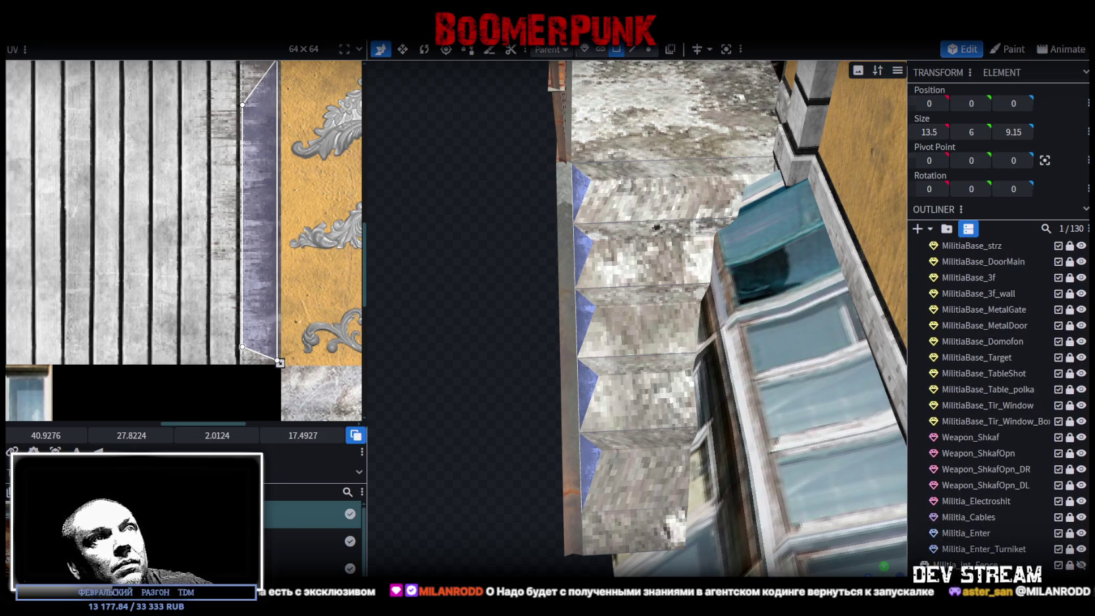
left_click(529, 424)
mouse_move(528, 424)
left_mouse_down()
mouse_move(505, 380)
mouse_move(567, 400)
mouse_move(469, 446)
mouse_move(449, 444)
mouse_move(490, 371)
mouse_move(433, 382)
mouse_move(541, 391)
mouse_move(536, 459)
mouse_move(550, 423)
mouse_move(528, 434)
mouse_move(559, 426)
mouse_move(492, 413)
mouse_move(469, 437)
mouse_move(582, 439)
mouse_move(556, 451)
mouse_move(570, 433)
mouse_move(540, 420)
mouse_move(477, 432)
mouse_move(573, 427)
mouse_move(521, 447)
mouse_move(467, 506)
mouse_move(543, 441)
mouse_move(479, 467)
mouse_move(471, 456)
mouse_move(569, 425)
mouse_move(642, 420)
left_mouse_up()
left_click(440, 407)
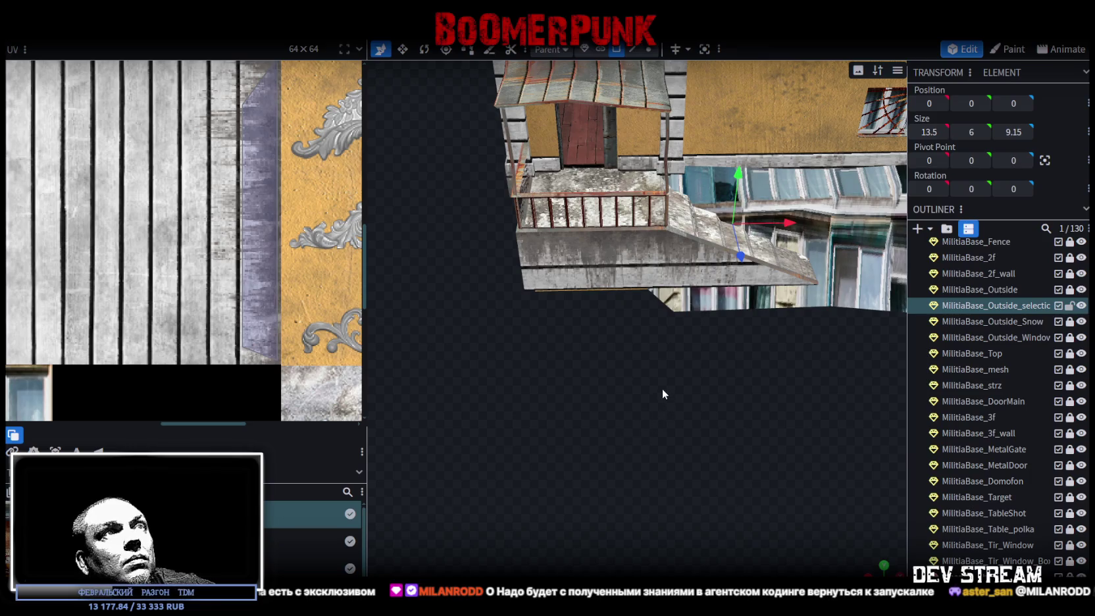
mouse_move(637, 374)
left_mouse_down()
mouse_move(710, 444)
mouse_move(641, 454)
mouse_move(626, 431)
mouse_move(639, 403)
mouse_move(670, 421)
mouse_move(697, 415)
mouse_move(685, 428)
mouse_move(668, 401)
left_mouse_up()
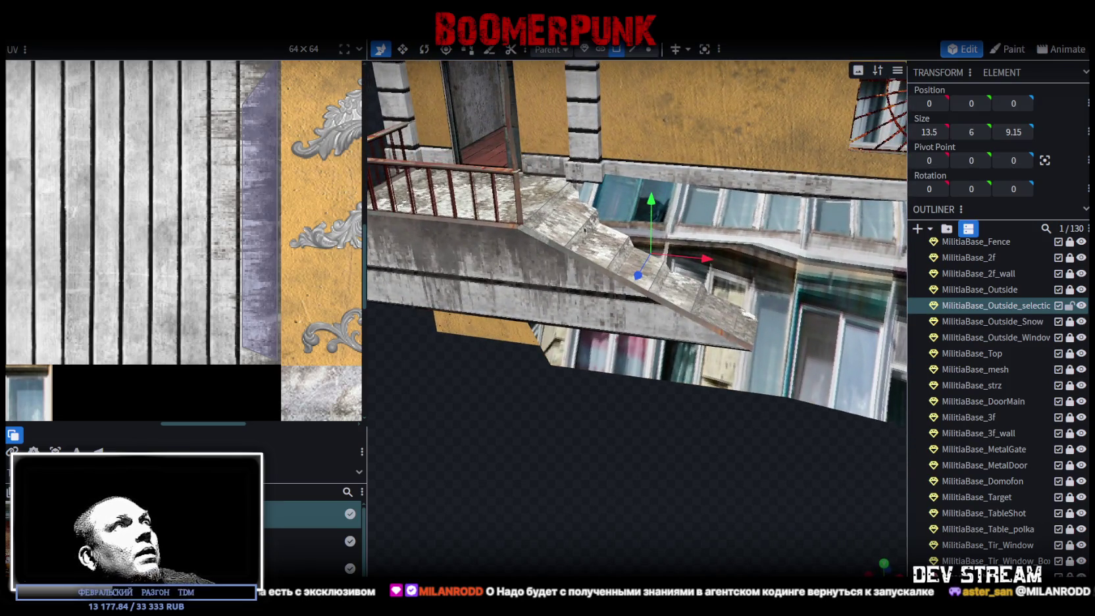
left_click(1000, 291)
Merge the stairs into MilitiaBase_Outside and merge the overlapping duplicate vertices
left_click(992, 306, "ctrl")
right_click(989, 307)
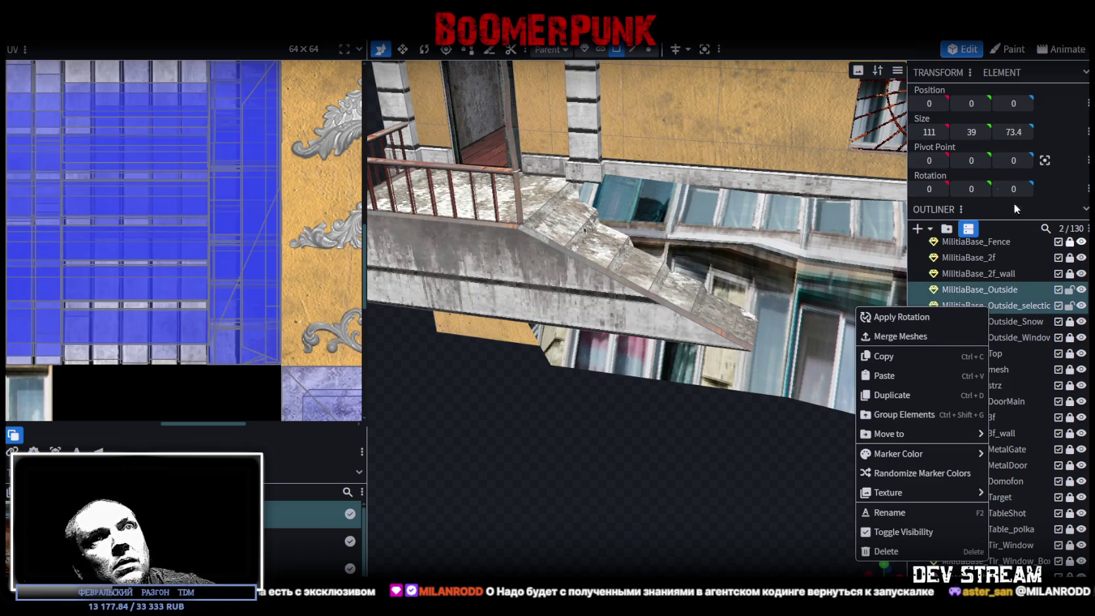
left_click(897, 337)
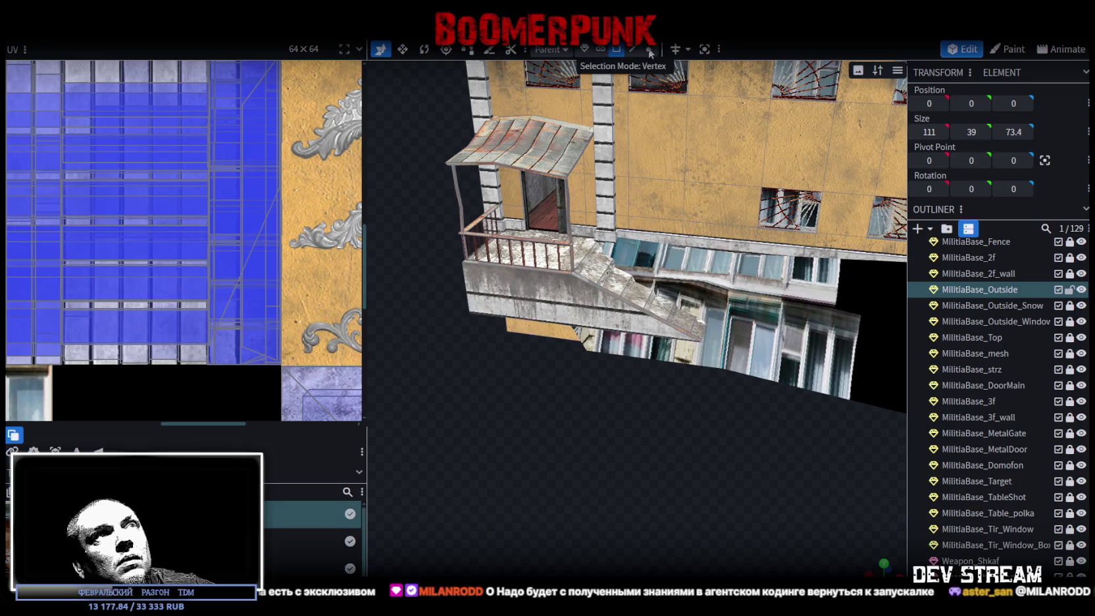
scroll(675, 288, "down", 5)
left_click_drag(675, 289, 757, 192)
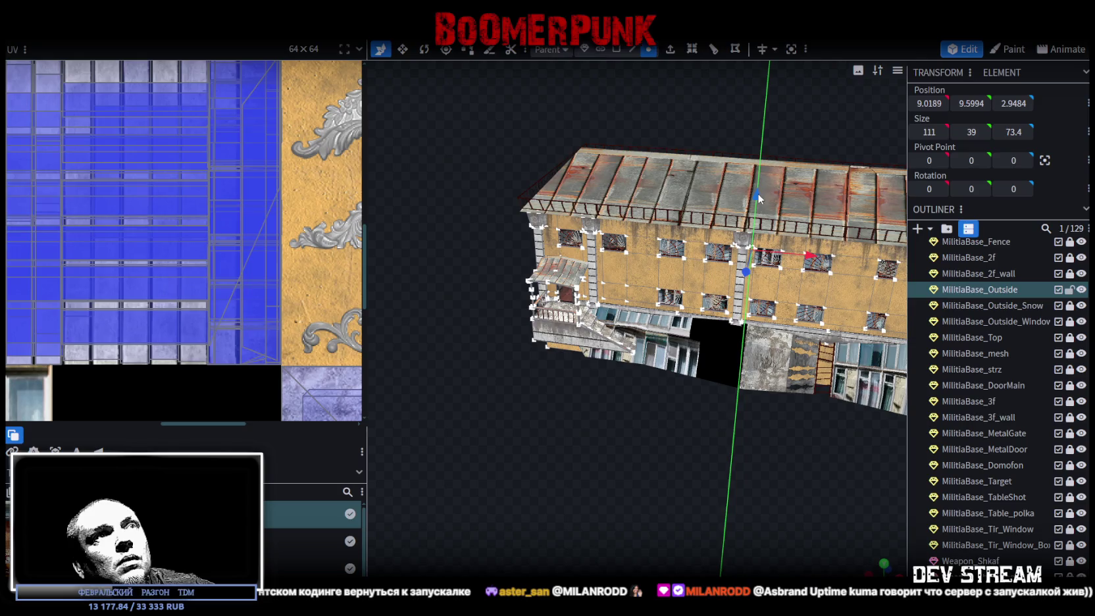
left_click(495, 138)
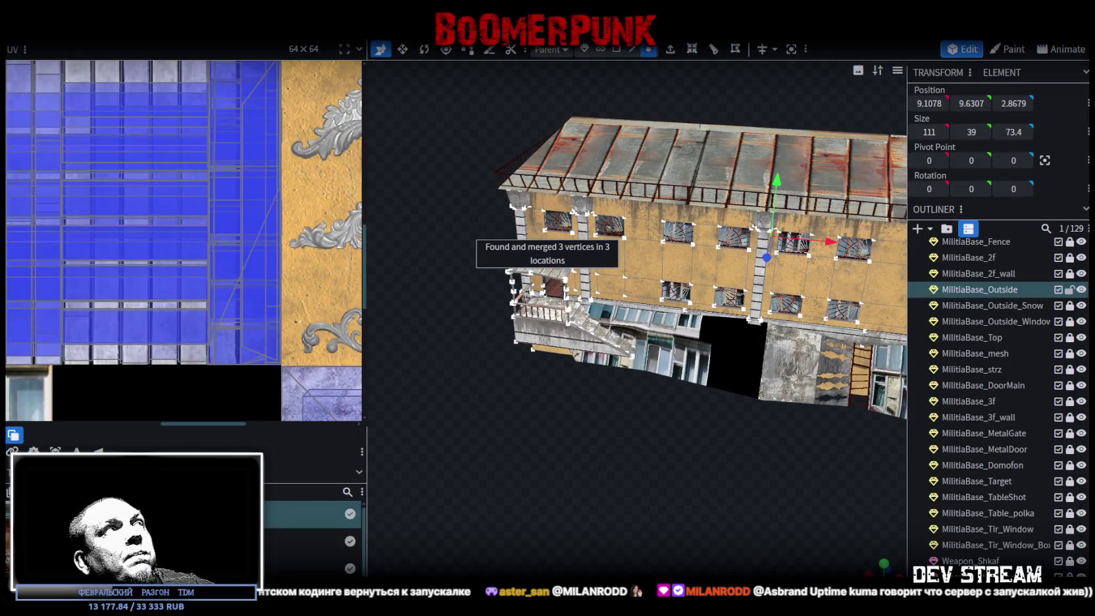
Export the merged model as the FBX file Build0Tutor.fbx for Unity
left_click(98, 36)
mouse_move(214, 267)
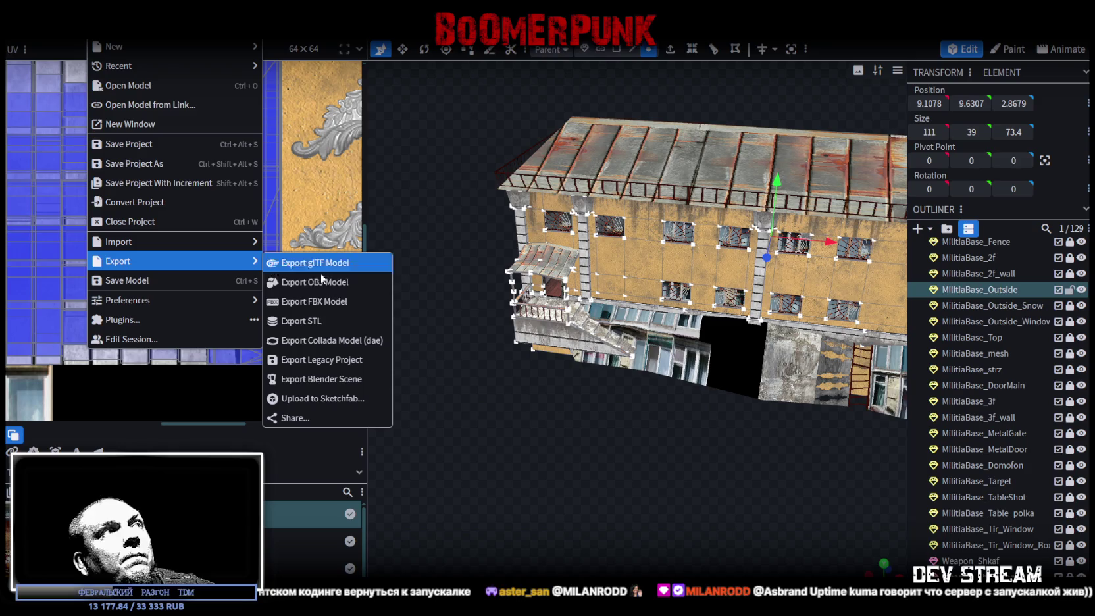
left_click(315, 302)
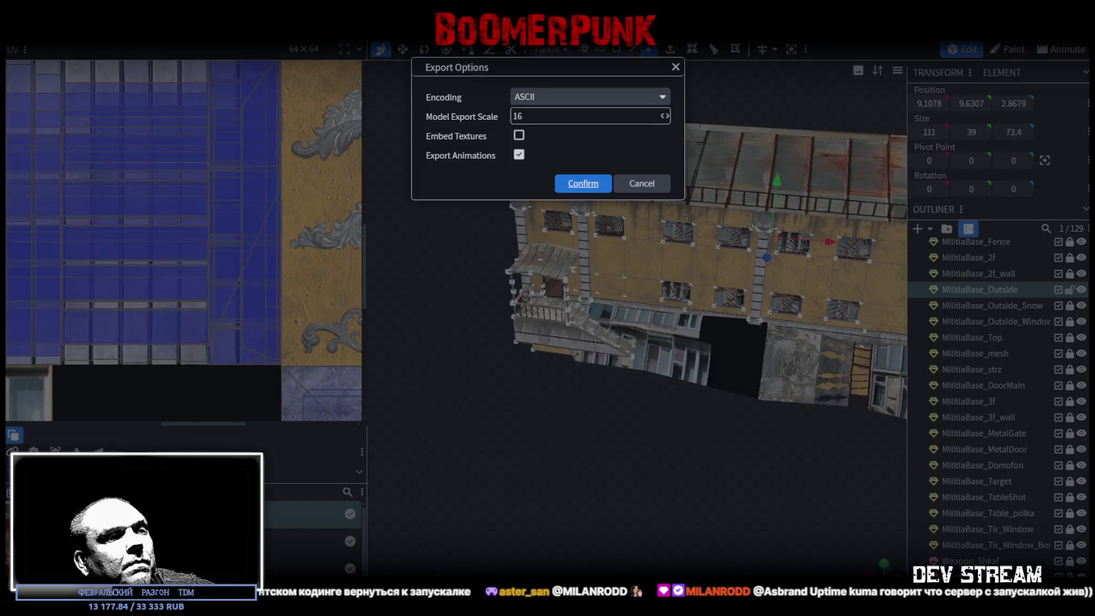
key("Return")
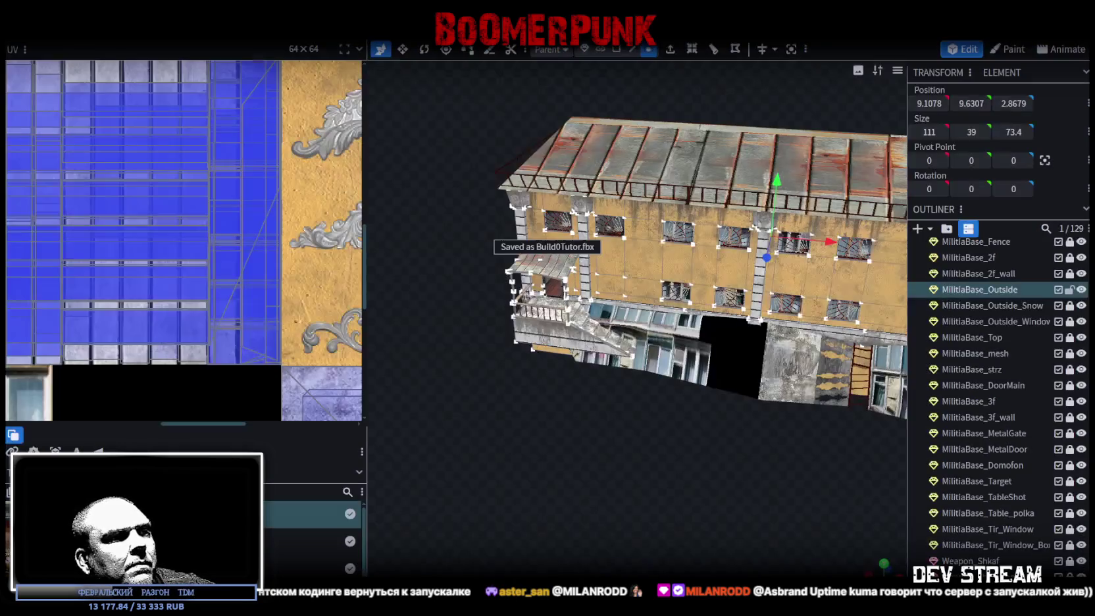
key("alt+Tab")
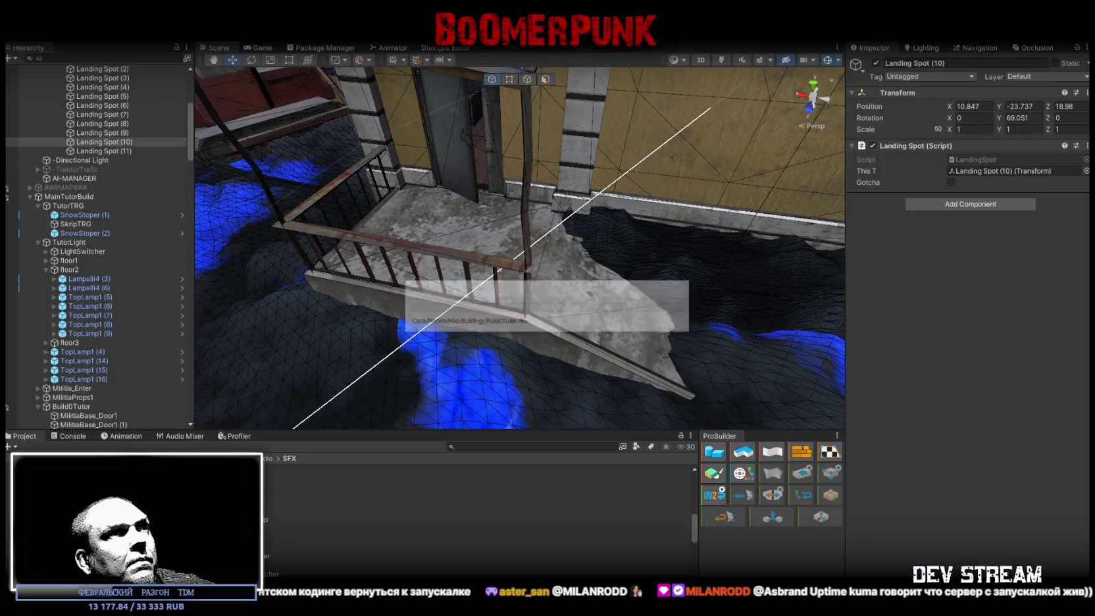
Fly the Scene view camera over to the reimported staircase
mouse_move(504, 270)
left_mouse_down()
mouse_move(465, 264)
mouse_move(398, 197)
mouse_move(345, 188)
mouse_move(362, 210)
mouse_move(596, 303)
mouse_move(521, 332)
mouse_move(227, 300)
mouse_move(343, 313)
mouse_move(428, 303)
mouse_move(434, 277)
mouse_move(245, 185)
mouse_move(237, 167)
mouse_move(314, 213)
mouse_move(602, 272)
mouse_move(542, 265)
left_mouse_up()
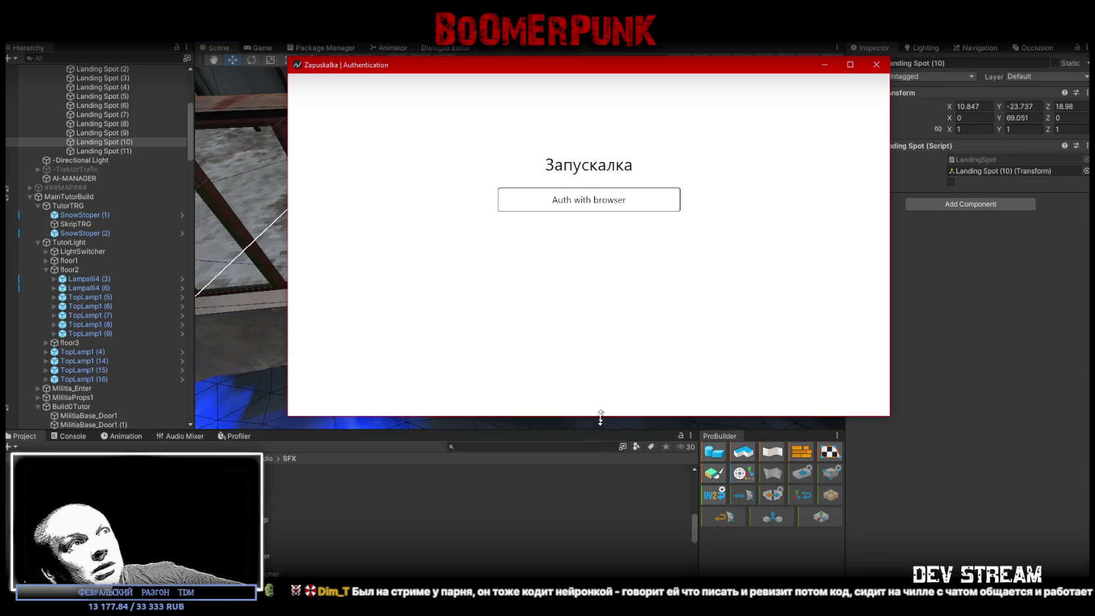
Narrow the Zapuskalka sign-in window
left_click_drag(288, 239, 397, 232)
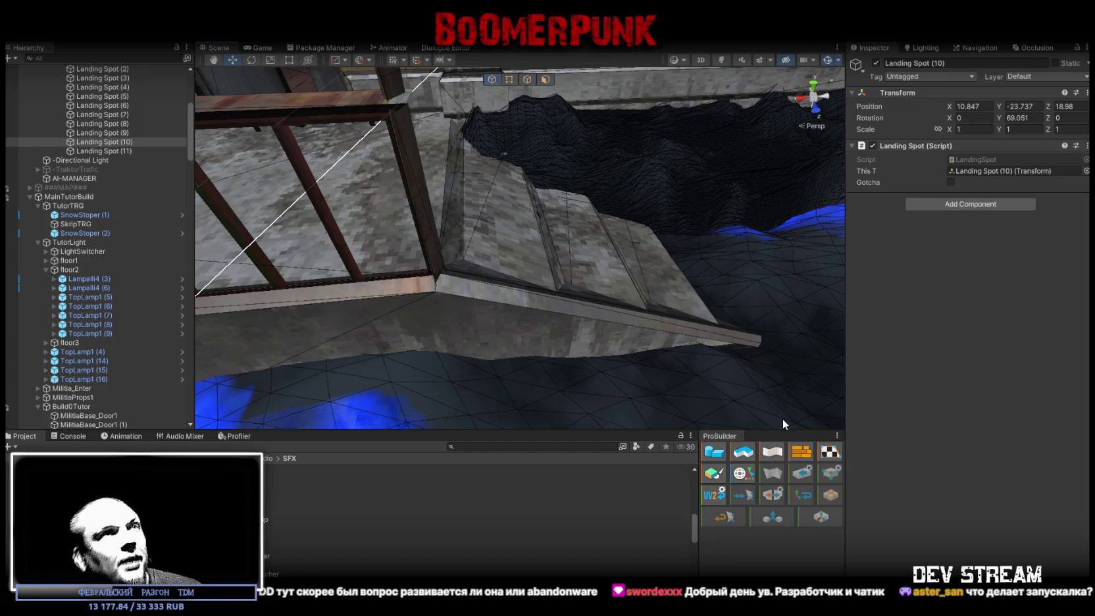
Fly the Scene view camera through the level
mouse_move(618, 291)
left_mouse_down()
mouse_move(507, 252)
mouse_move(381, 186)
mouse_move(334, 189)
mouse_move(691, 247)
left_mouse_up()
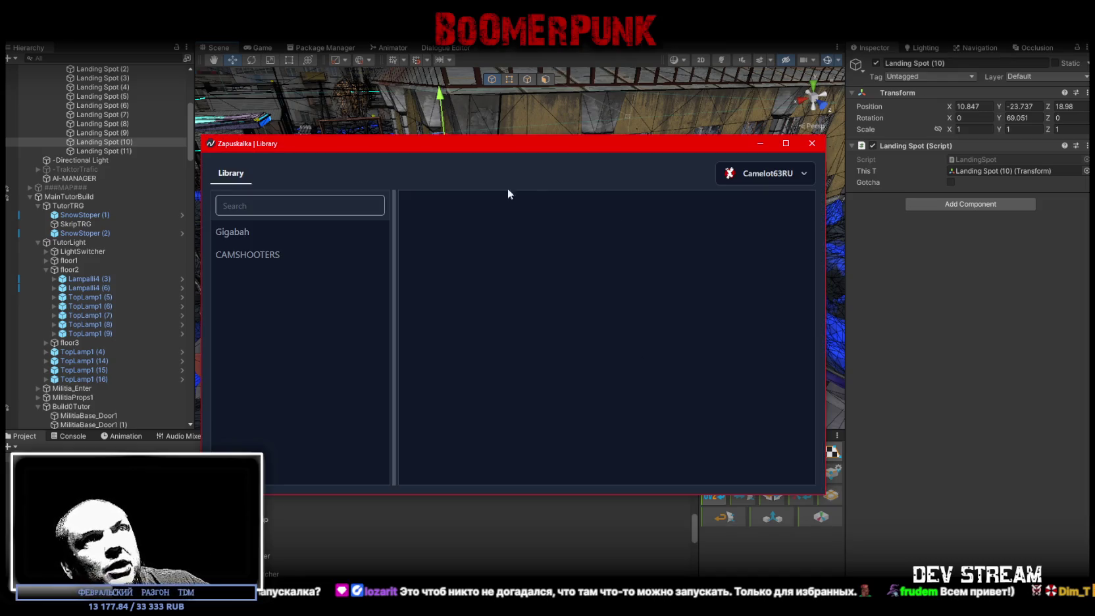
Select CAMSHOOTERS in the Zapuskalka library and launch it on the release branch
left_click(803, 174)
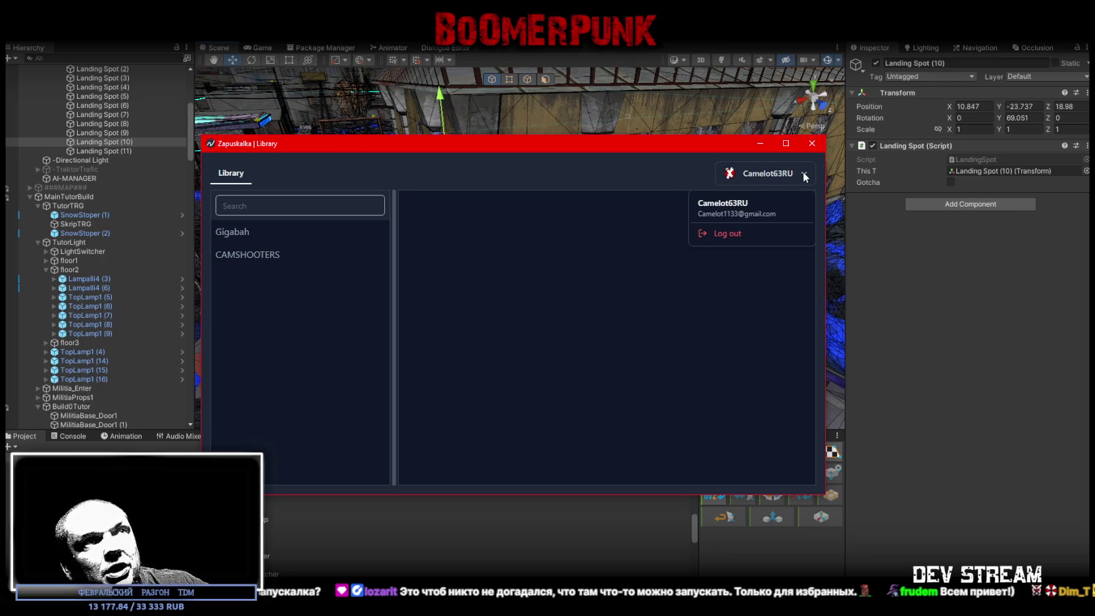
left_click(804, 175)
left_click_drag(626, 150, 659, 98)
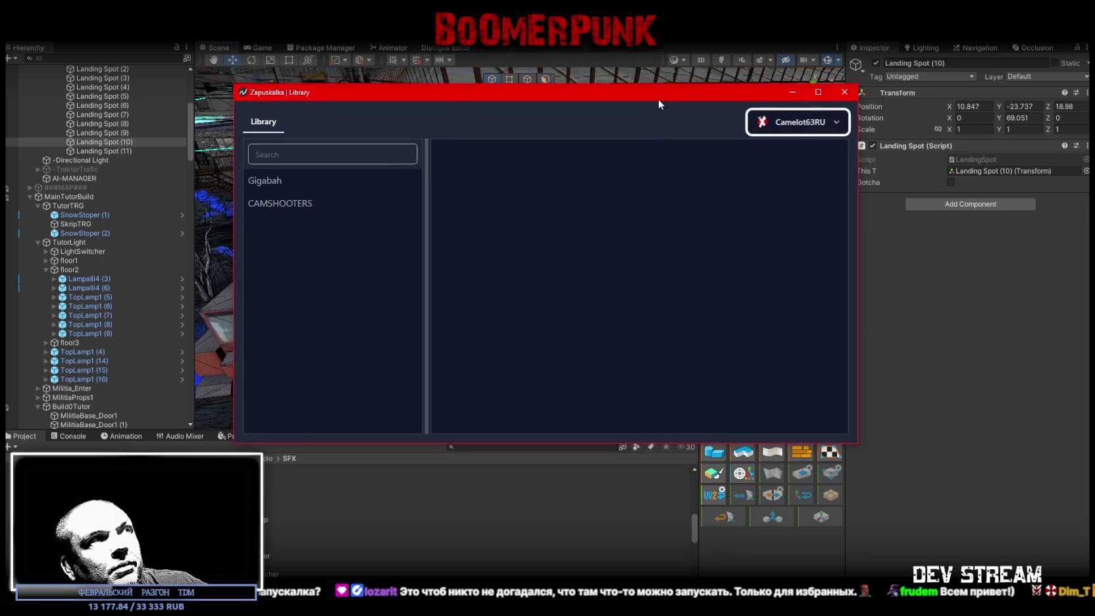
left_click(273, 202)
left_click(449, 273)
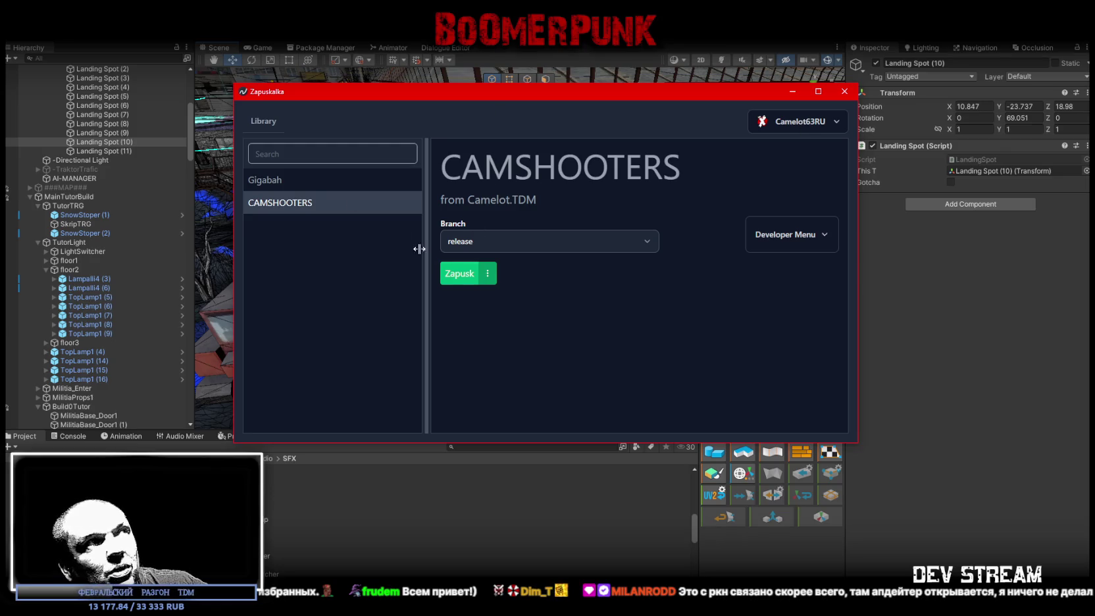
left_click(460, 273)
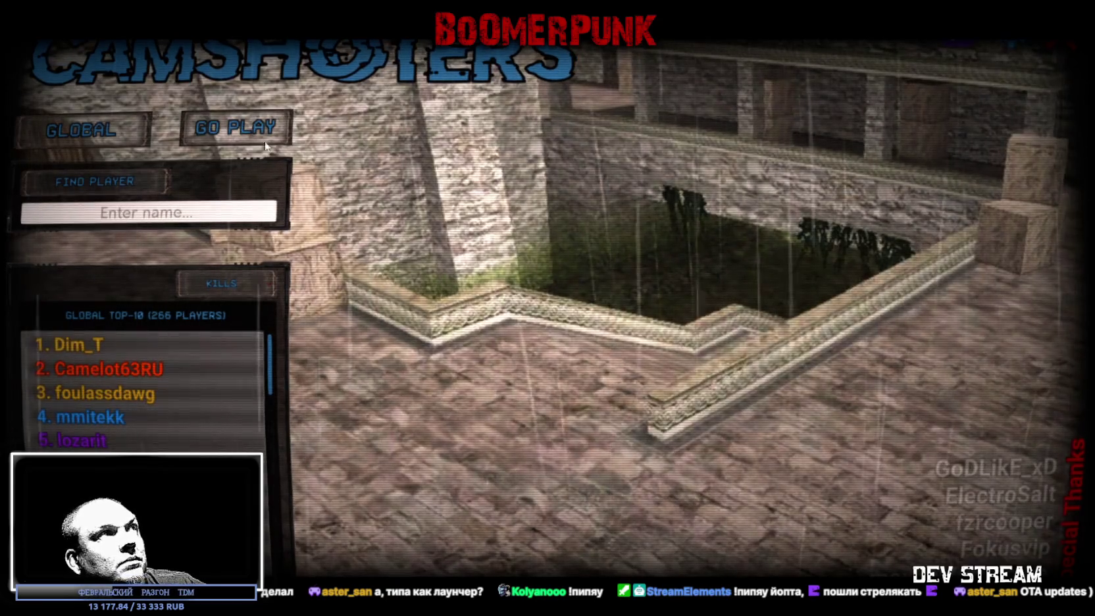
Start a match on a map from the Map Load list, then reposition the commands browser
left_click(248, 130)
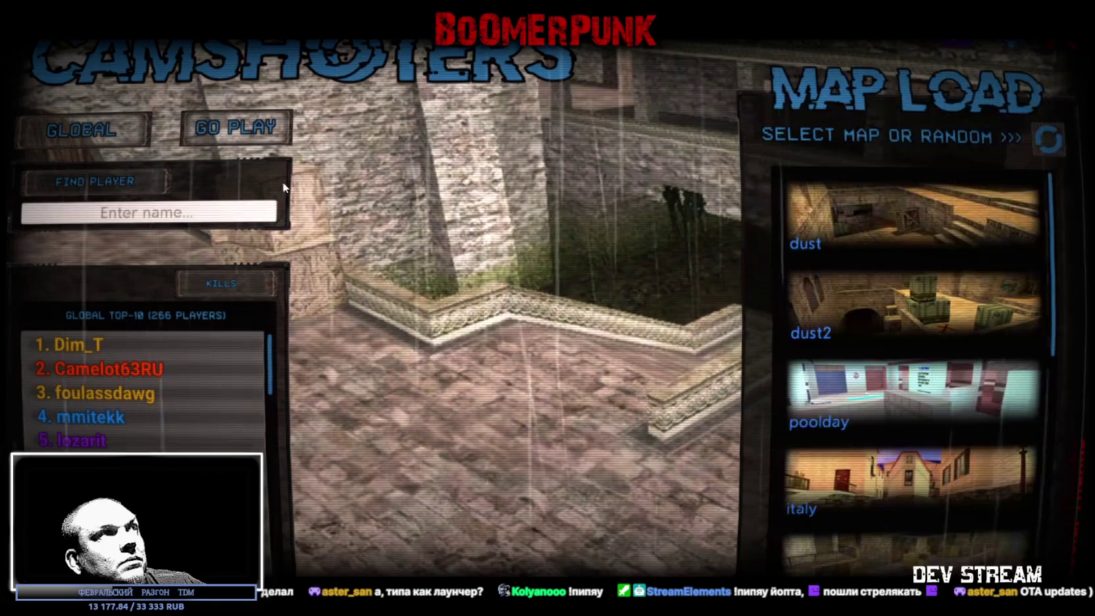
left_click(989, 426)
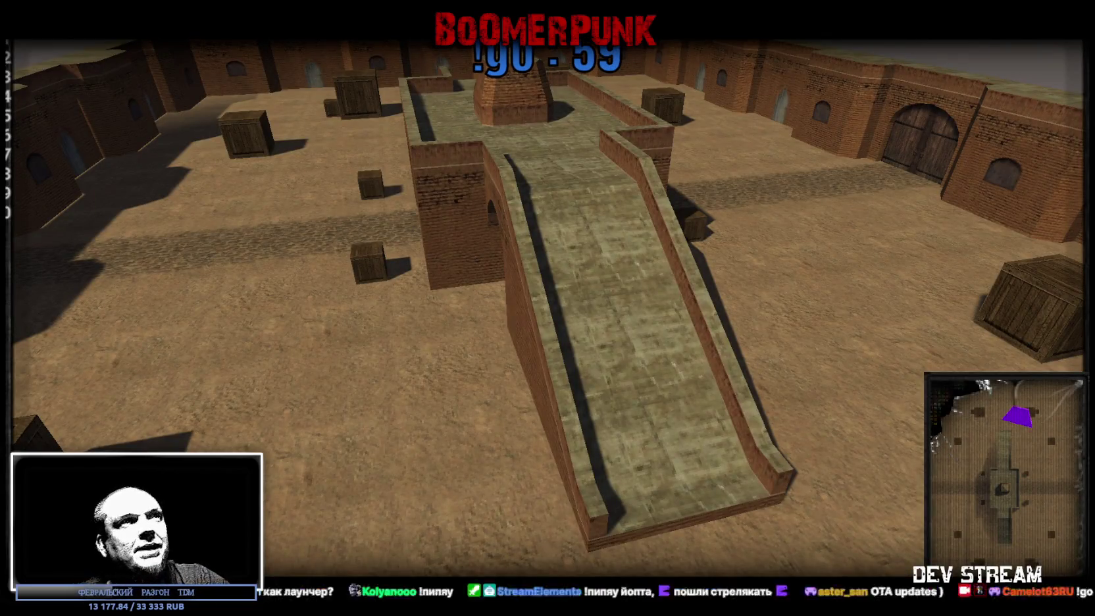
left_click(724, 395)
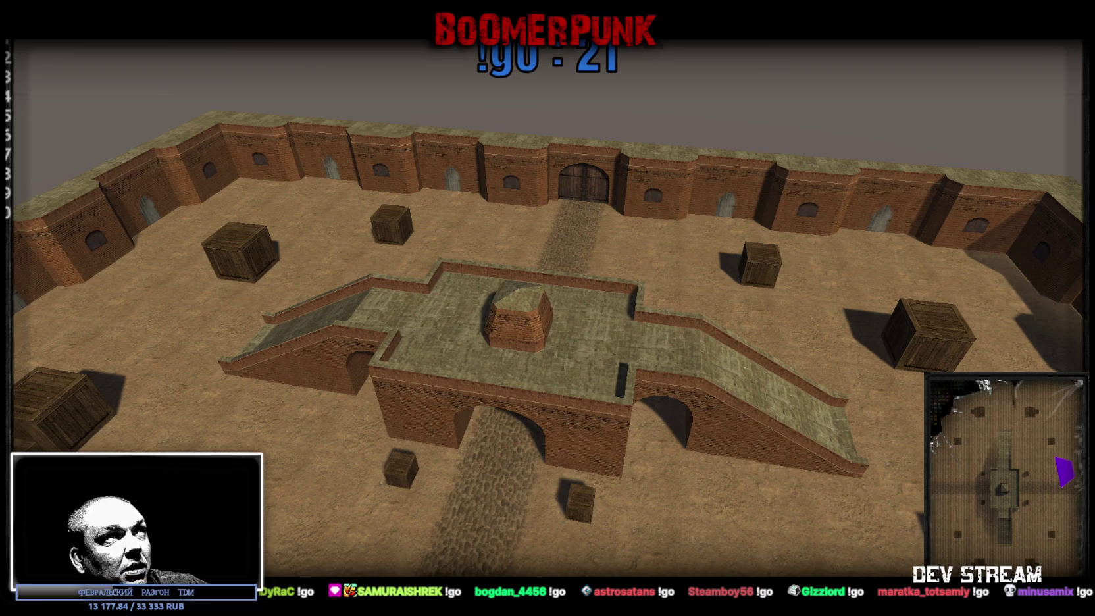
left_click_drag(654, 71, 662, 60)
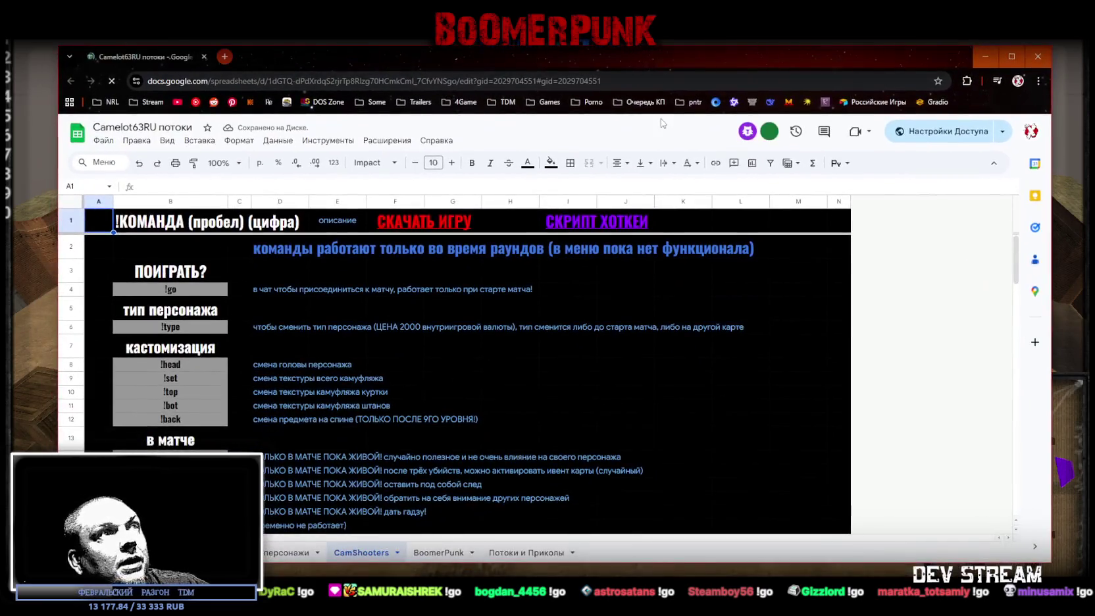
Maximize the browser, open the СКРИПТ ХОТКЕИ GitHub link, then return to the commands sheet
left_click(1007, 61)
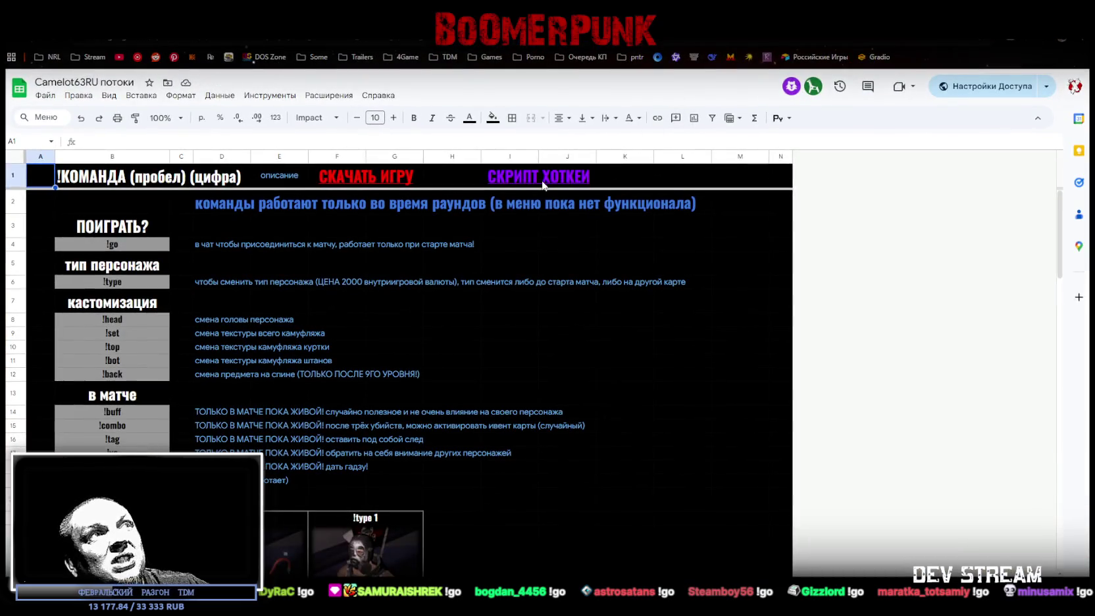
mouse_move(542, 184)
left_click(551, 209)
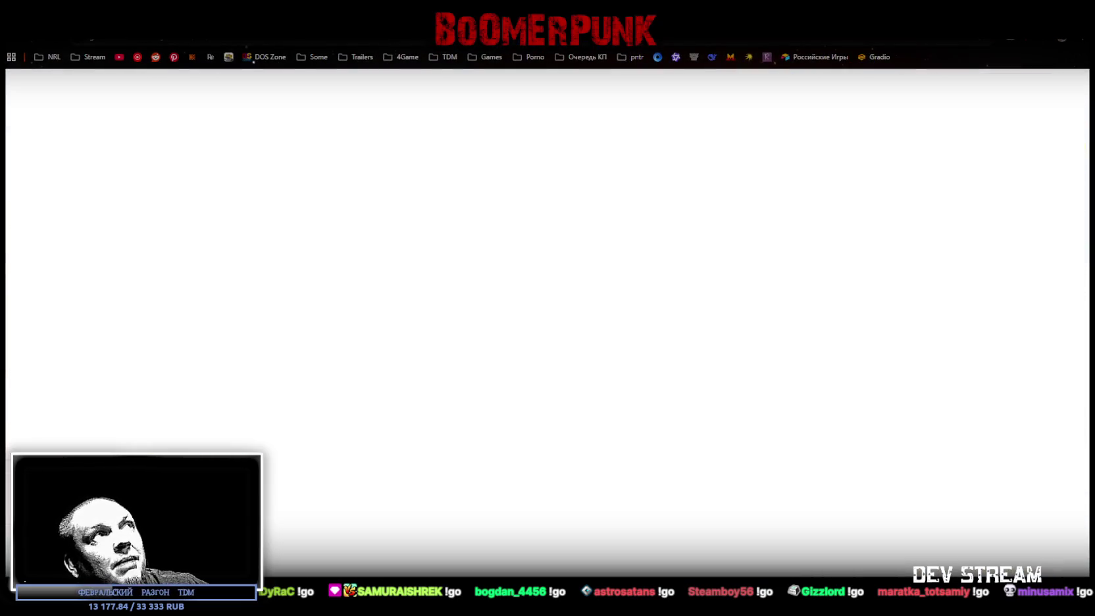
scroll(319, 385, "down", 2)
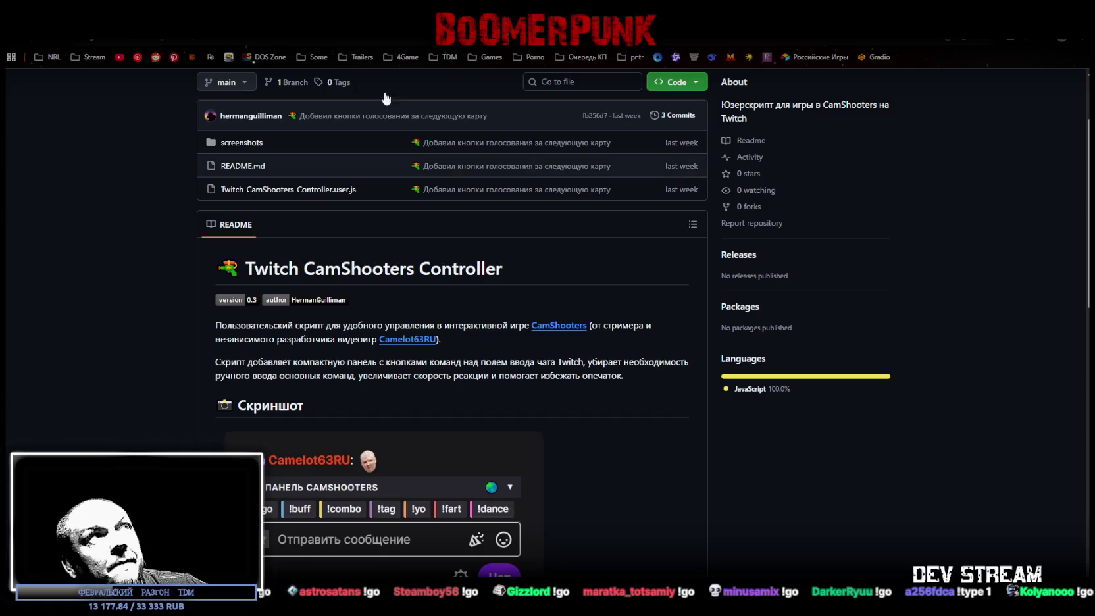
left_click(284, 36)
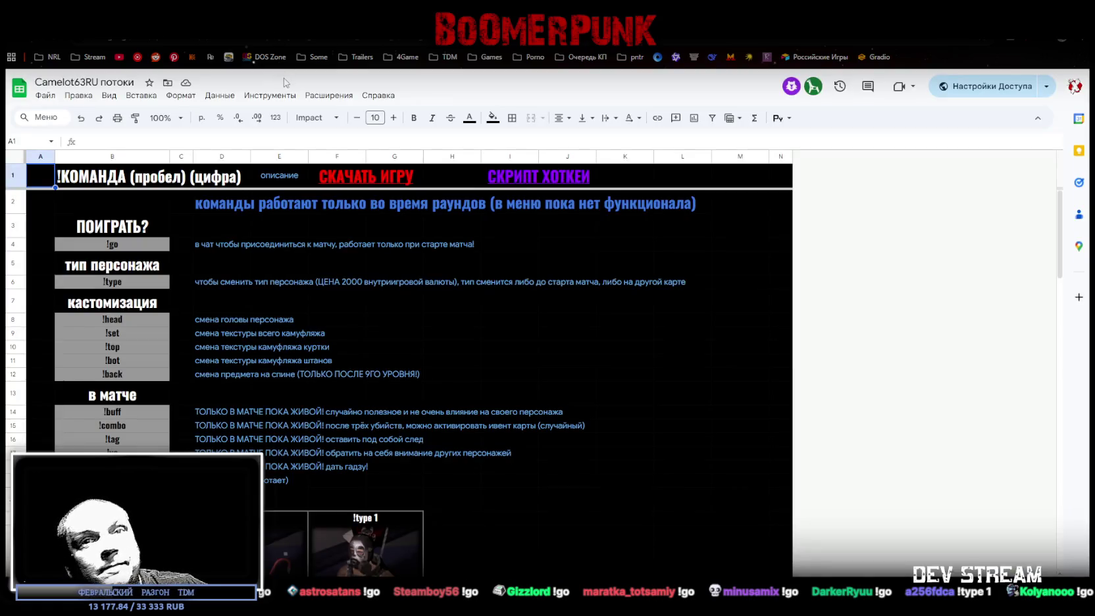
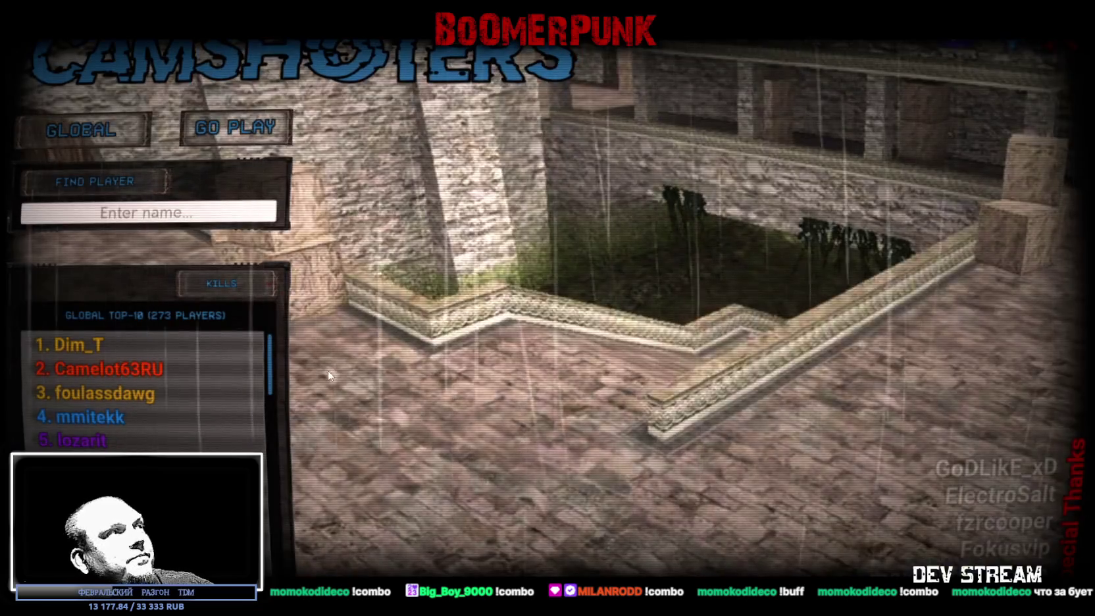
Browse several Global Top-10 players' stats, then search a player by name, who has 3 games and 0 wins
left_click(98, 368)
left_click(106, 396)
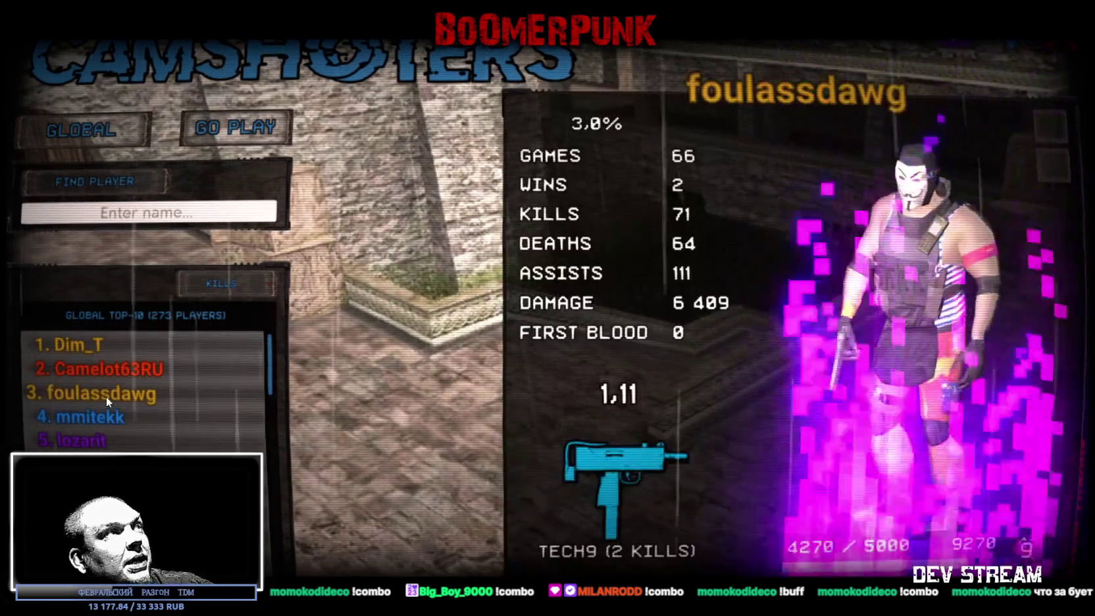
left_click(109, 436)
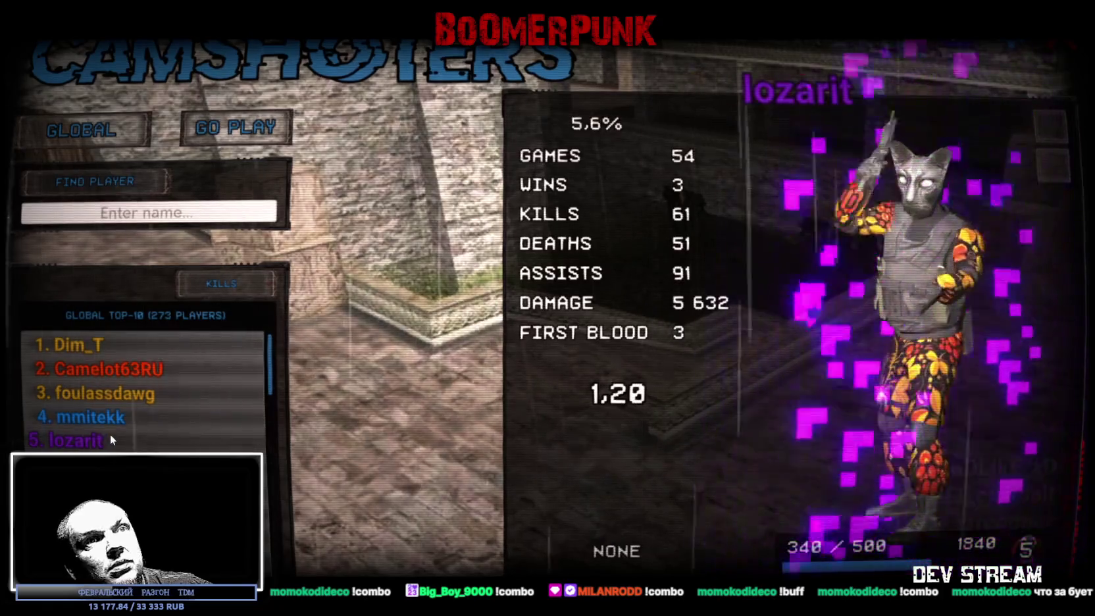
left_click(107, 409)
left_click(106, 395)
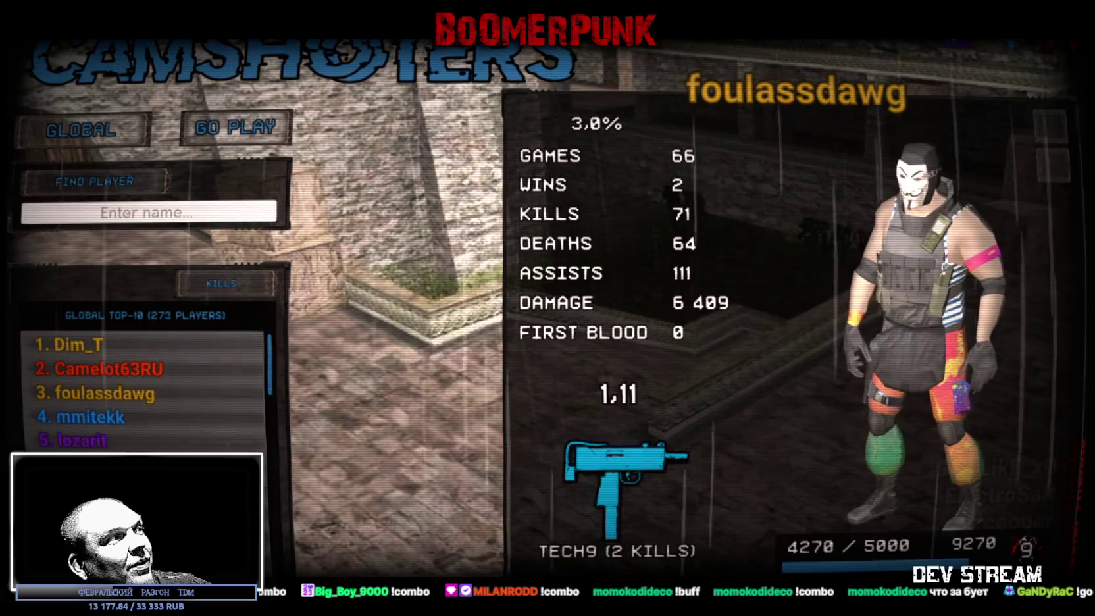
left_click(99, 464)
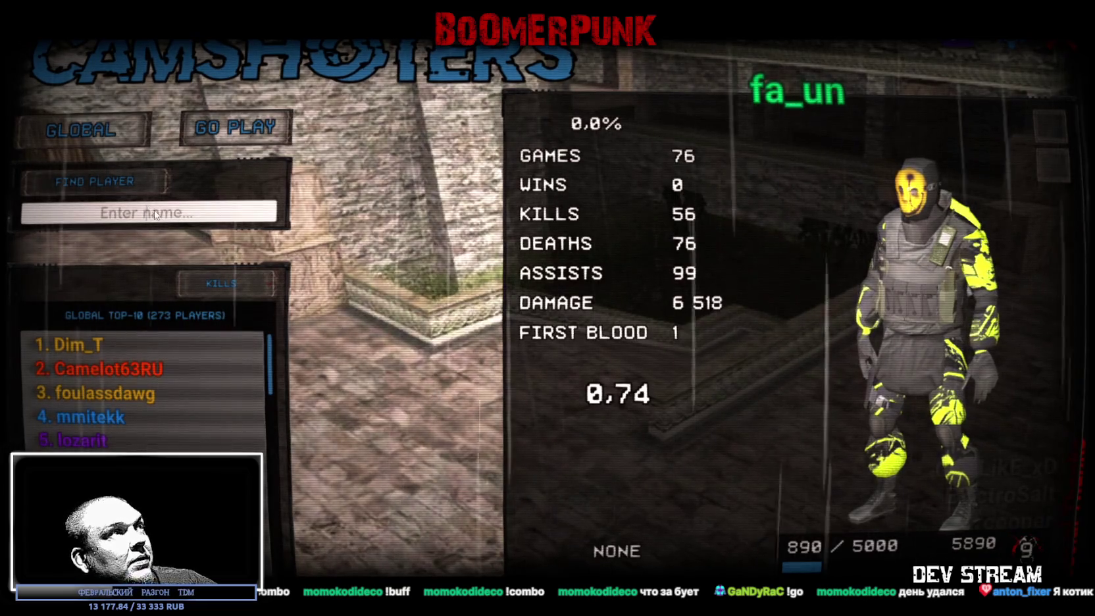
type("ANTON_FIXER")
left_click(120, 183)
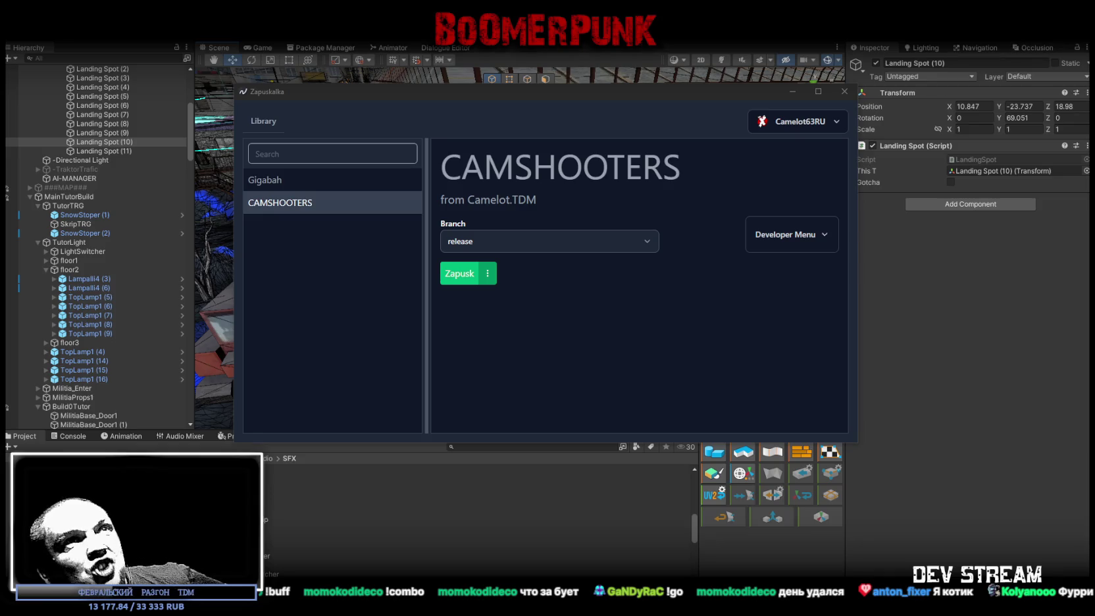
Close the launcher, rotate porch door MilitiaBase_DoorMain (1) to a new angle, and maximize the Game view
left_click(845, 91)
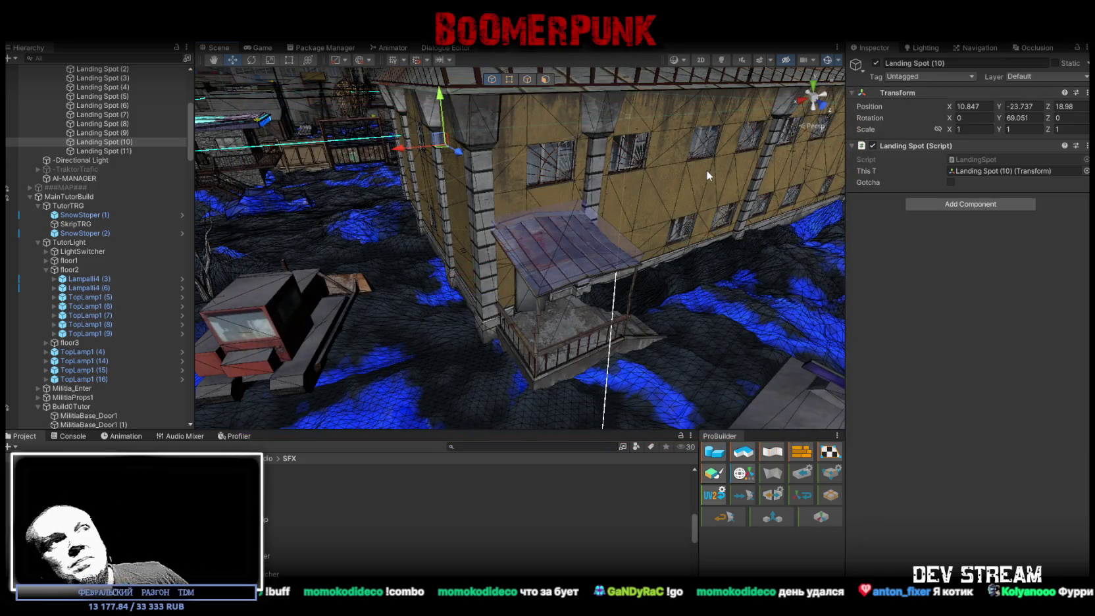
mouse_move(708, 175)
left_mouse_down()
mouse_move(629, 244)
mouse_move(568, 242)
mouse_move(594, 313)
mouse_move(434, 189)
left_mouse_up()
left_click(419, 196)
key("f")
mouse_move(495, 270)
left_mouse_down()
mouse_move(386, 274)
mouse_move(460, 264)
mouse_move(640, 187)
mouse_move(582, 379)
mouse_move(558, 379)
mouse_move(562, 321)
mouse_move(604, 364)
mouse_move(618, 363)
mouse_move(630, 301)
mouse_move(677, 247)
mouse_move(759, 244)
mouse_move(757, 263)
left_mouse_up()
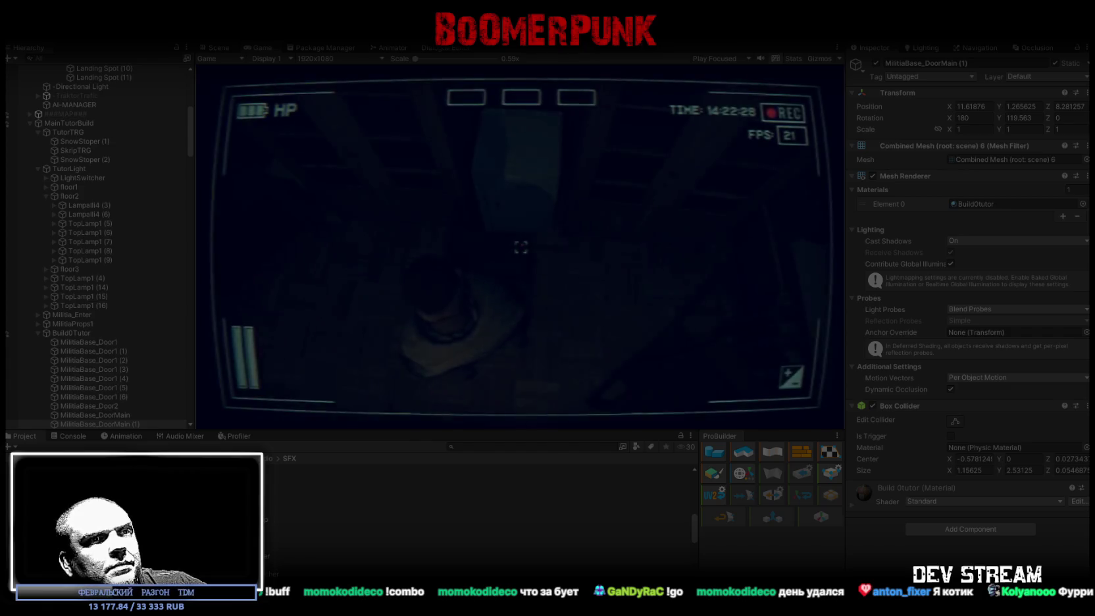
double_click(261, 45)
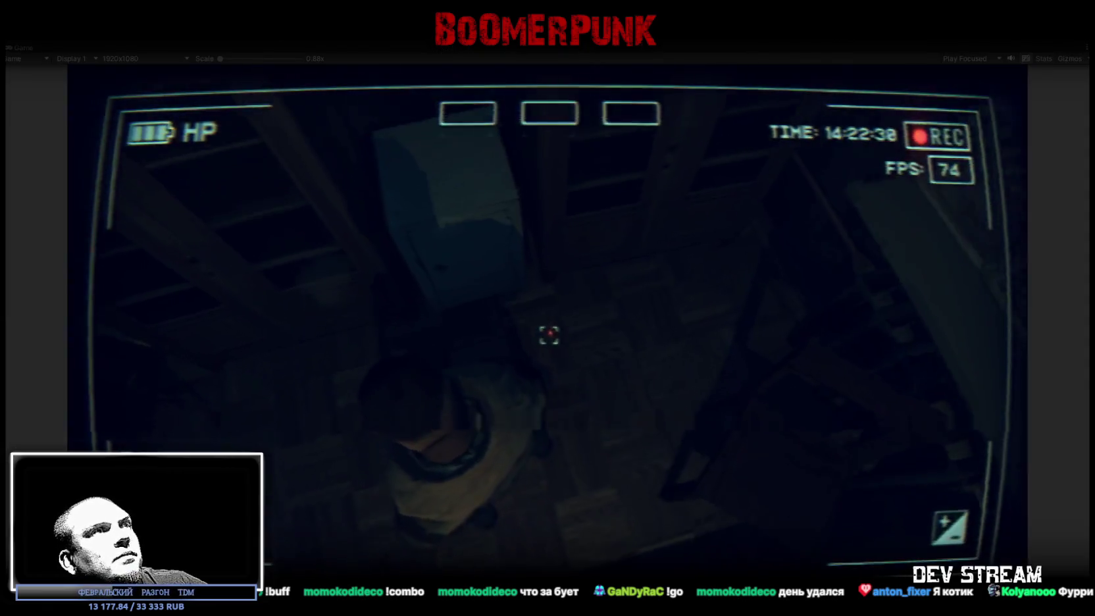
Walk the character past the barred gate and poster wall, down the door-lined corridor, onto the balcony
key("w")
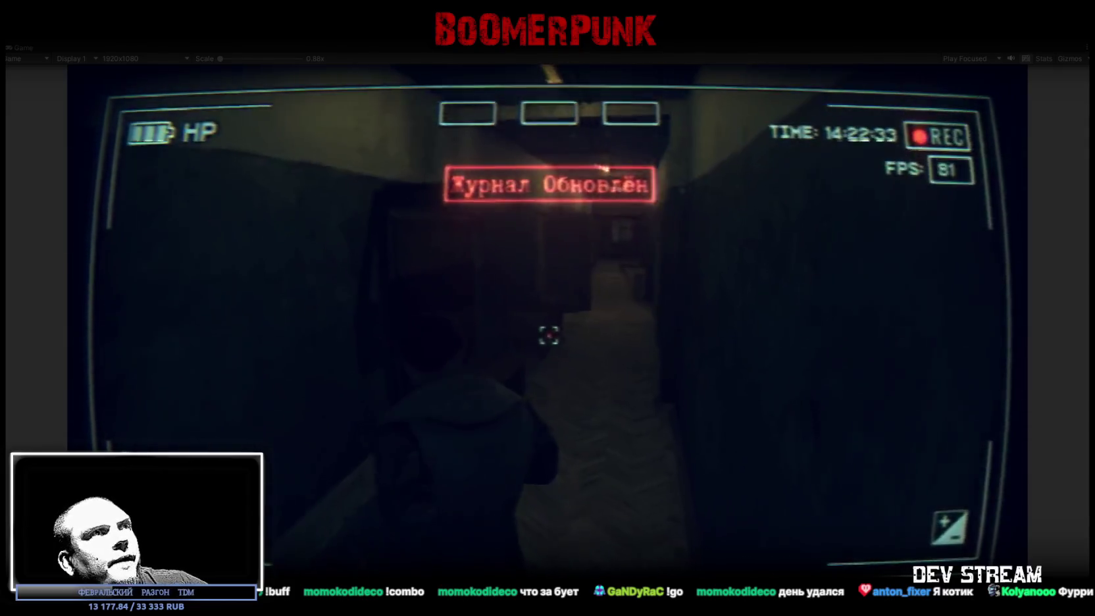
key("w")
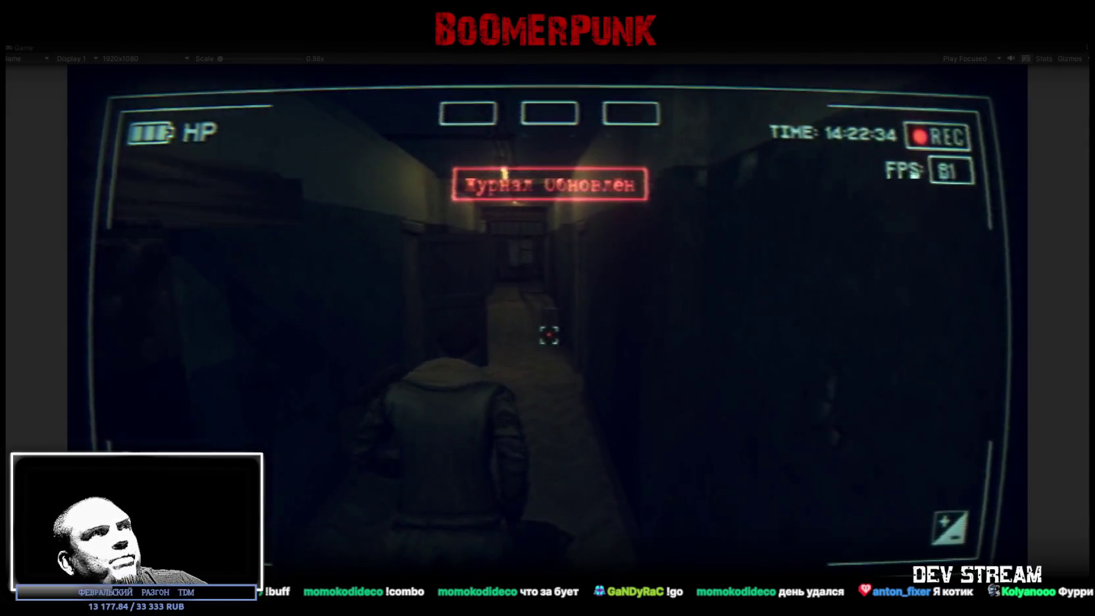
key("w")
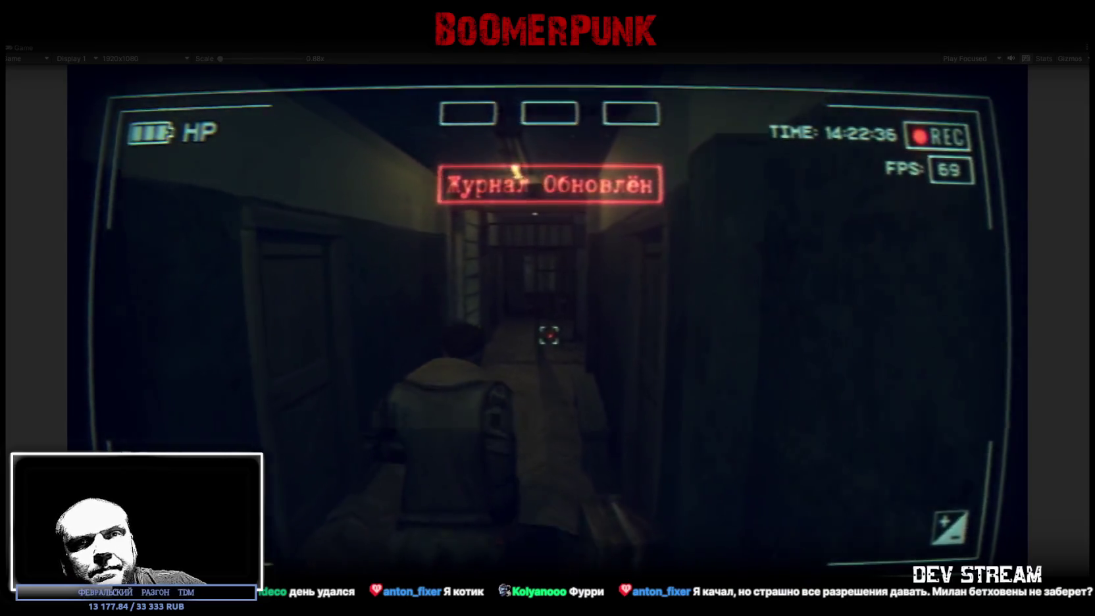
key("w")
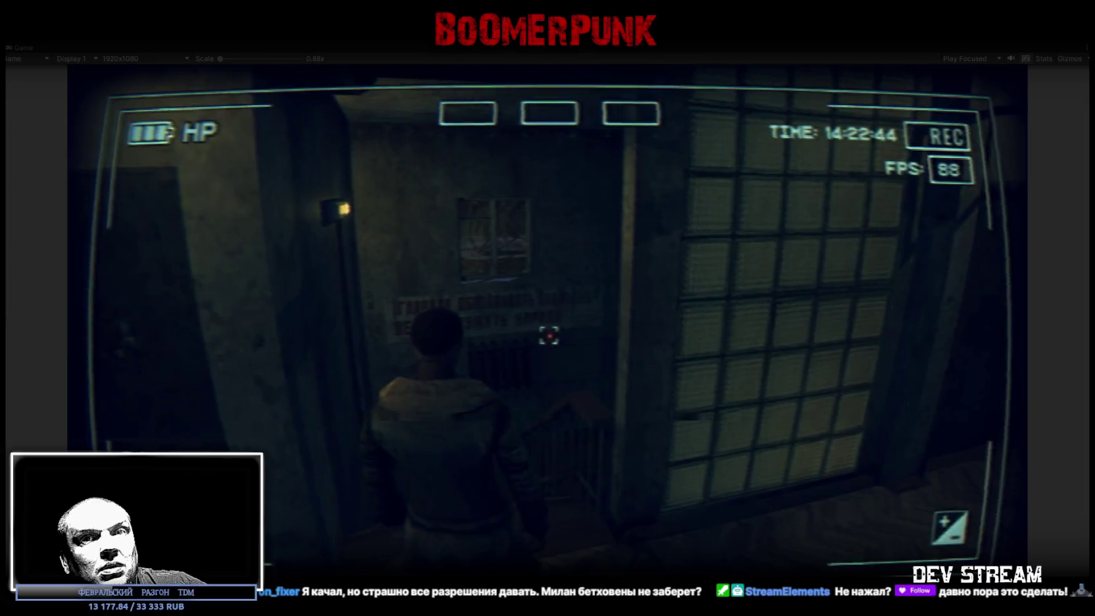
key("w")
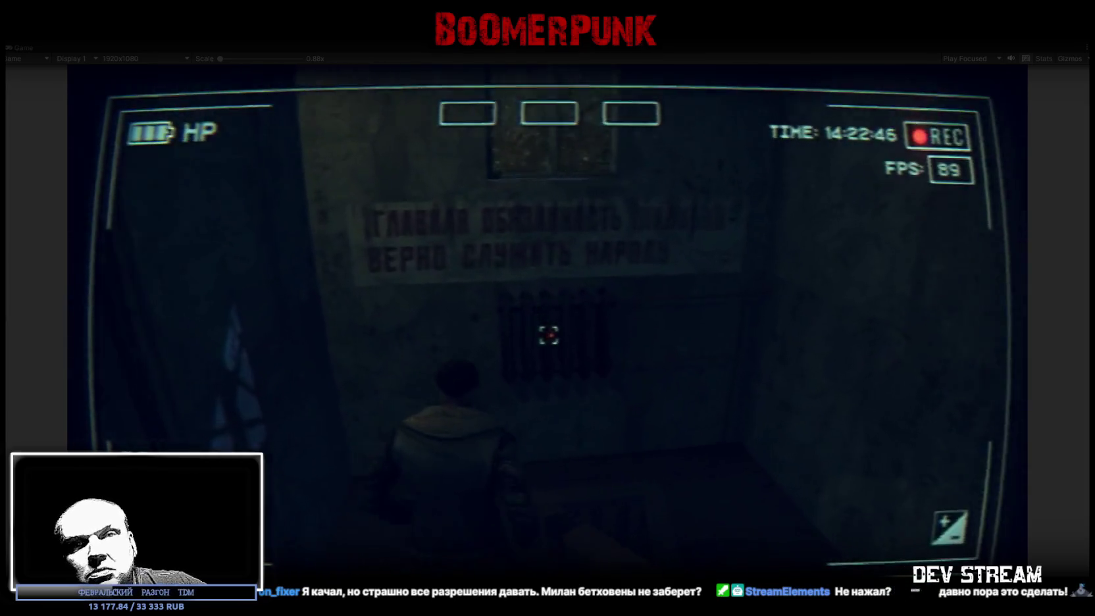
key("w")
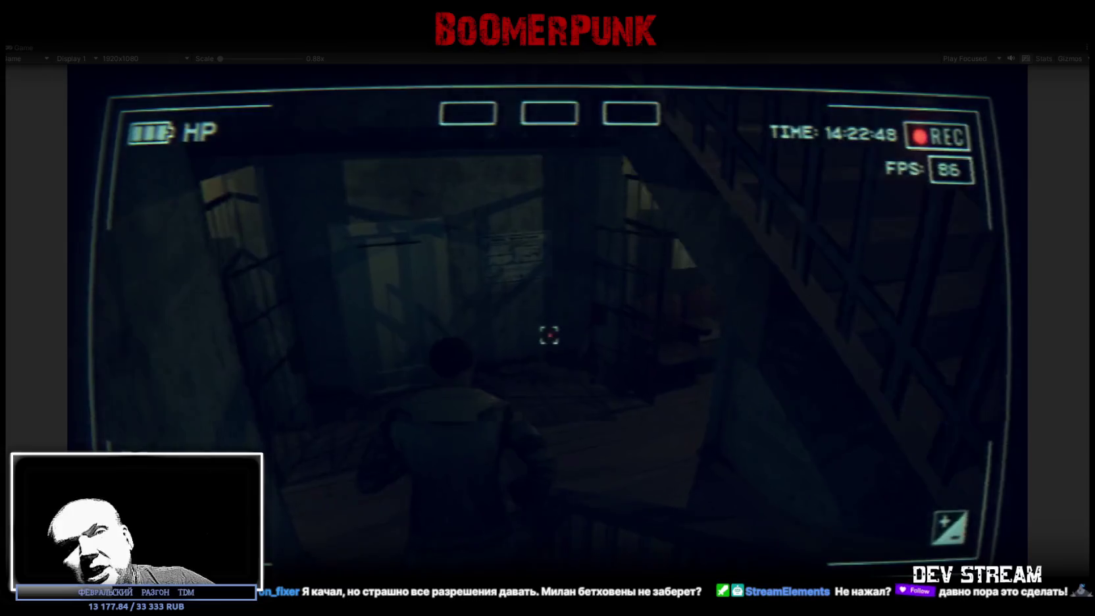
key("w")
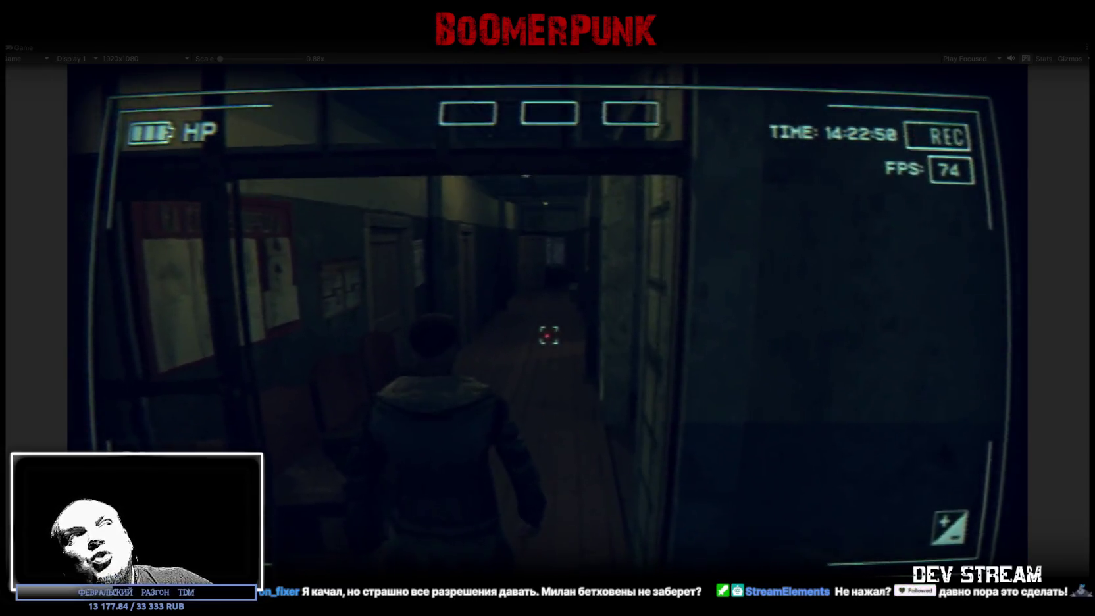
key("w")
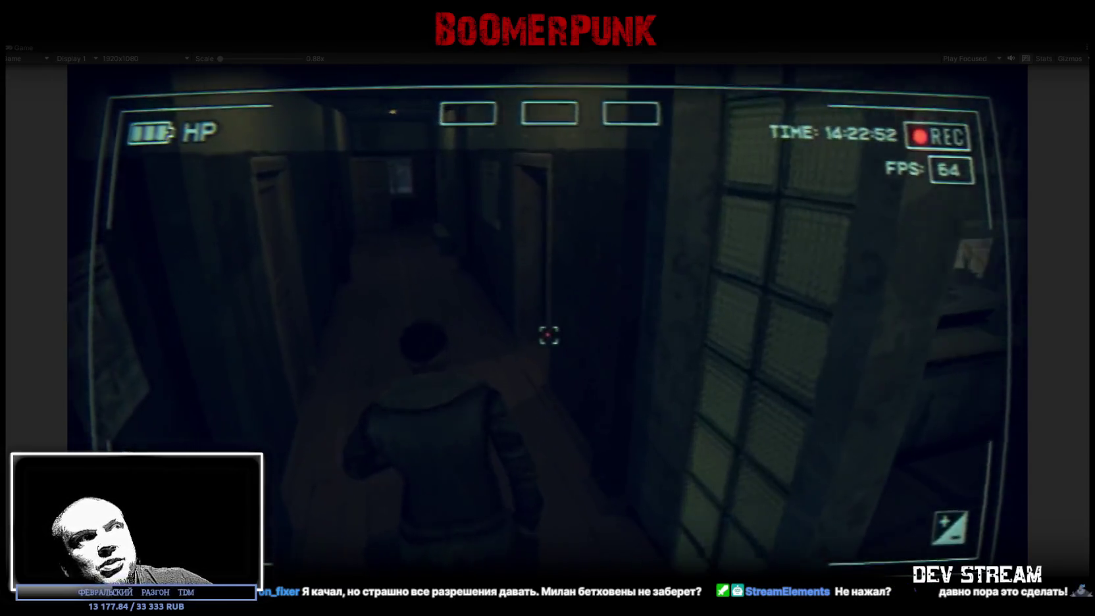
key("w")
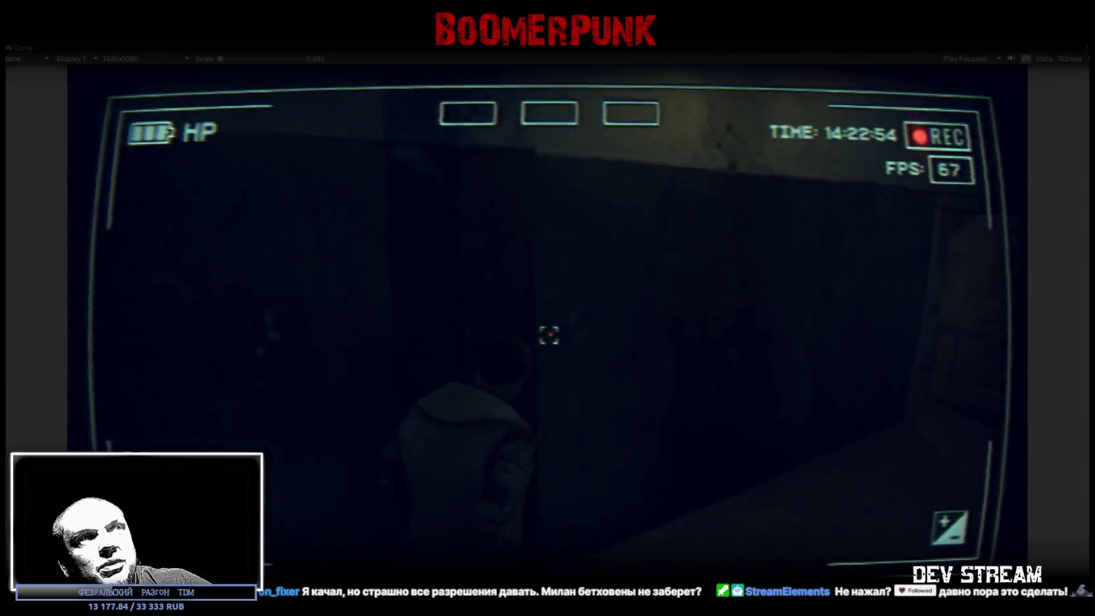
key("w")
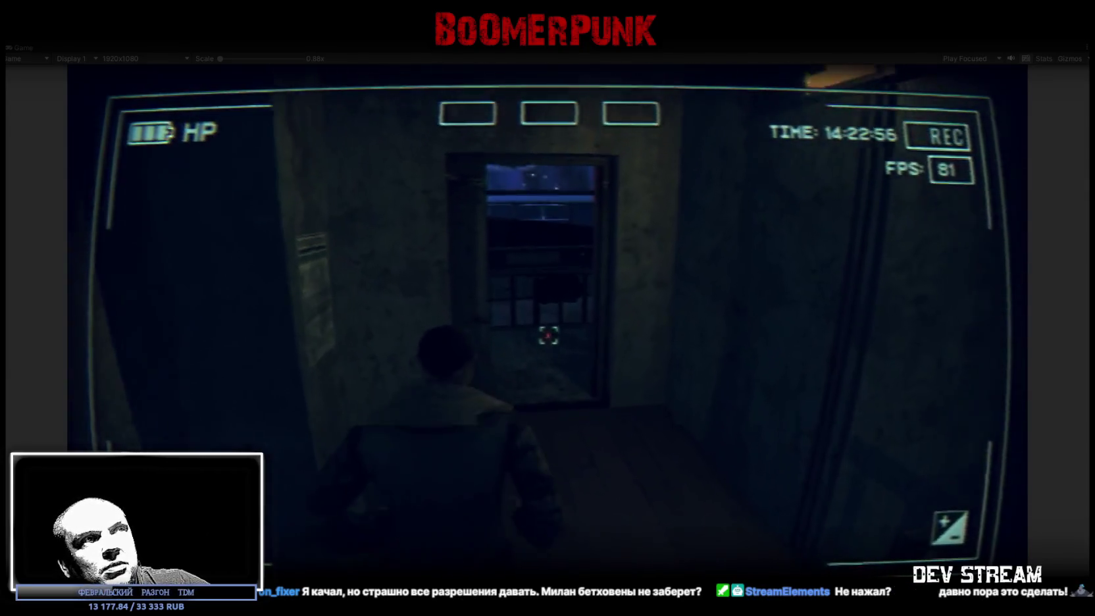
key("w")
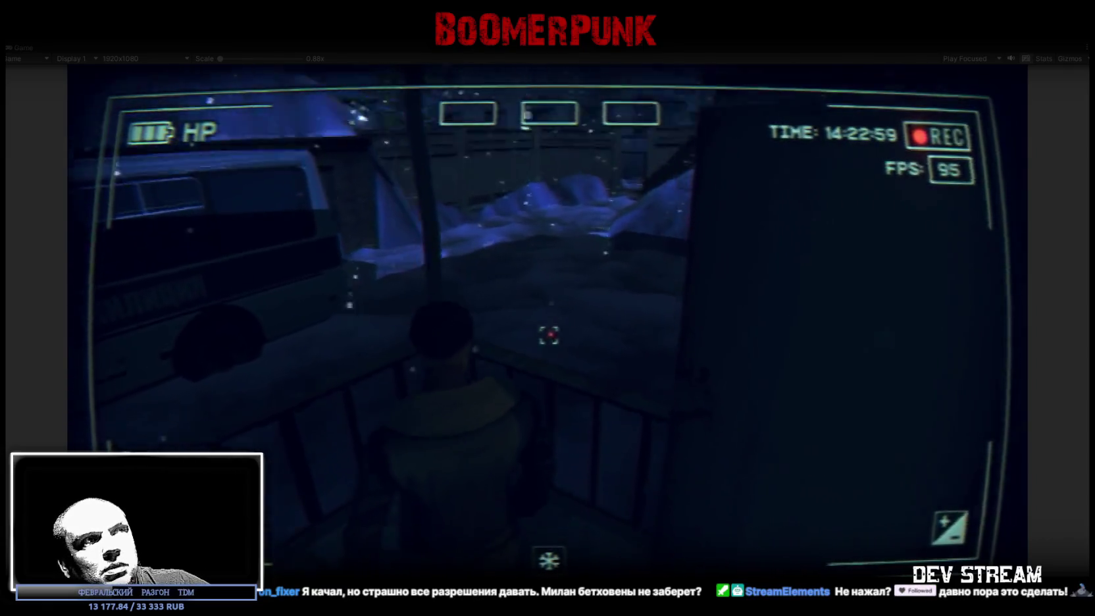
Walk along the balcony railing, across the snowy yard by the bus, and back into the stairwell
key("w")
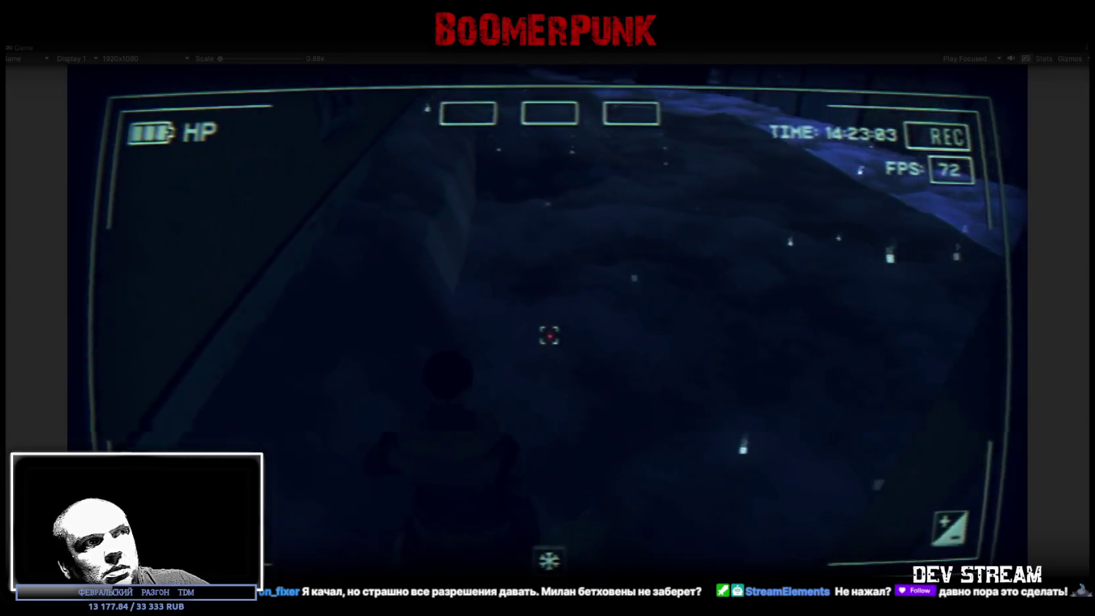
key("w")
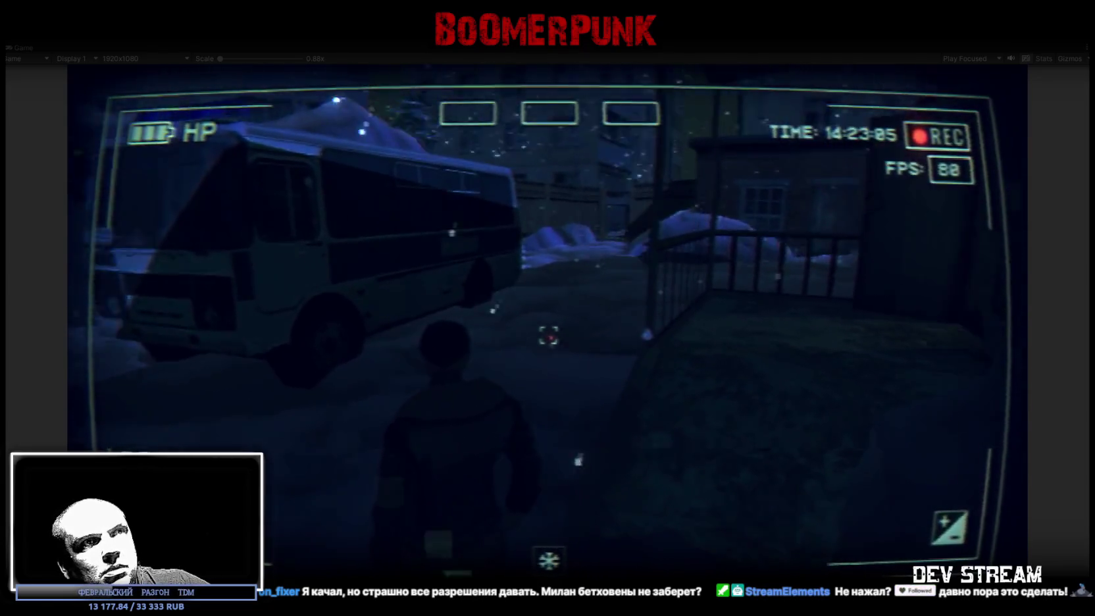
key("w")
key("w")
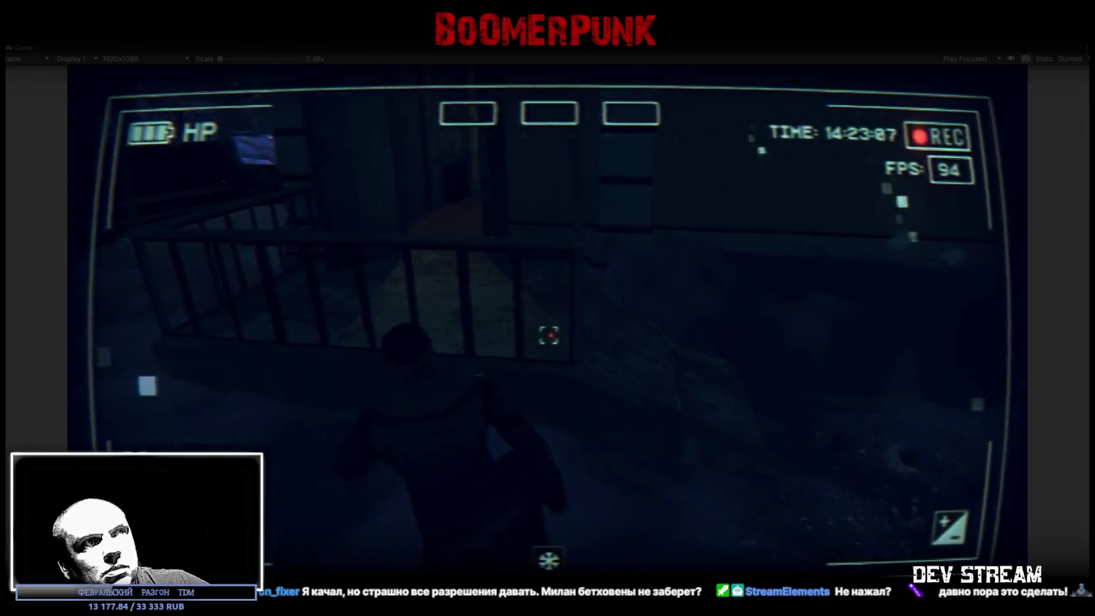
key("w")
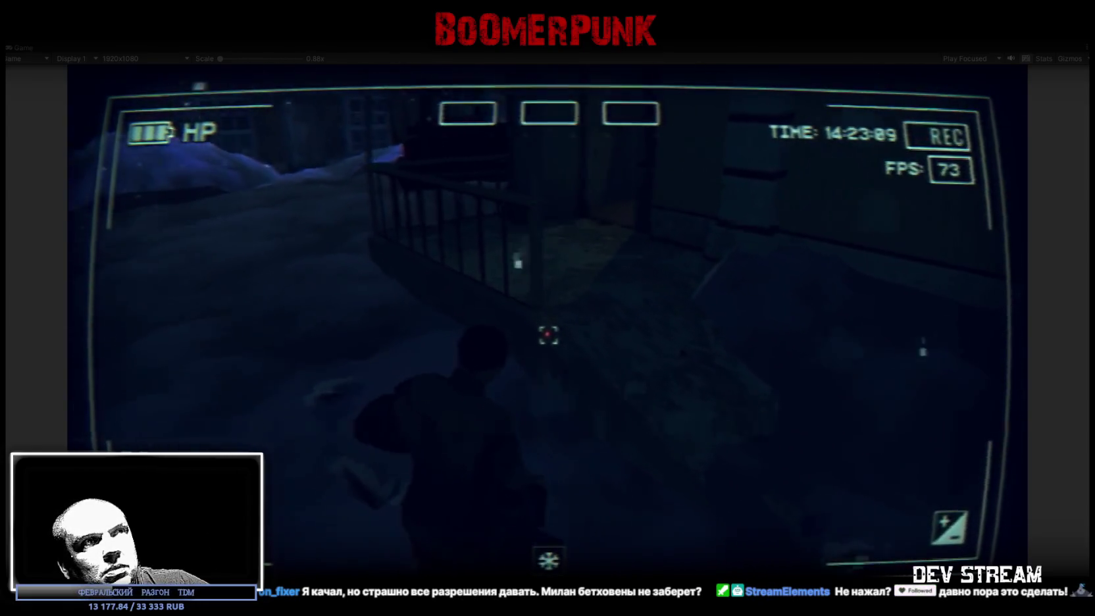
key("w")
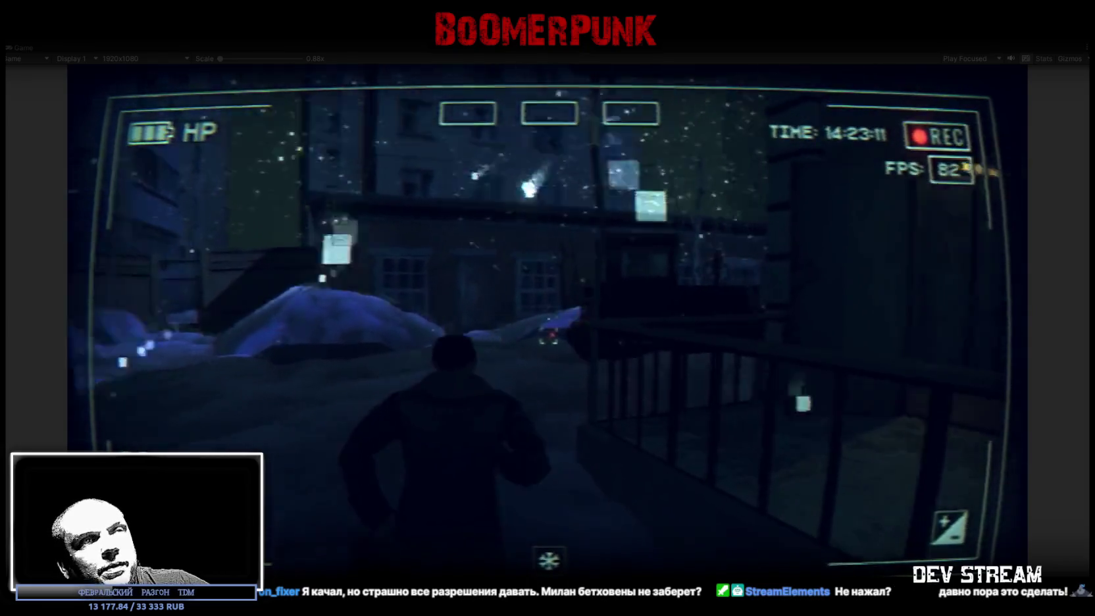
key("w")
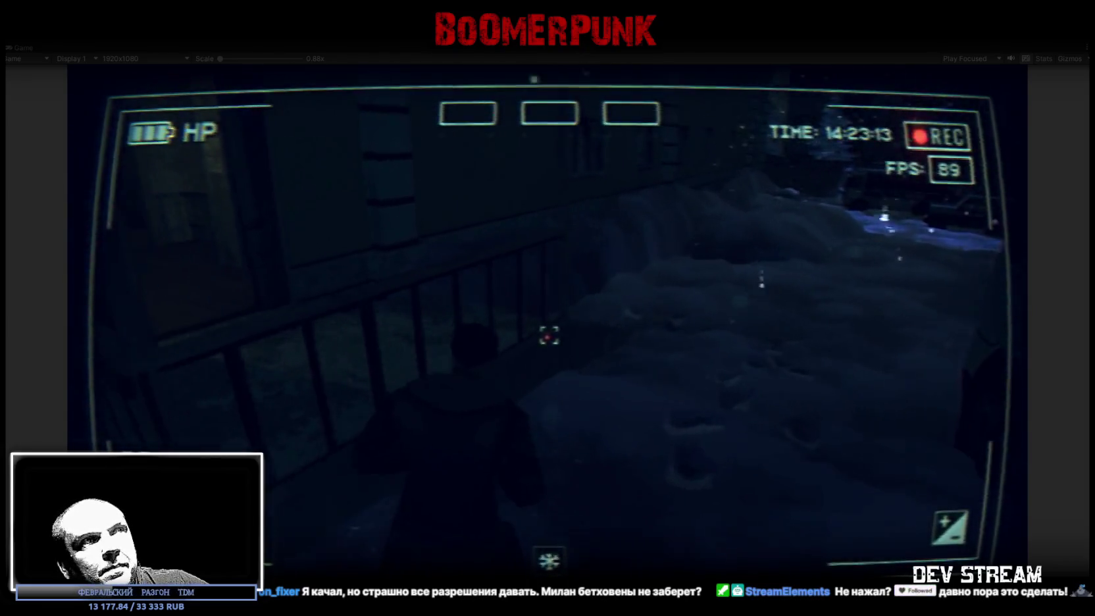
key("w")
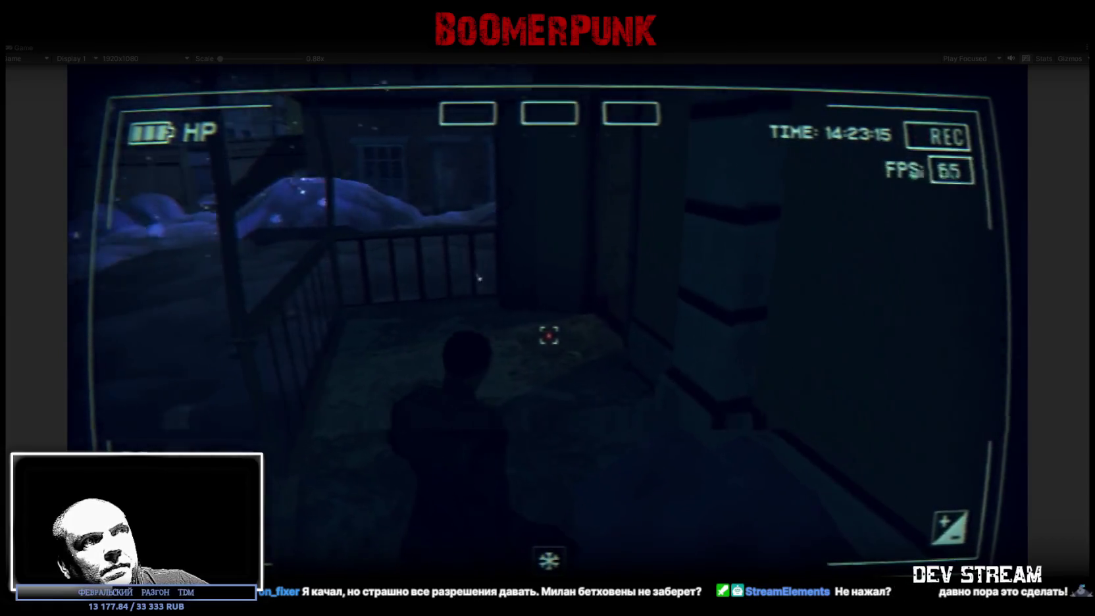
key("w")
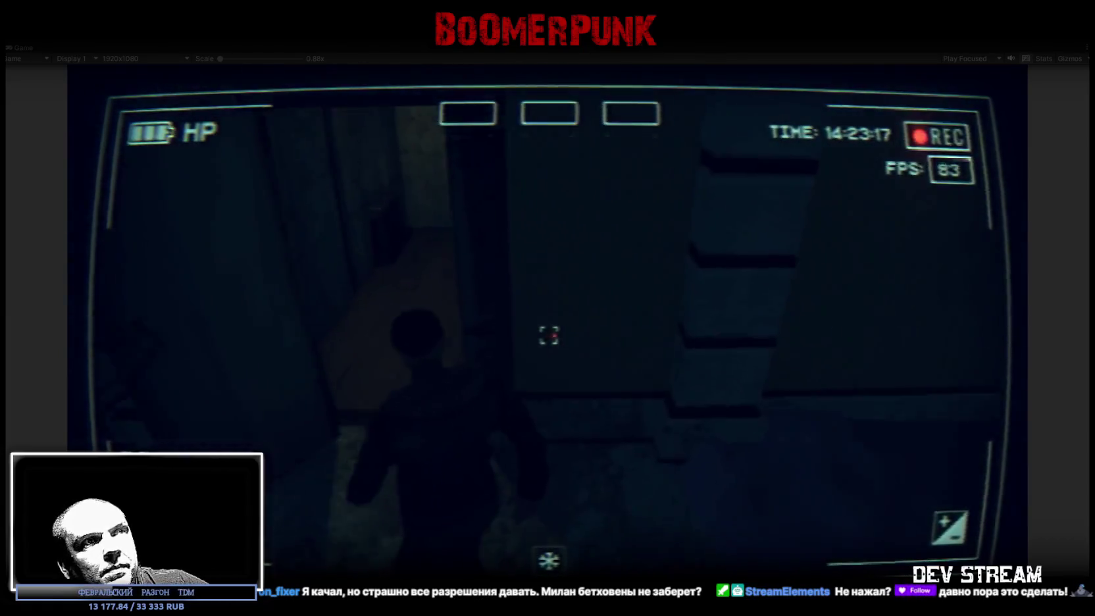
key("w")
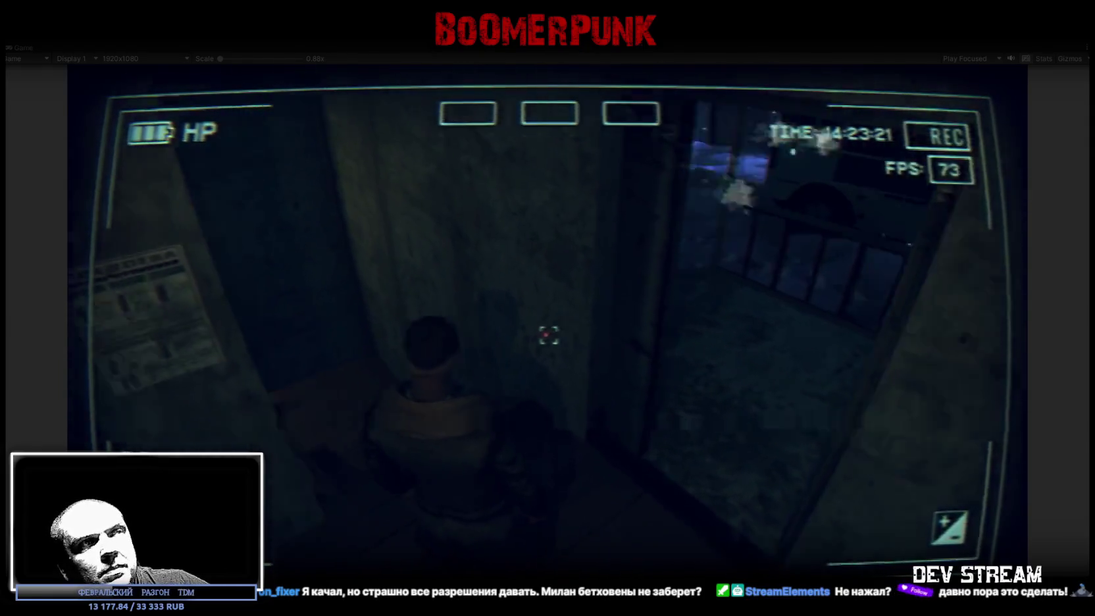
key("w")
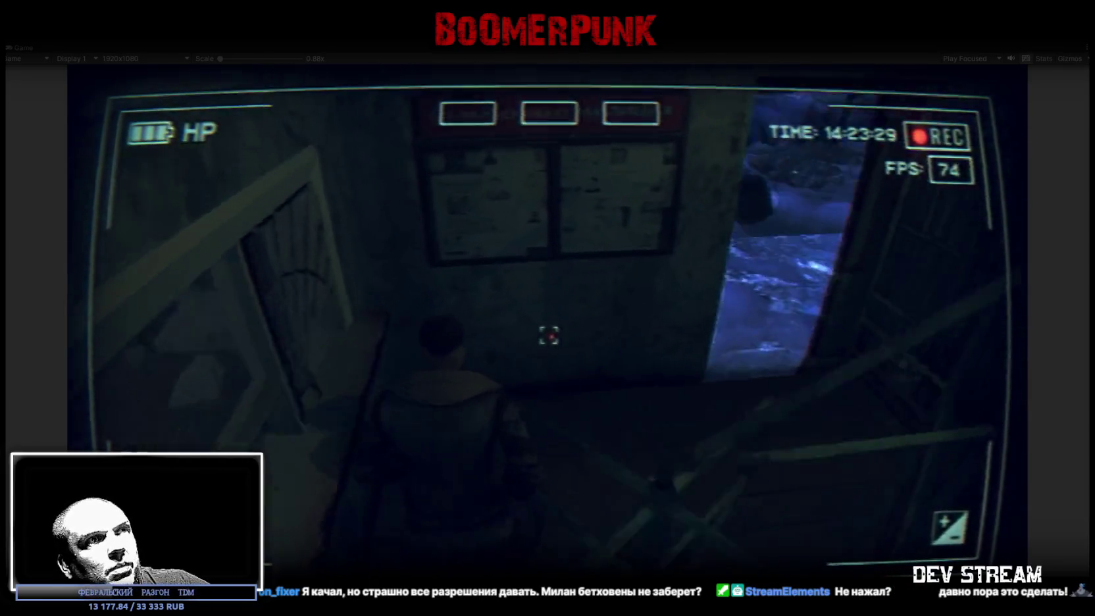
Walk the character across the snow past the parked van and climb the stairwell
key("w")
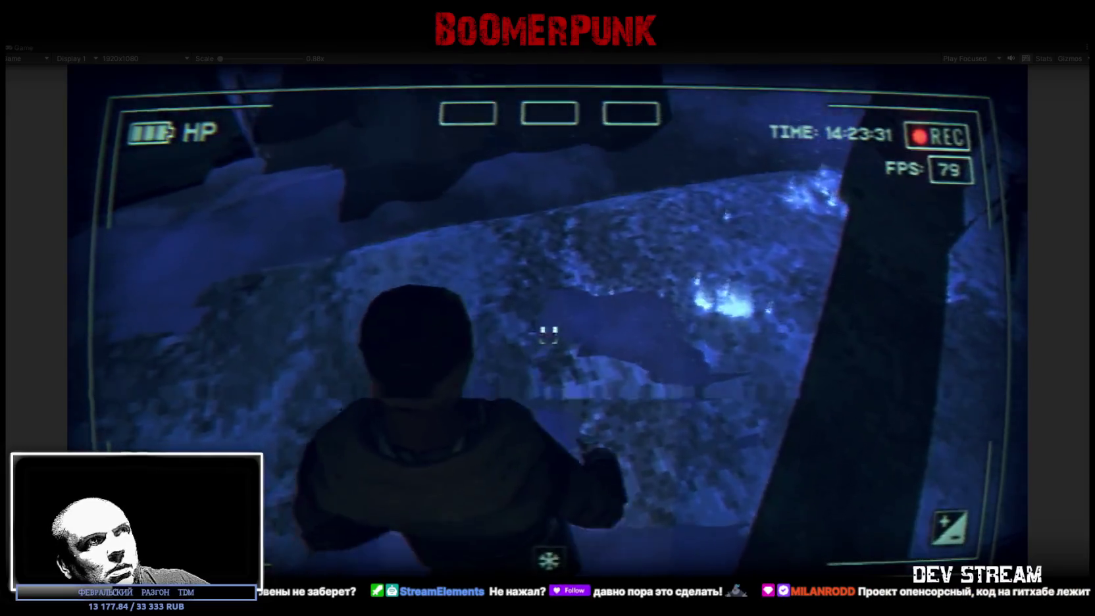
key("w")
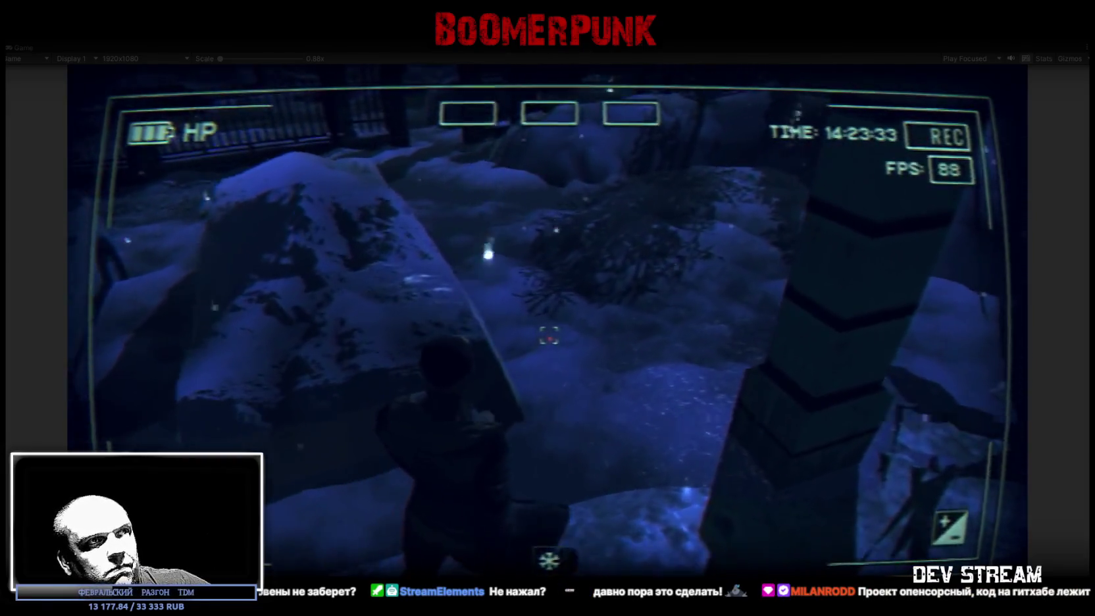
key("w")
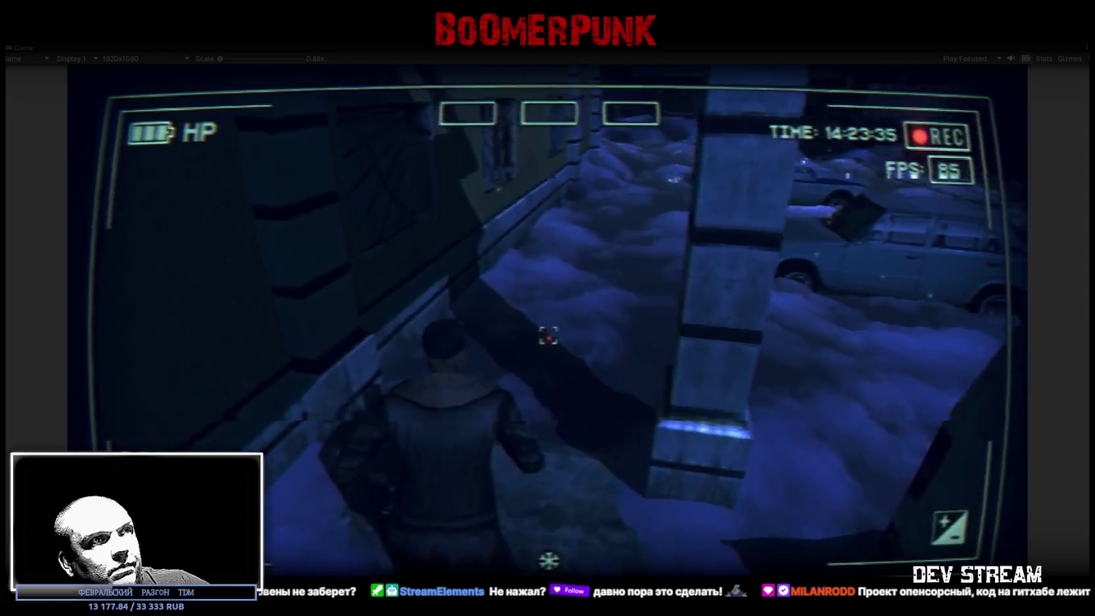
key("w")
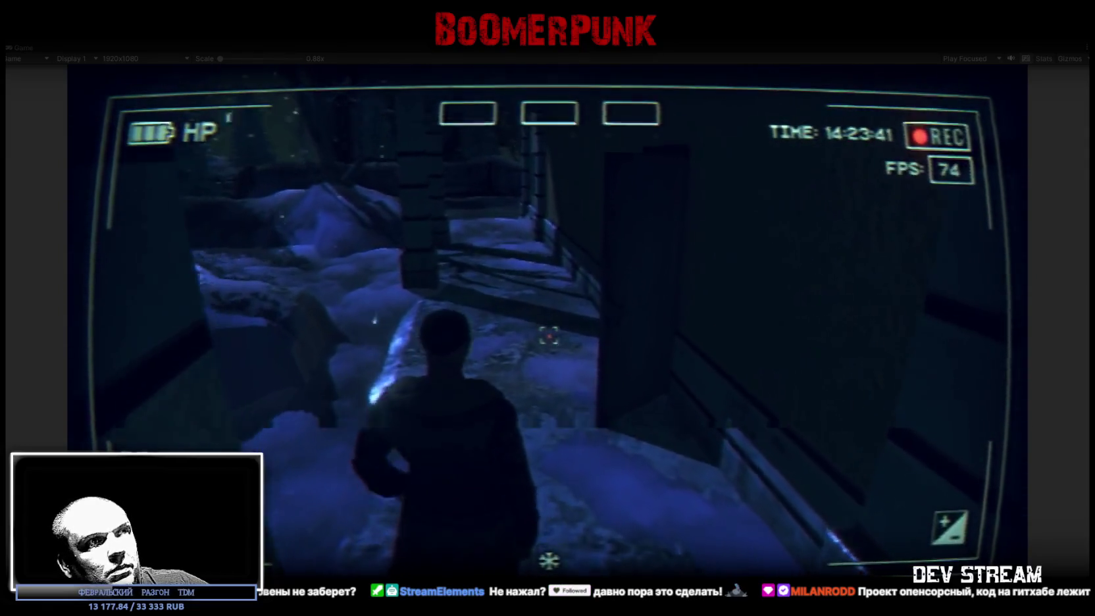
key("w")
key("w")
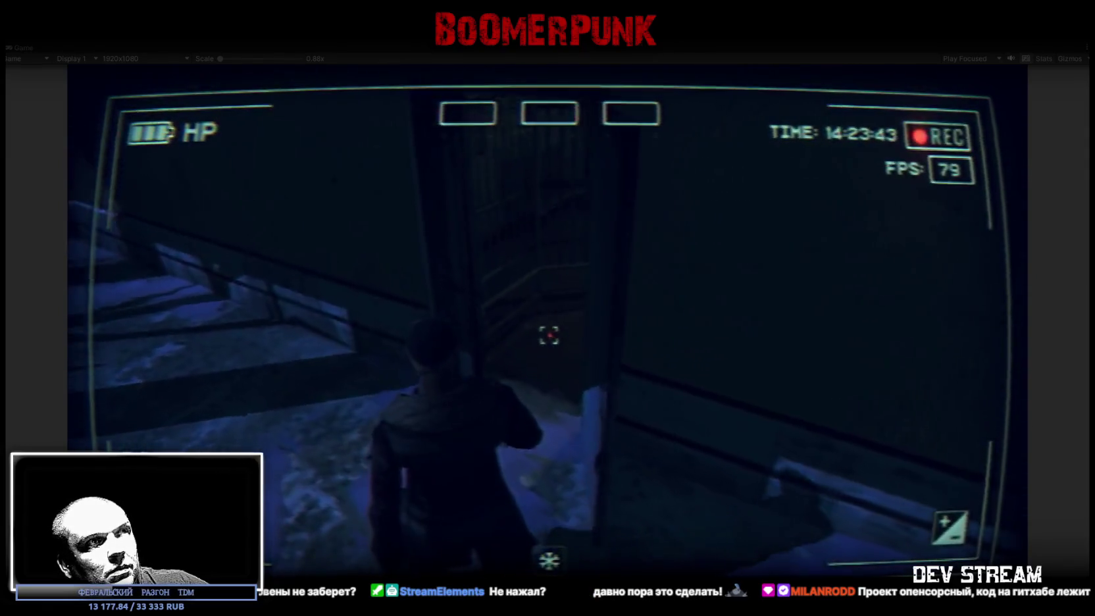
key("w")
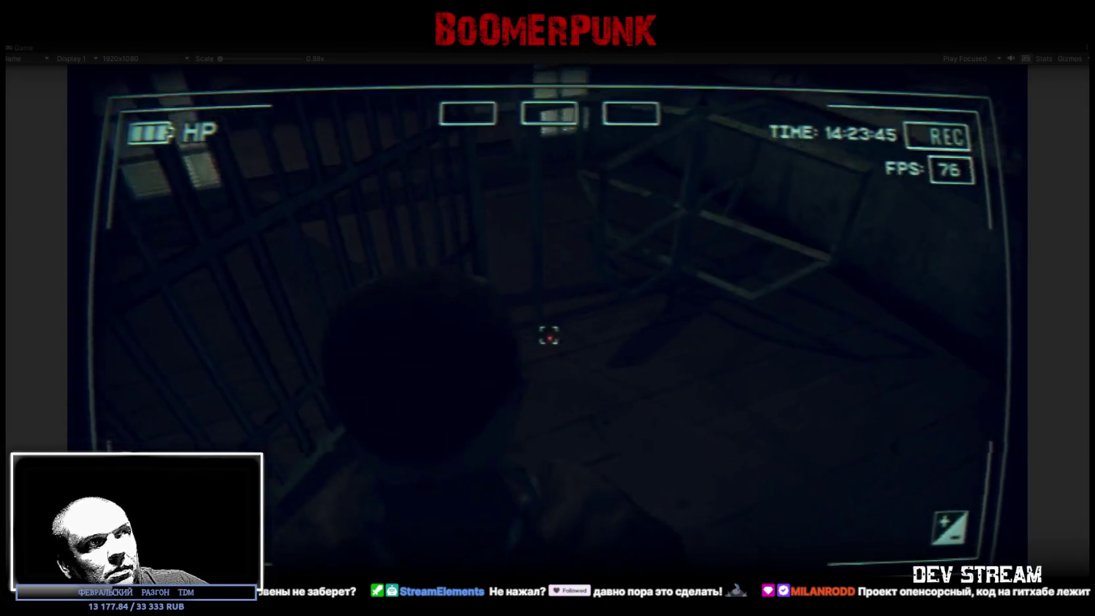
key("w")
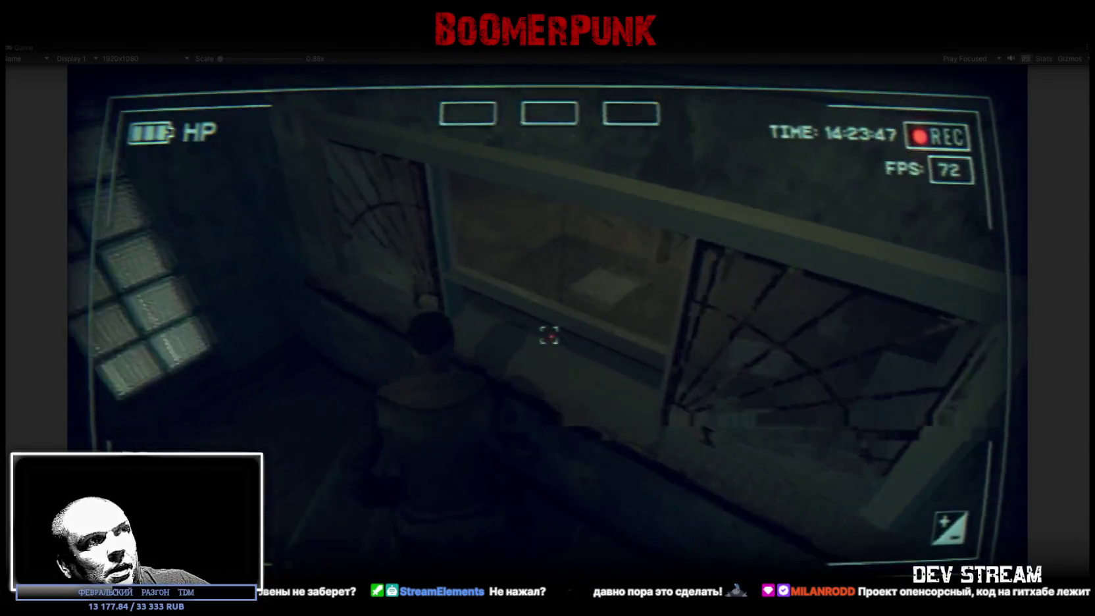
key("w")
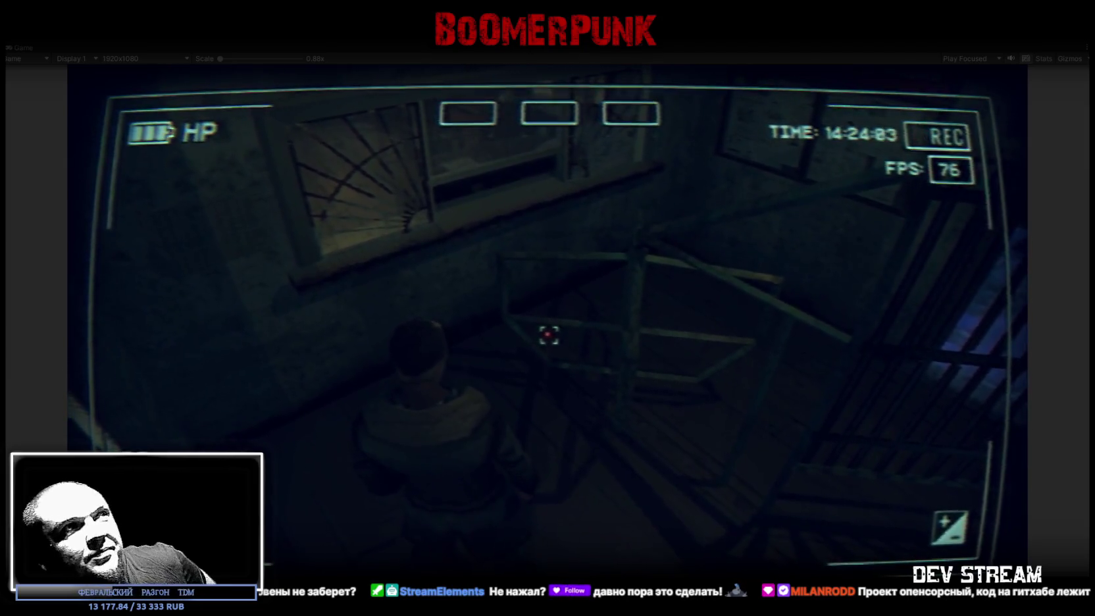
Walk past the barred window through the corridor into the next room, then stop Play mode
key("w")
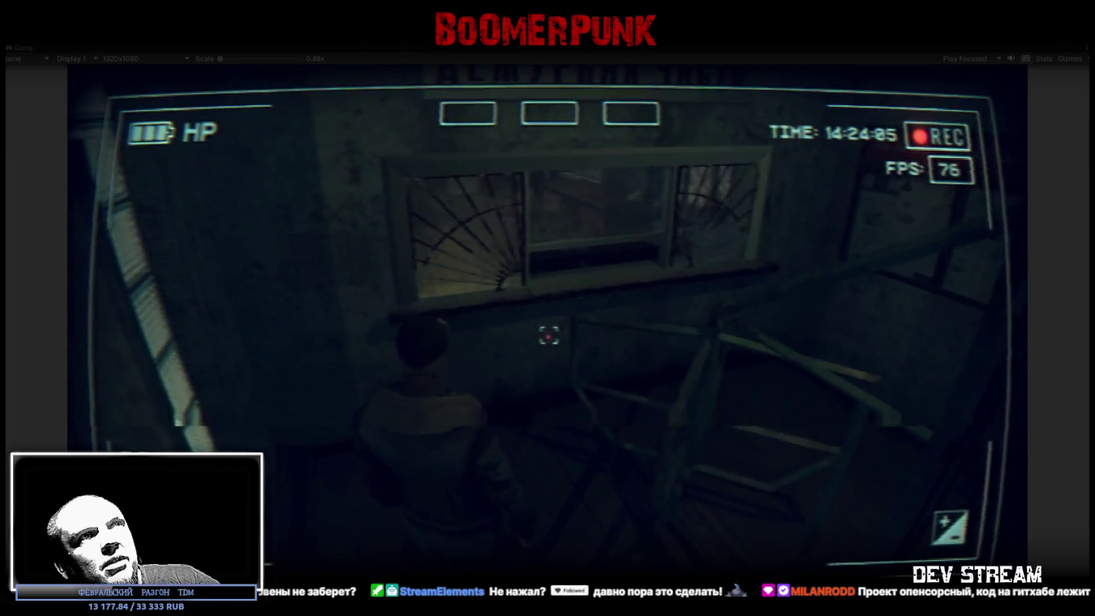
key("w")
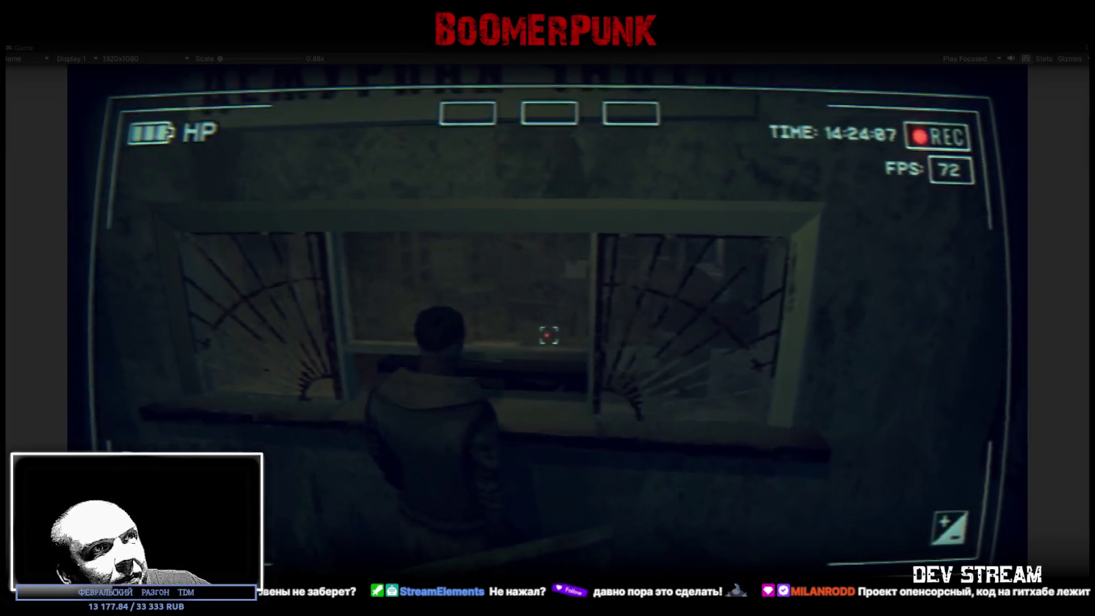
key("w")
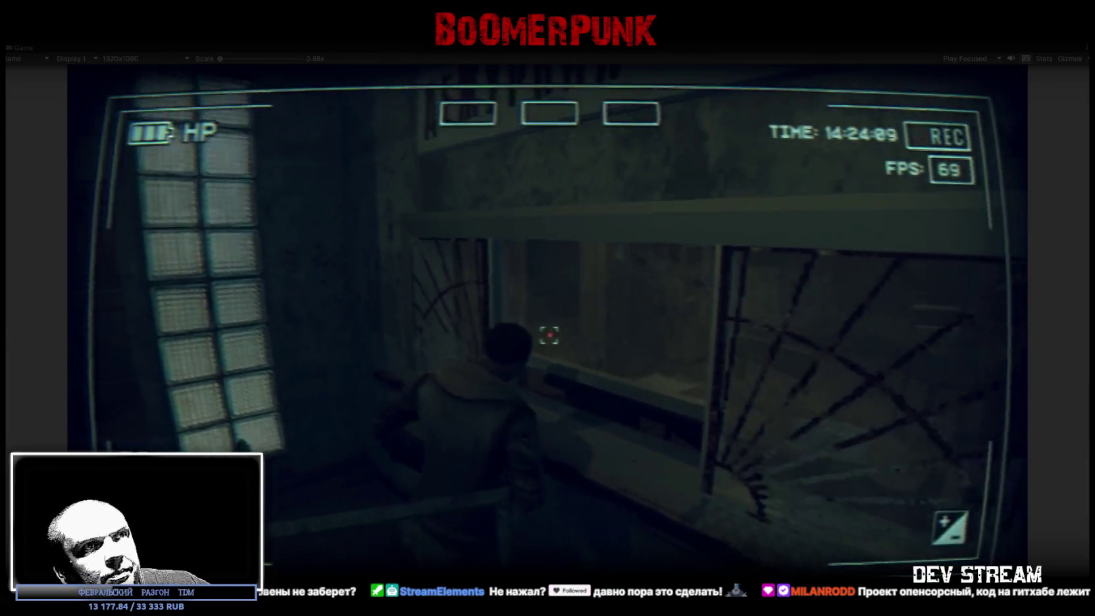
key("w")
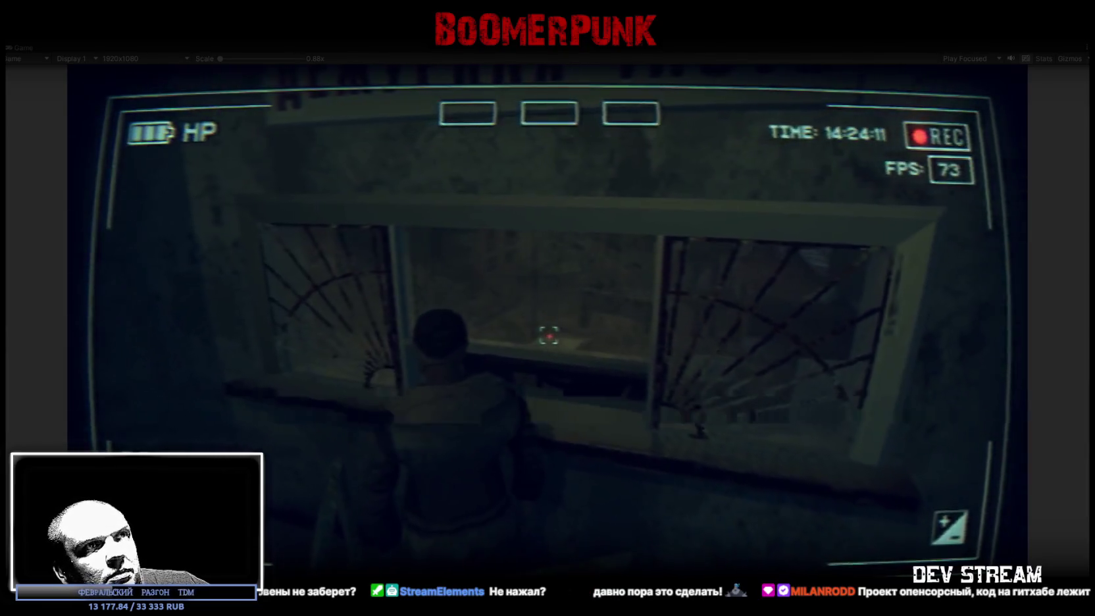
key("w")
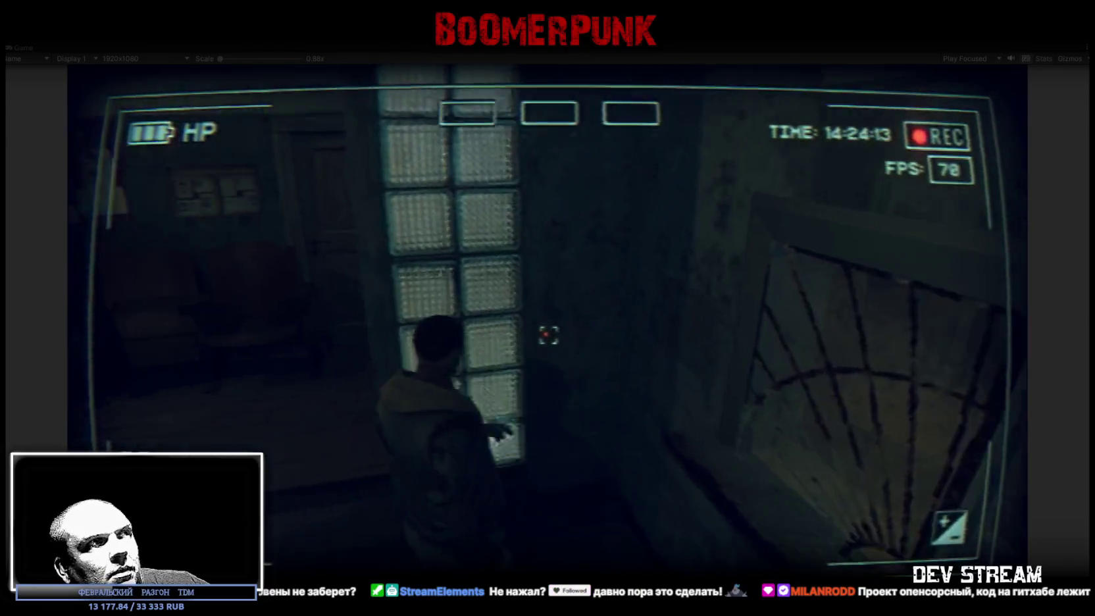
key("w")
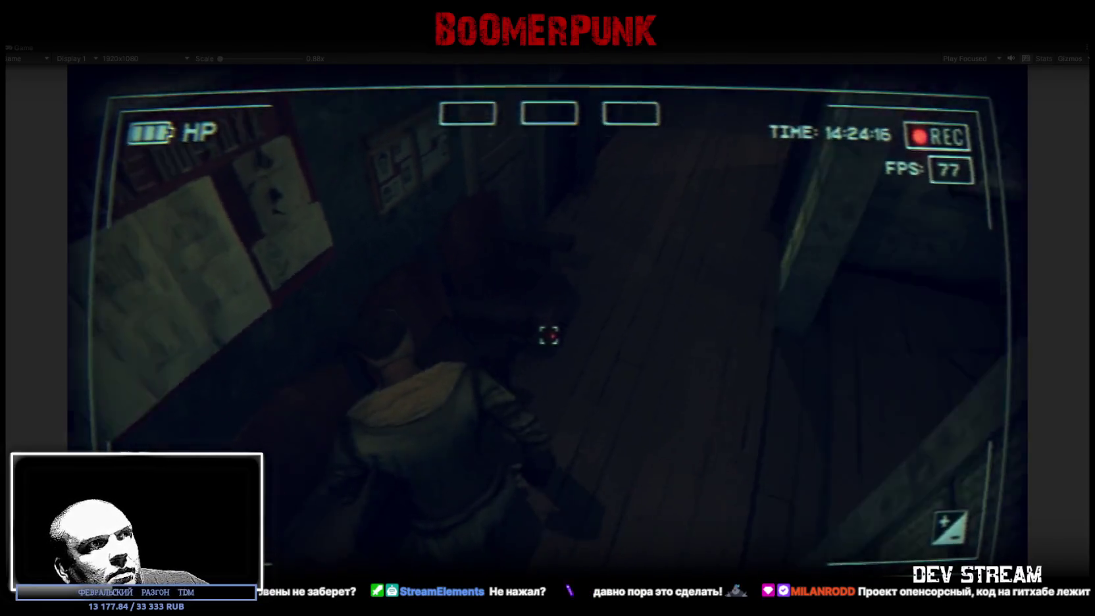
key("w")
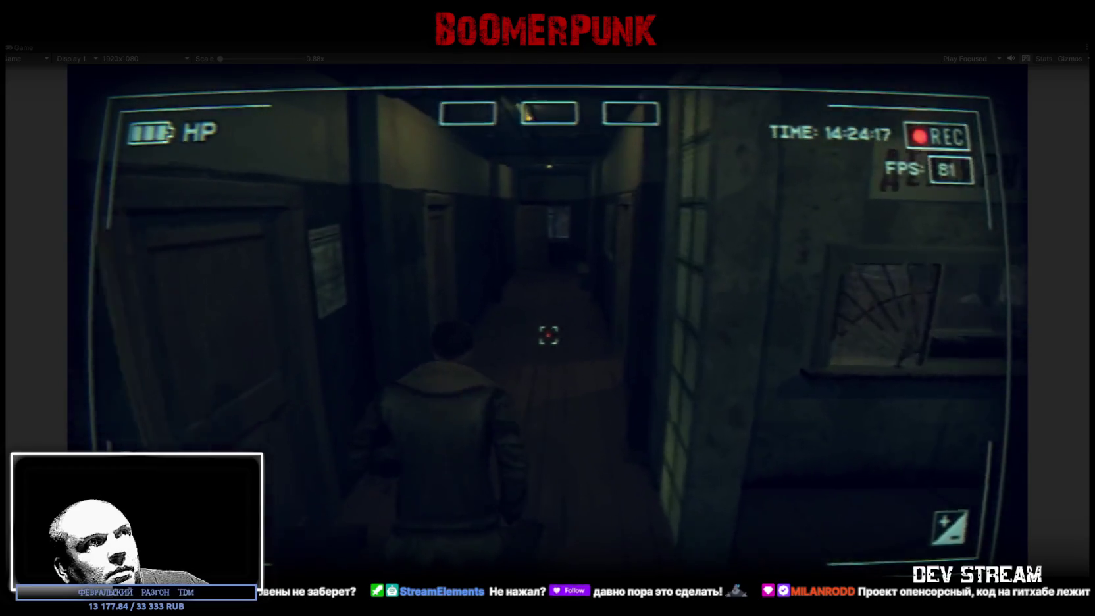
key("w")
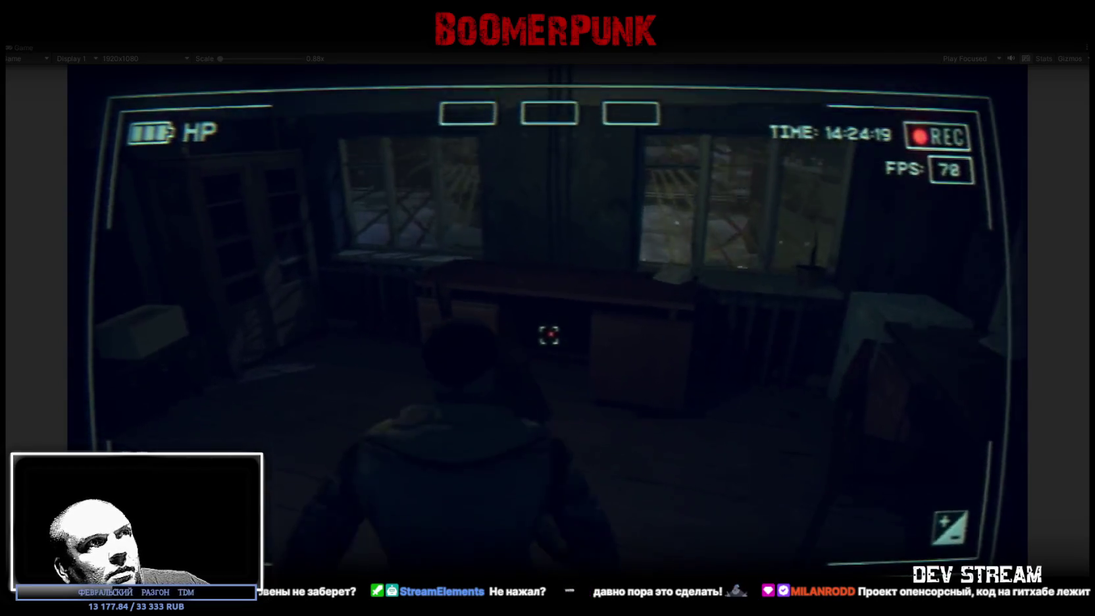
key("w")
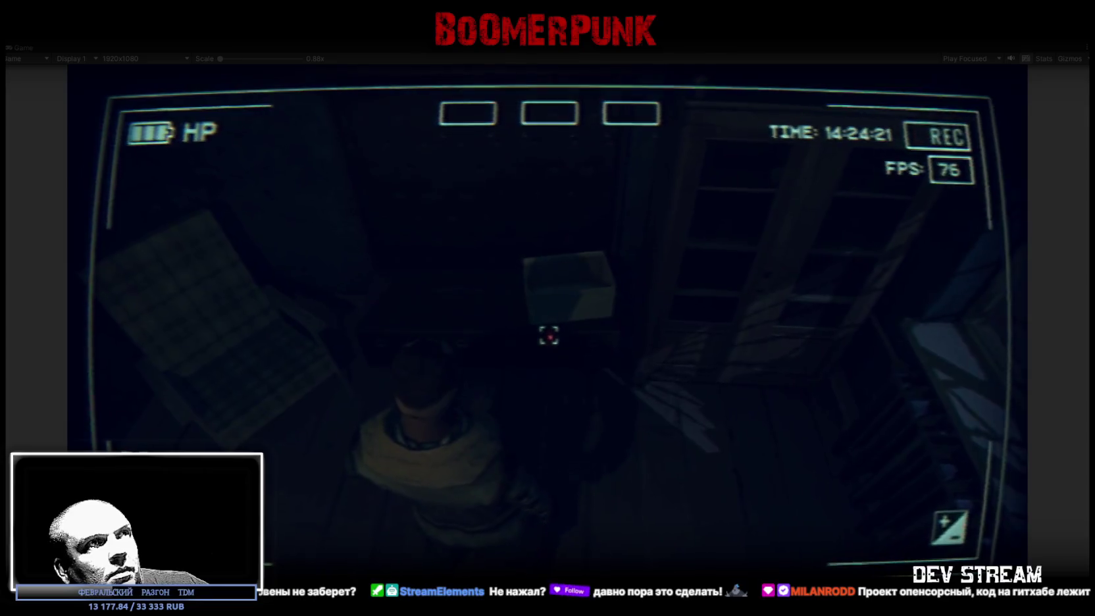
key("w")
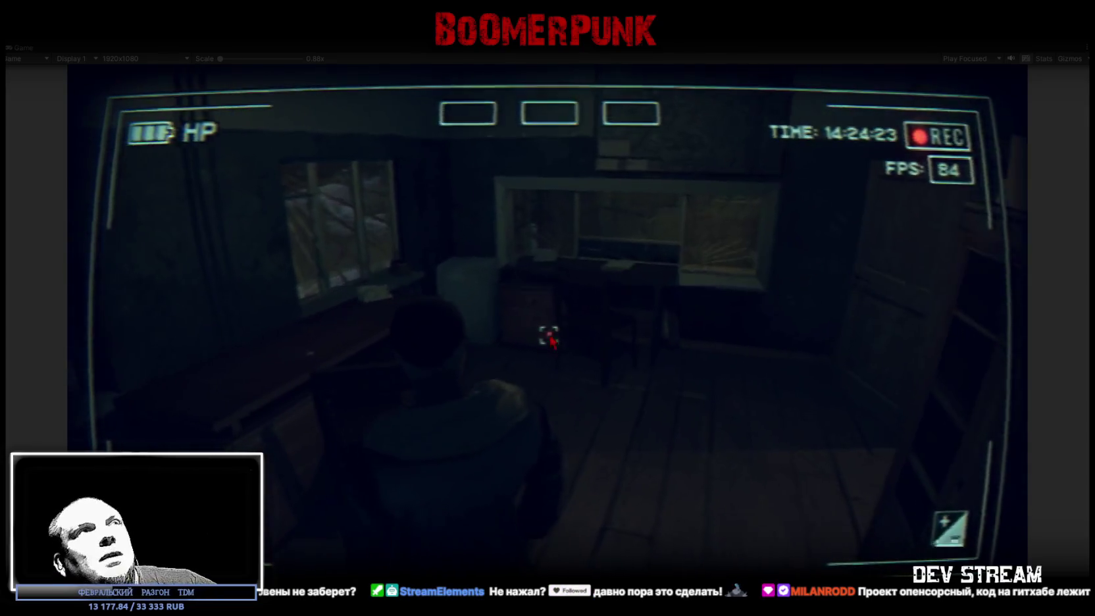
key("Escape")
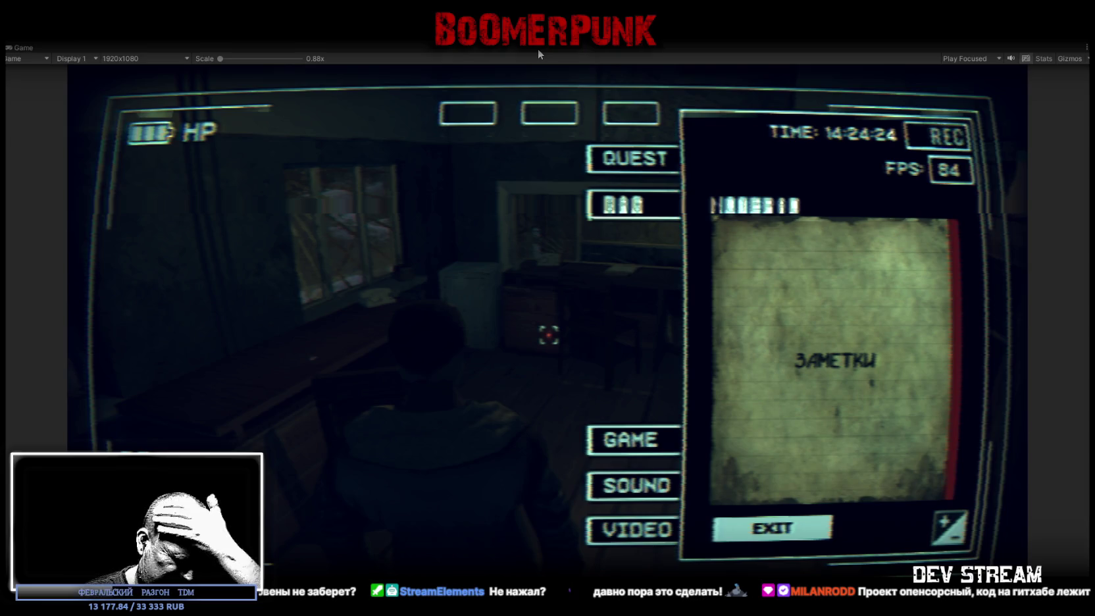
left_click(530, 48)
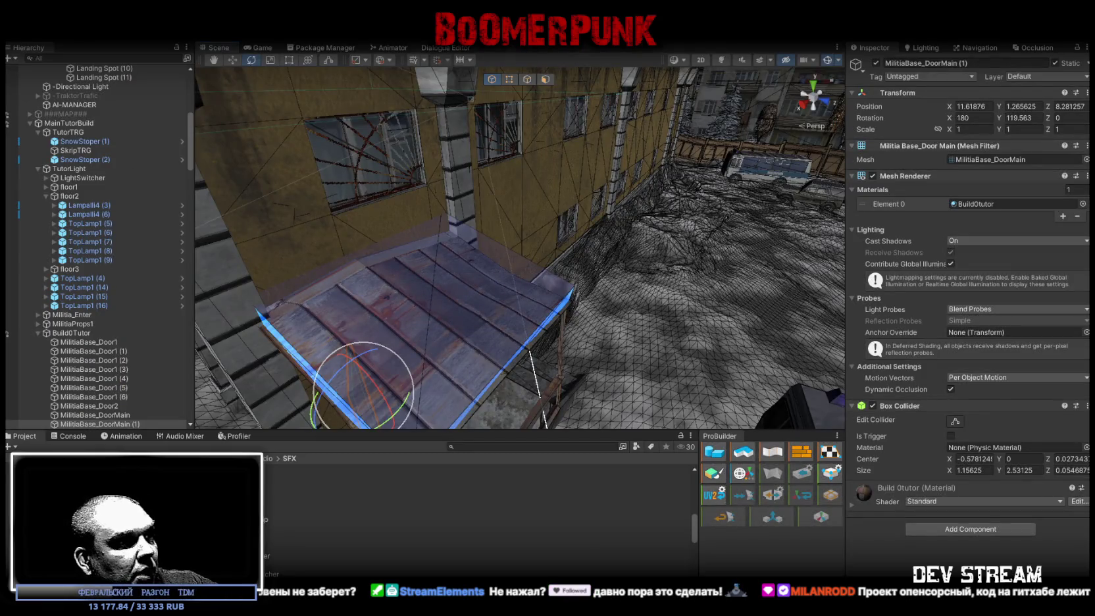
In Blockbench, view the building from the front, clear the selection, and collapse the MilitiaTutor folder
key("alt+Tab")
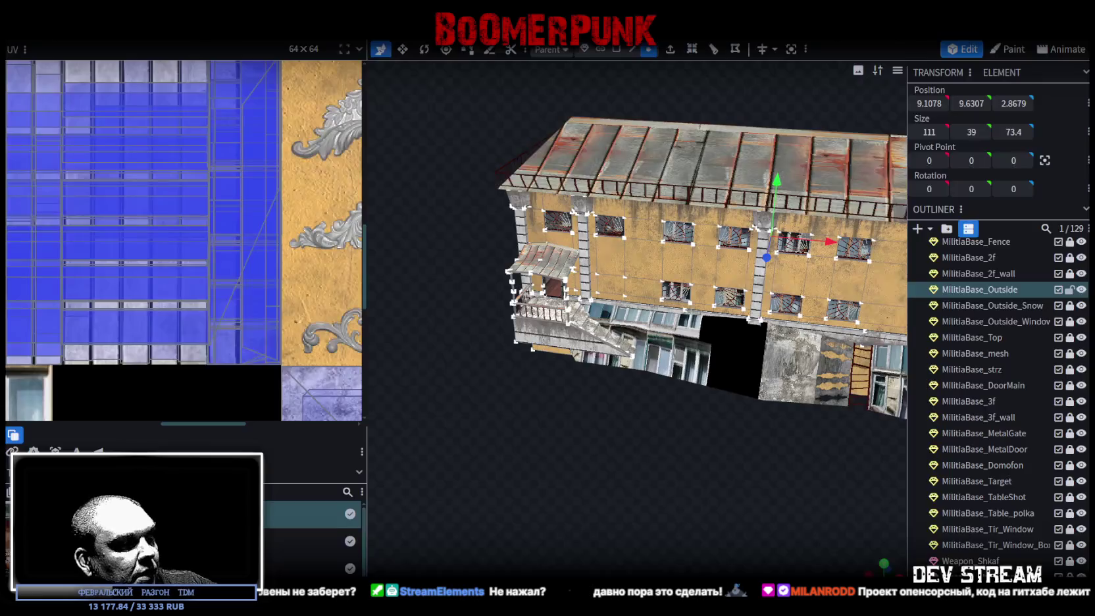
scroll(767, 398, "down", 3)
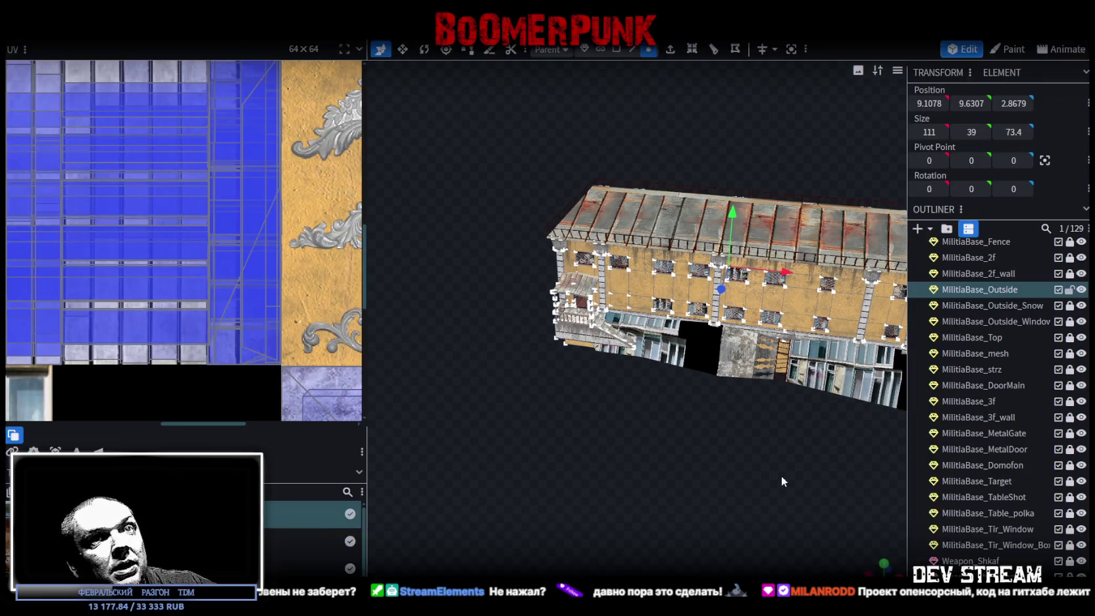
key("KP_1")
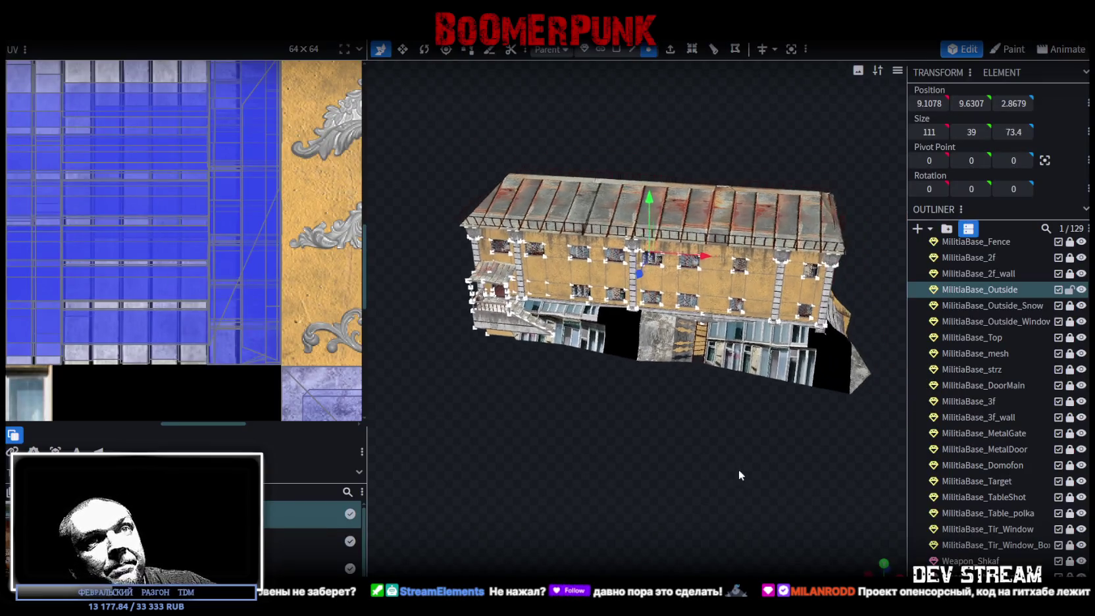
key("Escape")
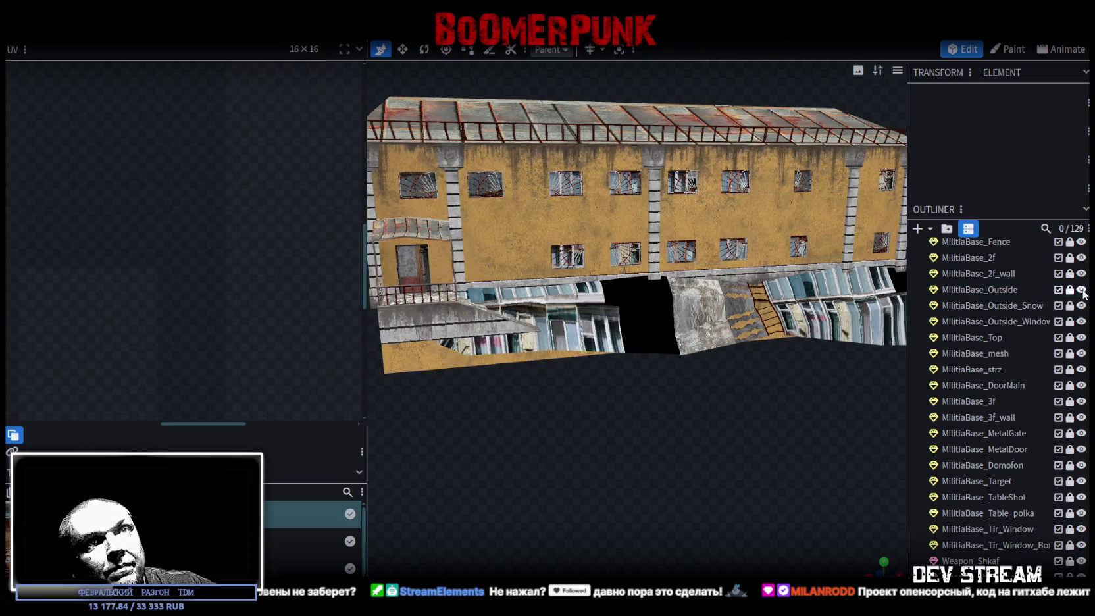
scroll(987, 329, "up", 5)
left_click(914, 262)
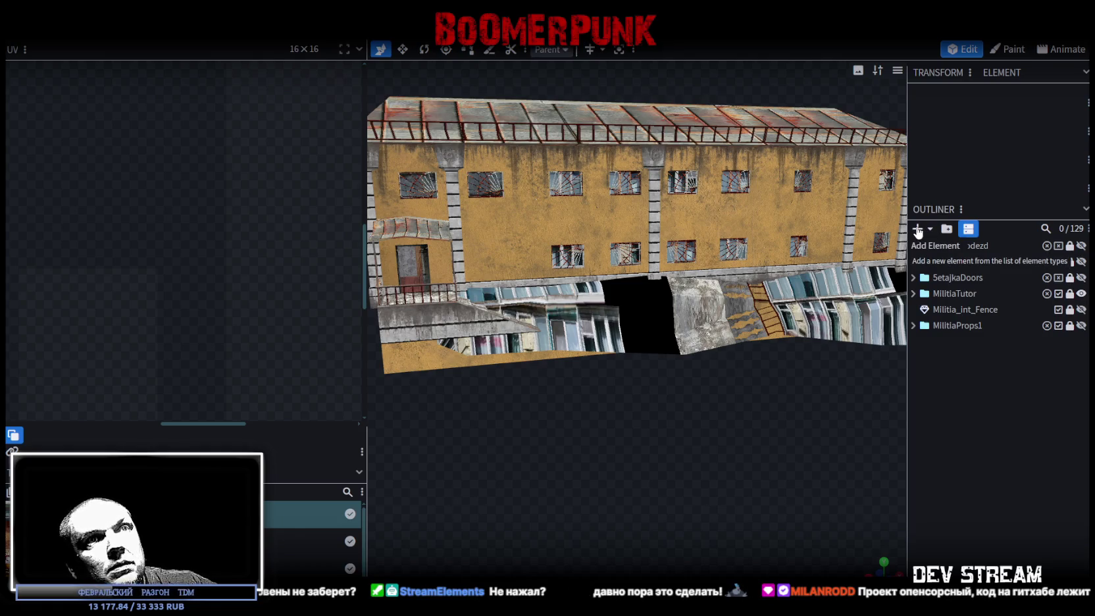
Add a 16×8 cuboid mesh, push it out along Z, and select its front face
left_click(918, 230)
left_click(593, 169)
mouse_move(710, 456)
left_mouse_down()
mouse_move(691, 347)
mouse_move(730, 338)
mouse_move(807, 410)
mouse_move(789, 506)
mouse_move(770, 474)
left_mouse_up()
left_click(617, 52)
scroll(730, 387, "down", 3)
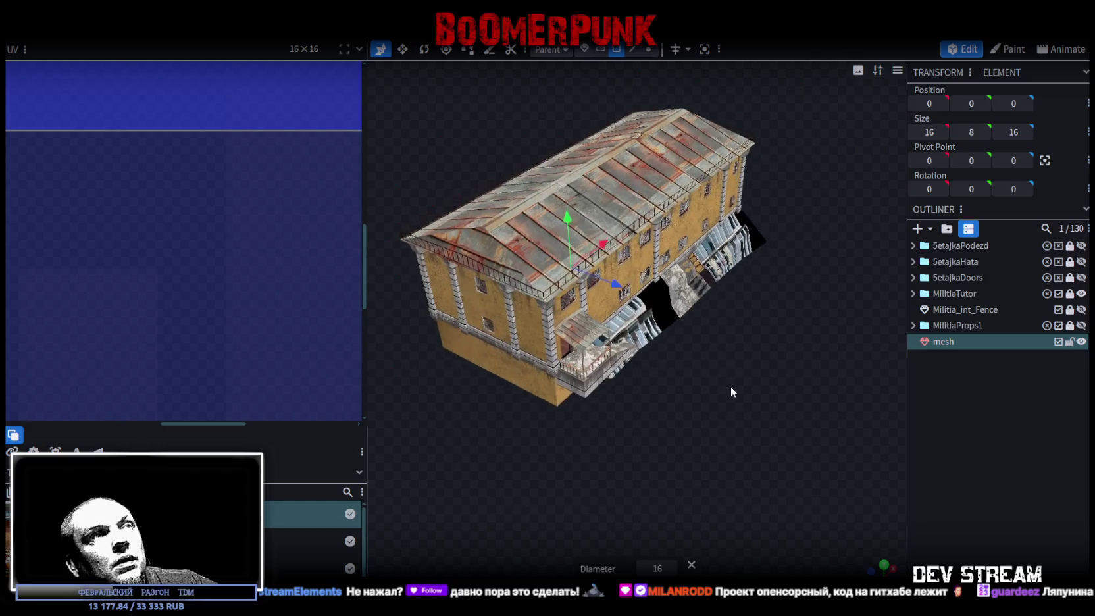
mouse_move(617, 275)
left_mouse_down()
mouse_move(811, 371)
mouse_move(778, 464)
mouse_move(776, 427)
left_mouse_up()
left_click_drag(672, 195, 740, 363)
mouse_move(817, 424)
left_mouse_down()
mouse_move(750, 400)
mouse_move(672, 396)
mouse_move(682, 433)
mouse_move(754, 438)
mouse_move(719, 427)
mouse_move(731, 427)
left_mouse_up()
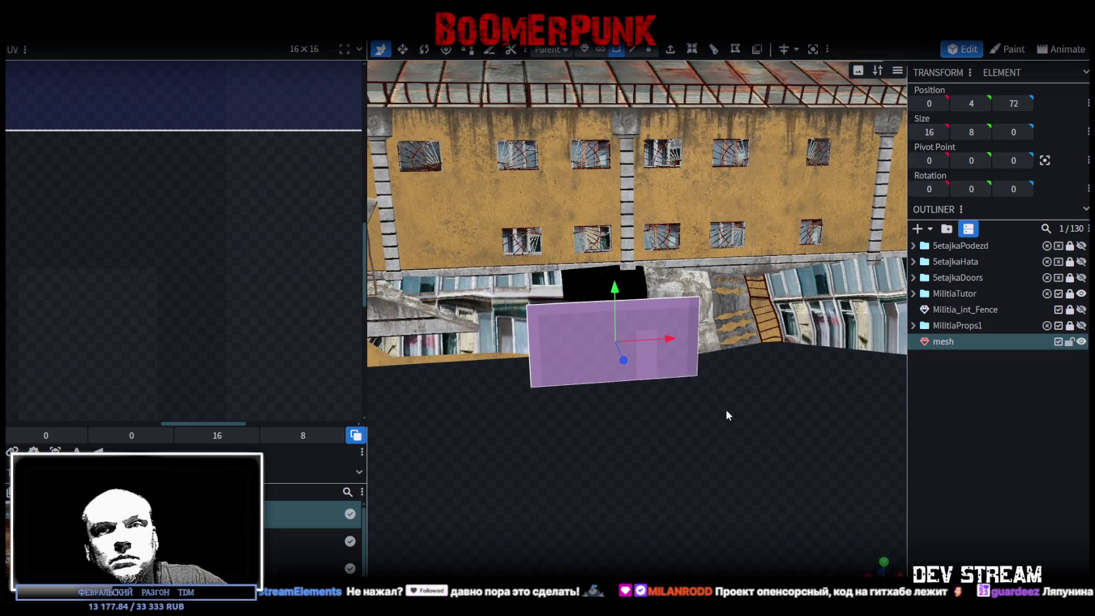
Apply the Build0tutor3.png texture to the new mesh and face it head-on
left_click_drag(724, 410, 664, 408)
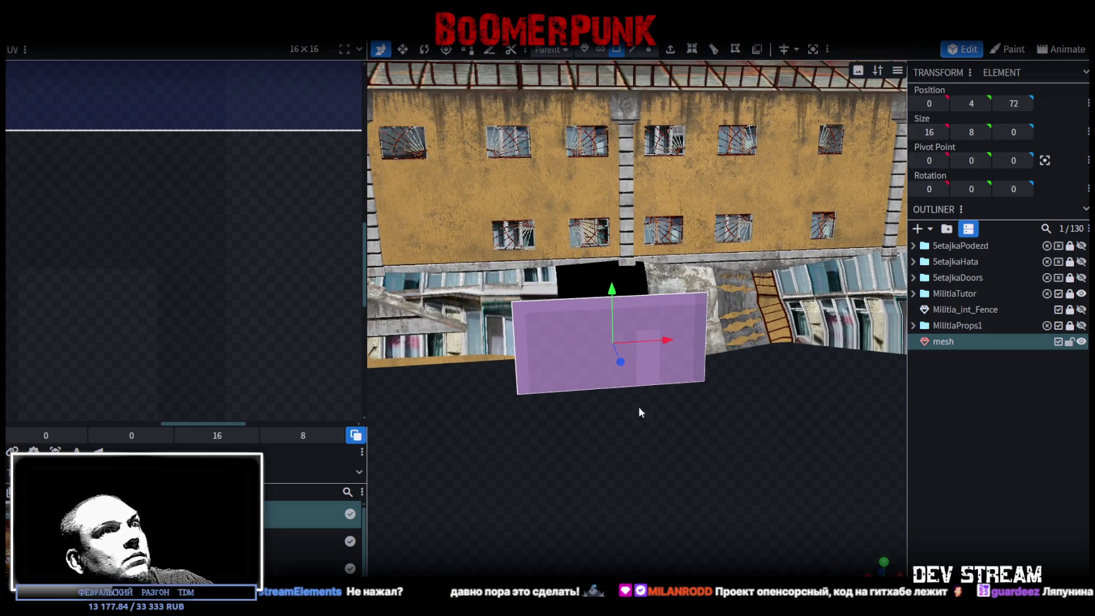
right_click(949, 343)
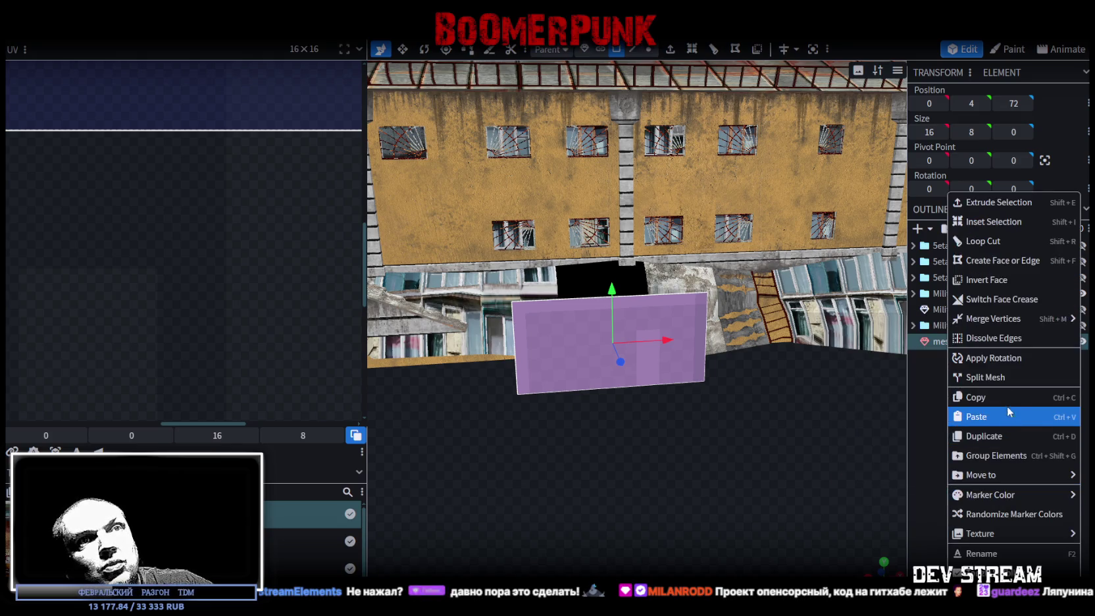
mouse_move(983, 533)
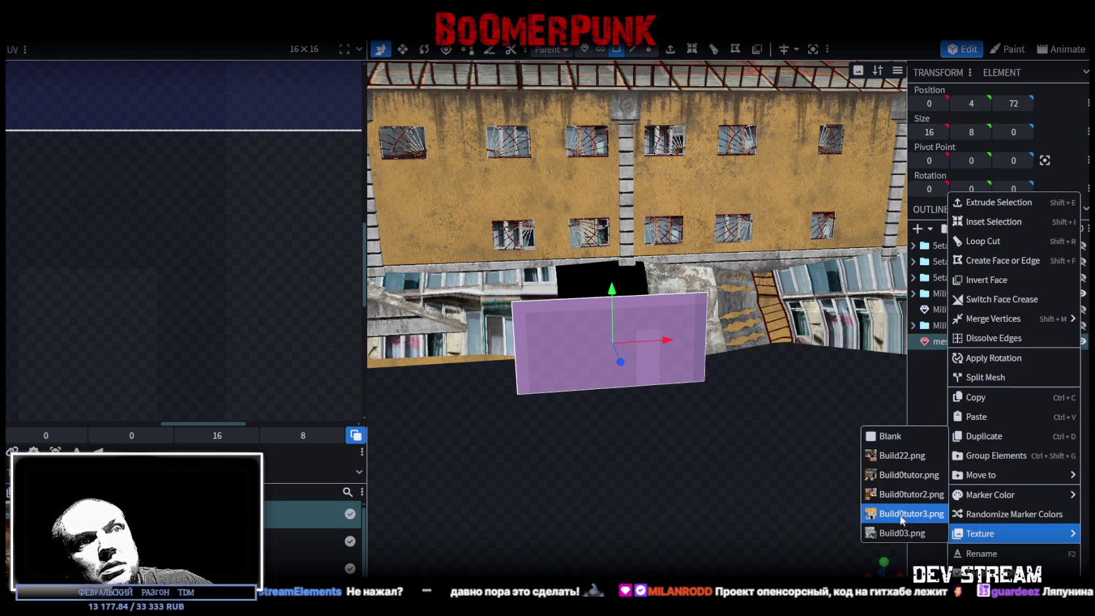
left_click(902, 515)
mouse_move(831, 501)
left_mouse_down()
mouse_move(691, 465)
mouse_move(256, 241)
left_mouse_up()
Frame the top ornament in the face's UV and add one loop cut at offset 8
scroll(256, 241, "down", 3)
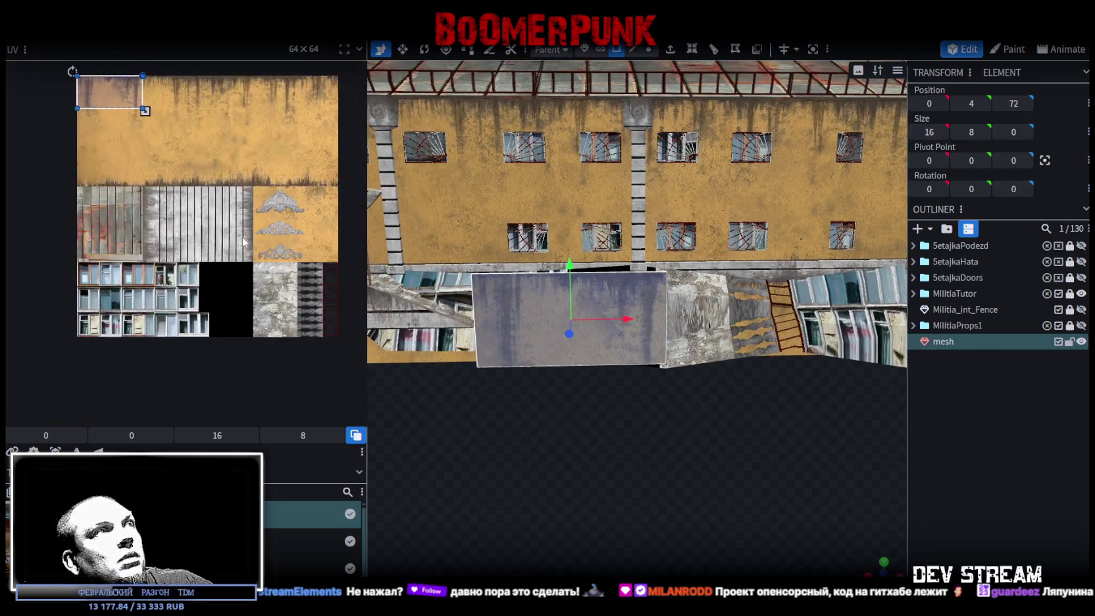
left_click_drag(125, 99, 287, 203)
scroll(257, 186, "up", 3)
mouse_move(262, 309)
left_mouse_down()
mouse_move(276, 319)
mouse_move(242, 305)
left_mouse_up()
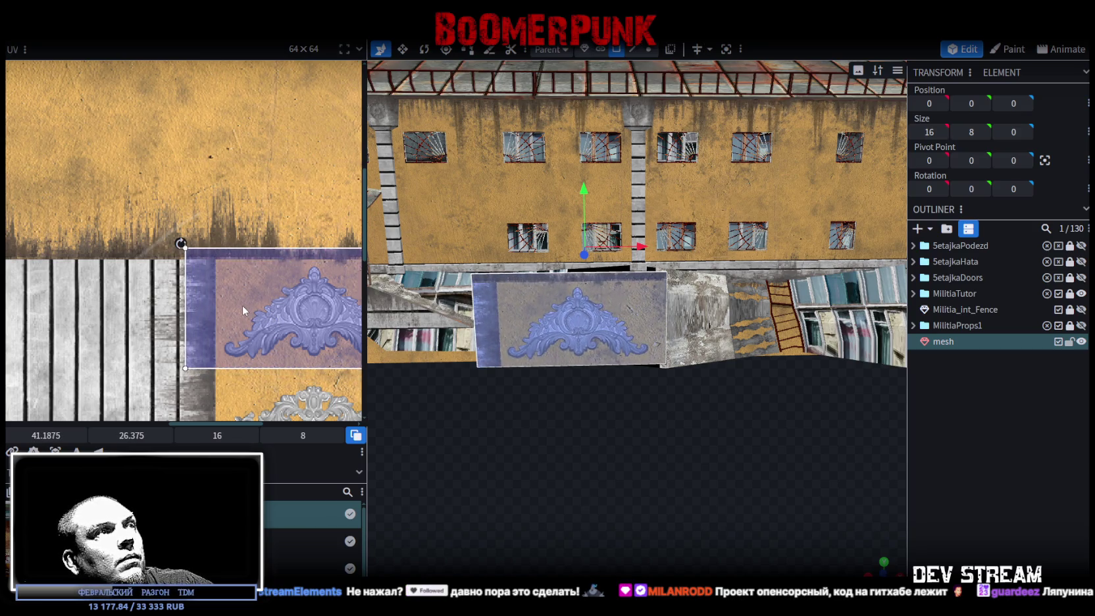
left_click_drag(566, 449, 621, 468)
scroll(609, 463, "up", 5)
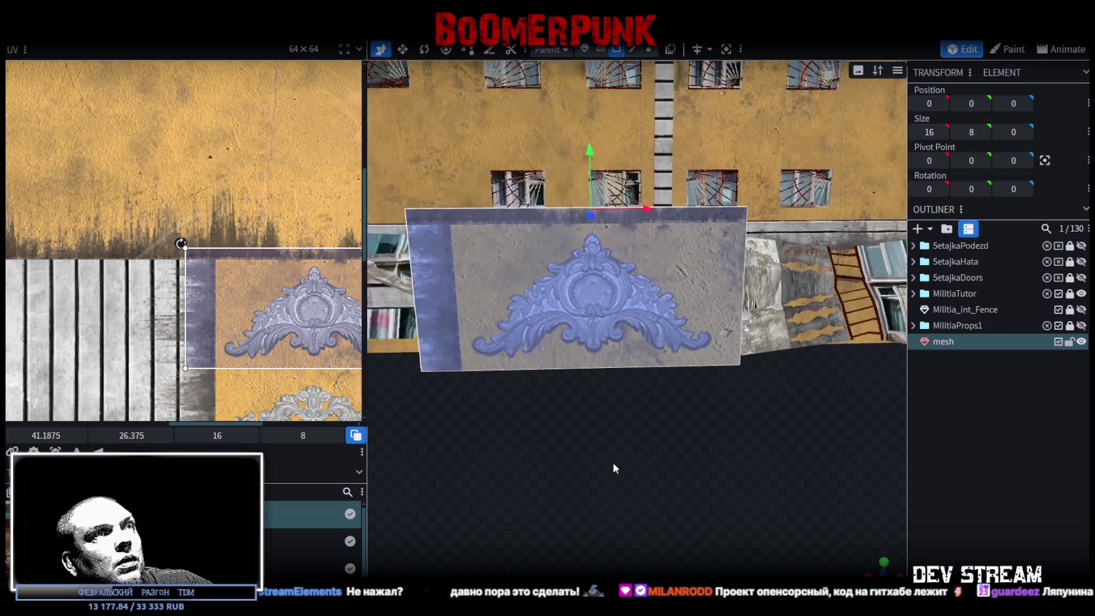
scroll(221, 270, "down", 1)
scroll(221, 269, "down", 1)
left_click_drag(251, 279, 256, 280)
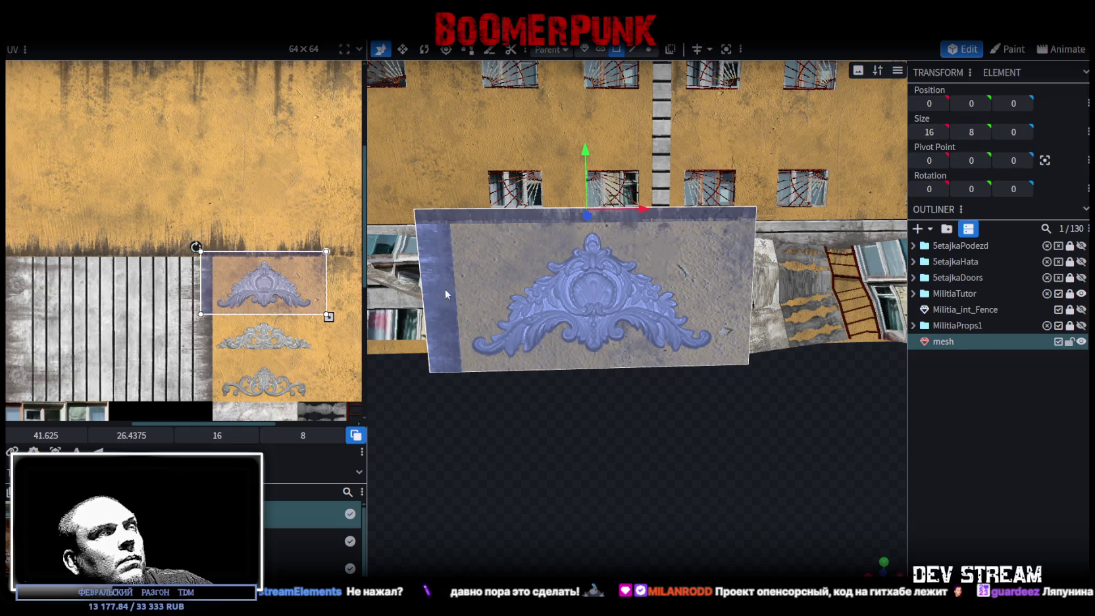
left_click_drag(289, 291, 290, 286)
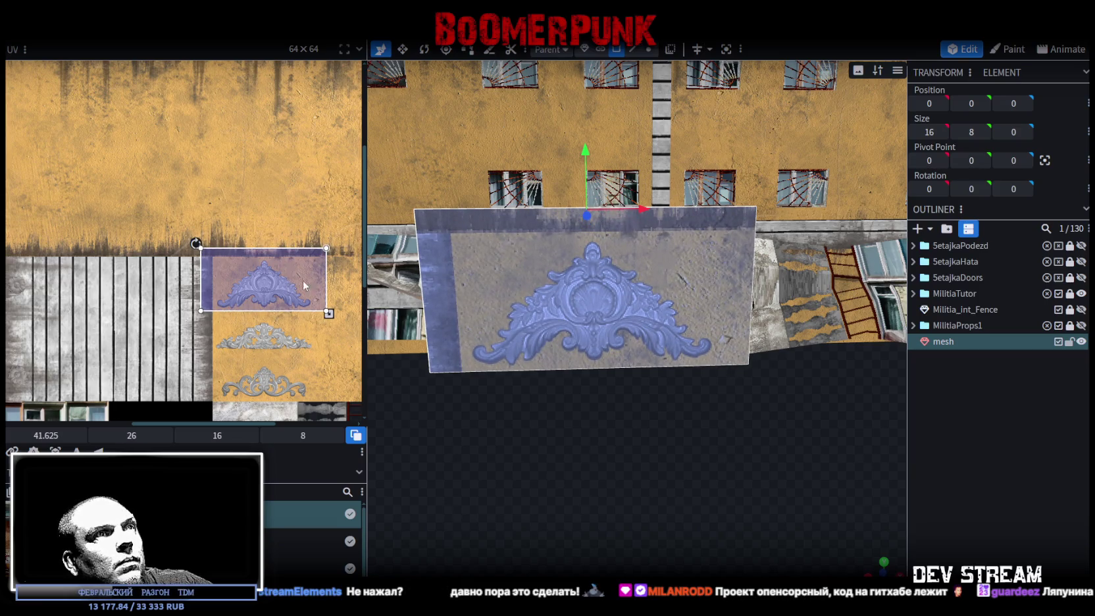
left_click(631, 49)
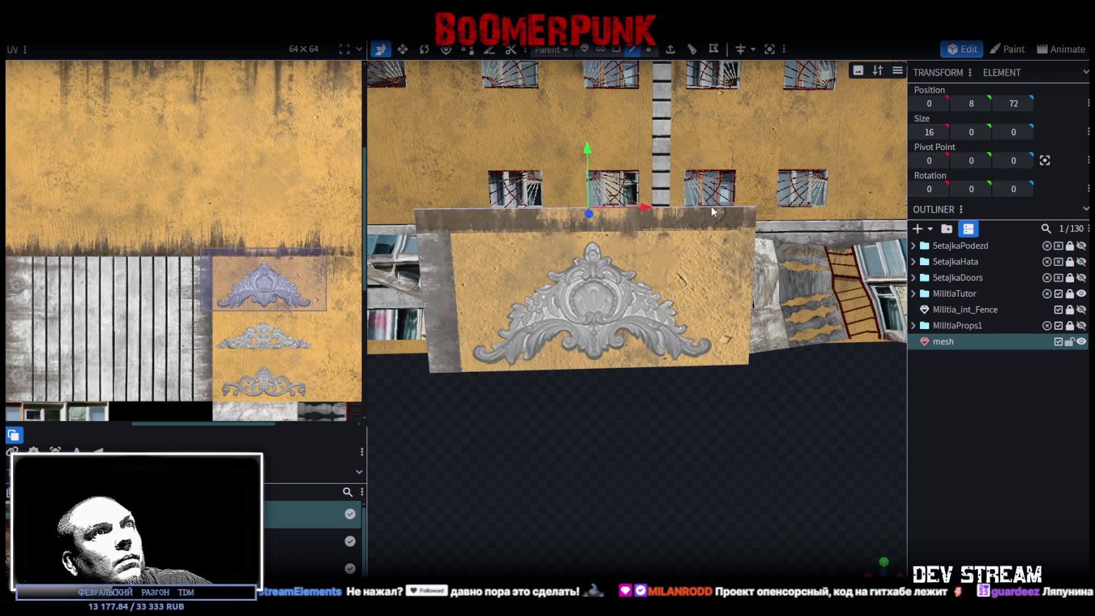
left_click(713, 49)
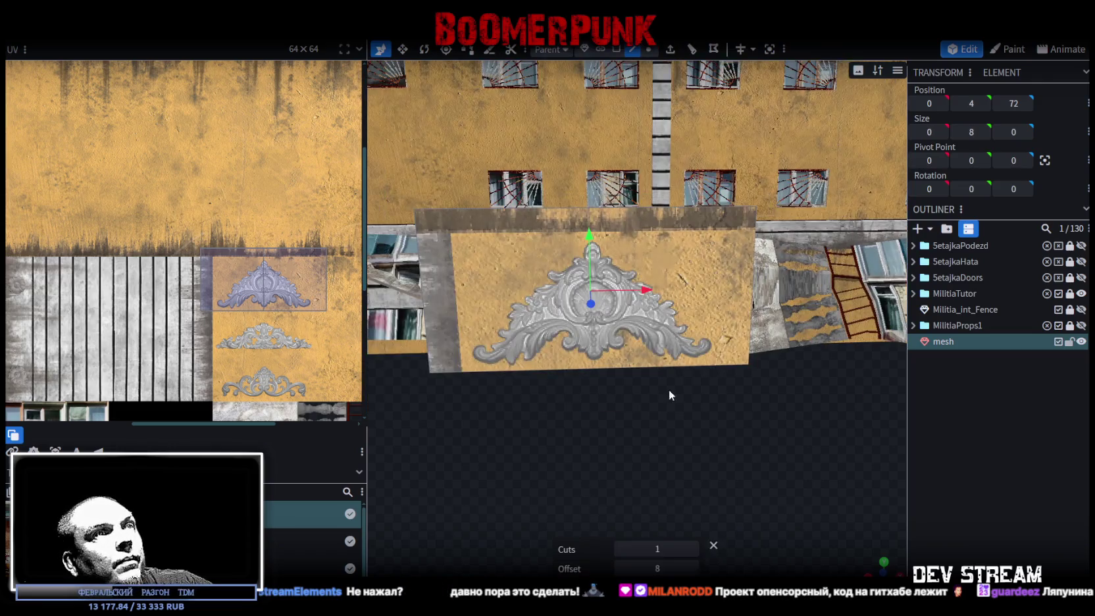
Reposition one panel half's UV area over the ornament
scroll(675, 377, "up", 1)
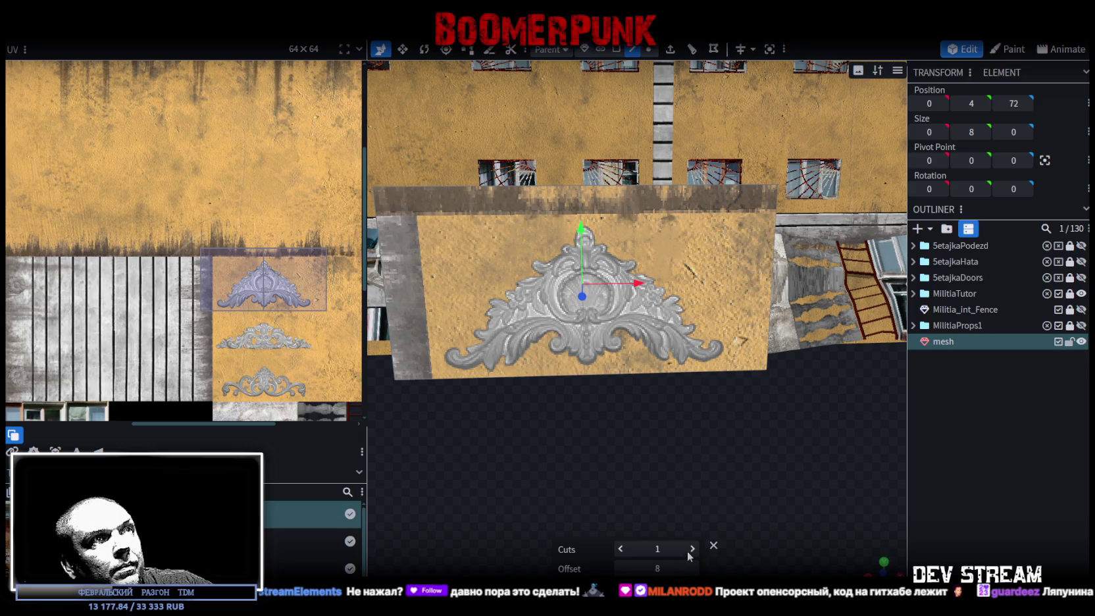
scroll(610, 431, "up", 3)
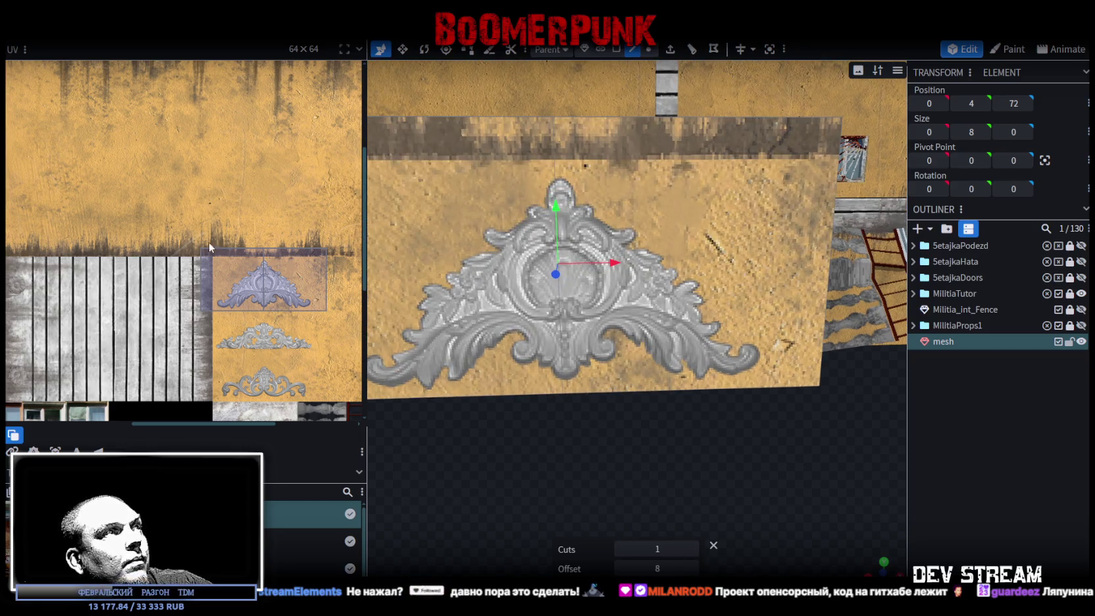
scroll(329, 349, "up", 2)
left_click(270, 238)
scroll(264, 316, "up", 3)
scroll(263, 312, "up", 1)
mouse_move(263, 311)
left_mouse_down()
mouse_move(267, 259)
mouse_move(270, 301)
left_mouse_up()
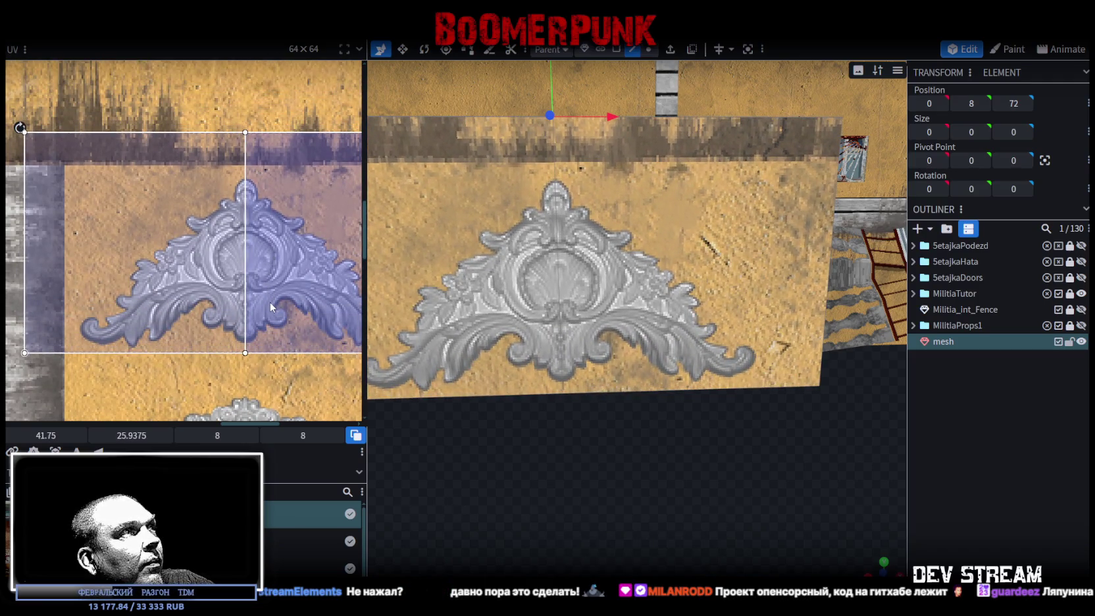
left_click_drag(271, 303, 270, 301)
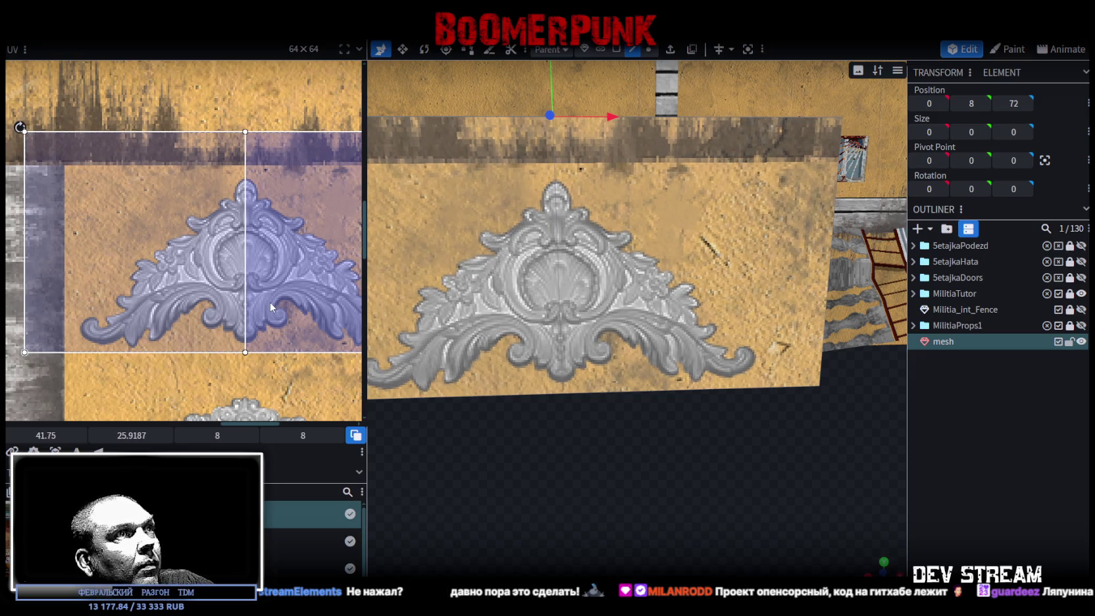
scroll(675, 476, "down", 3)
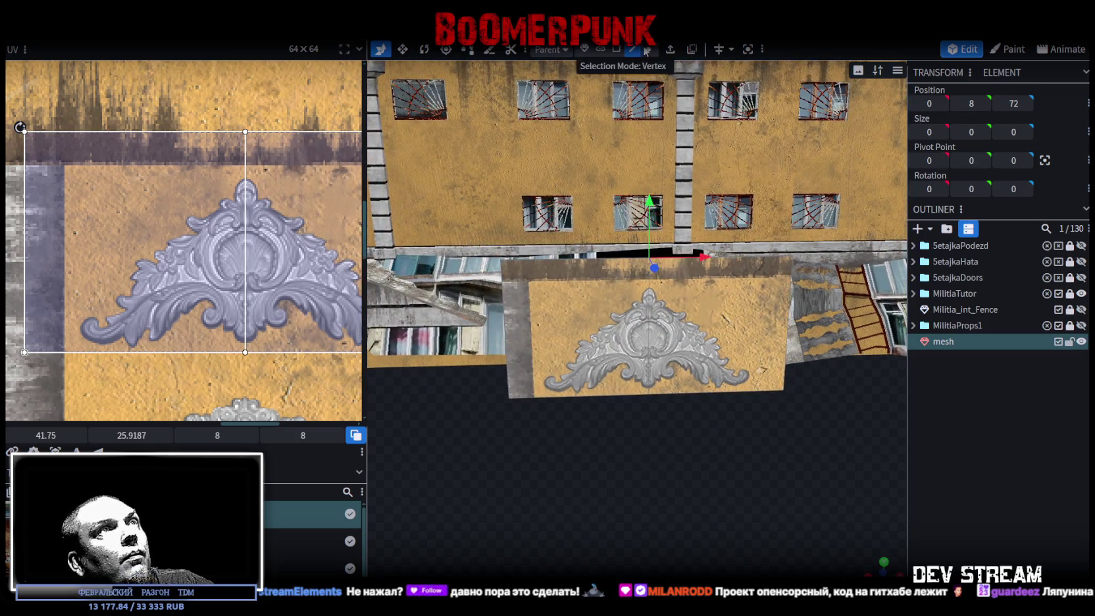
scroll(618, 257, "up", 2)
Add loop cuts with 3 cuts to the left and right panel halves
left_click(607, 212)
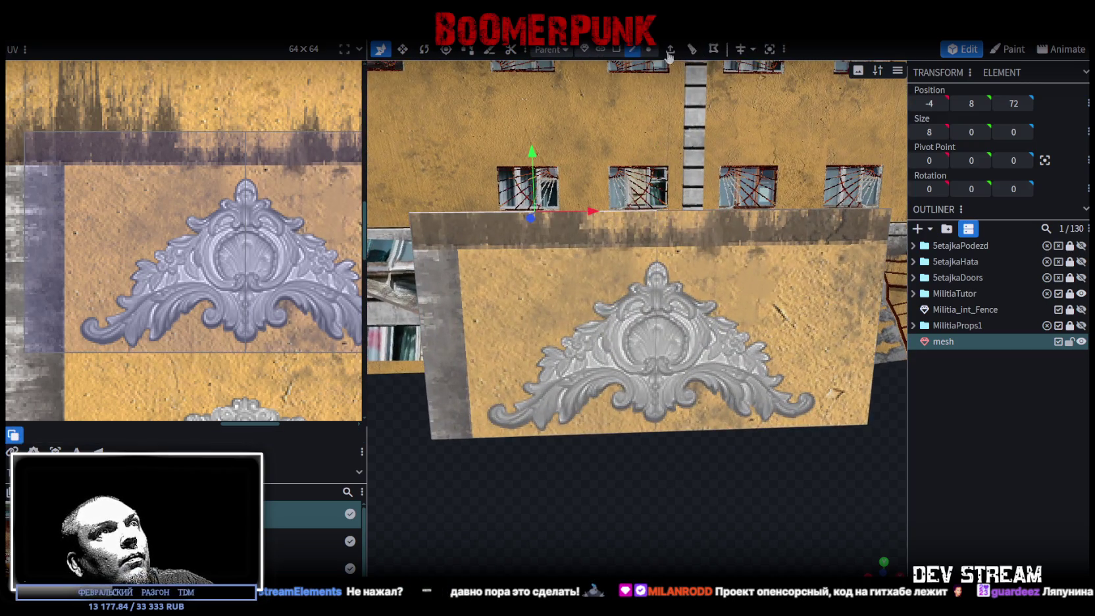
left_click(714, 49)
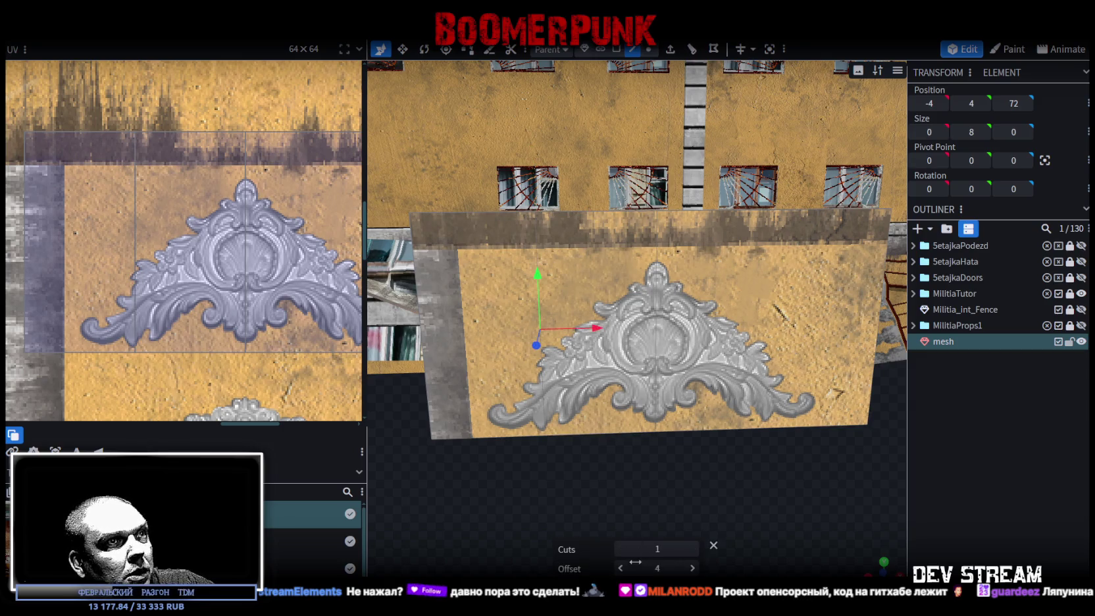
left_click(692, 549)
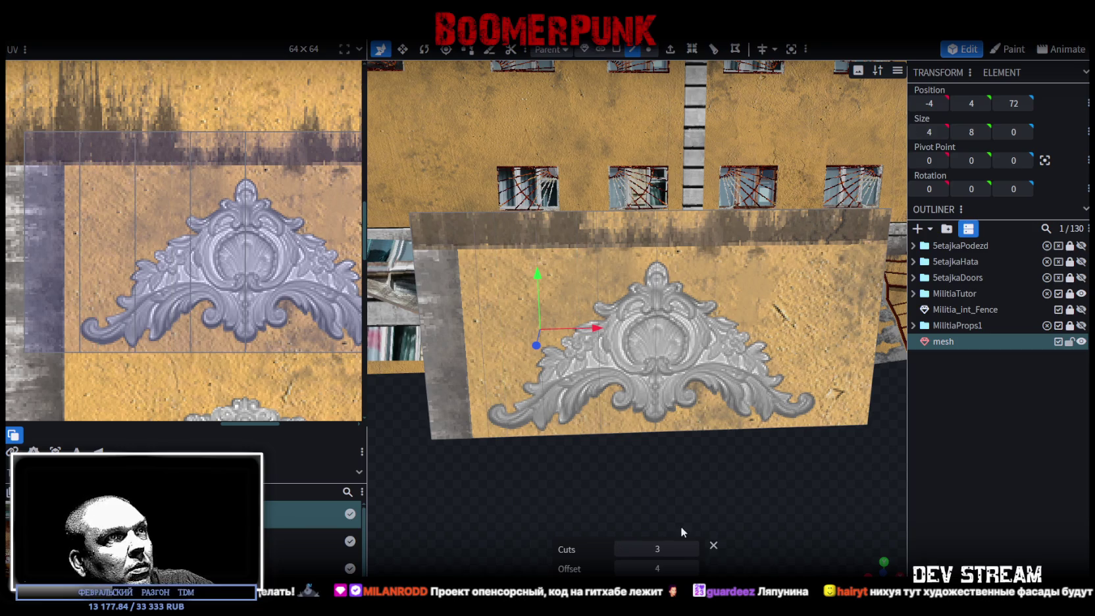
left_click(734, 212)
left_click(749, 210)
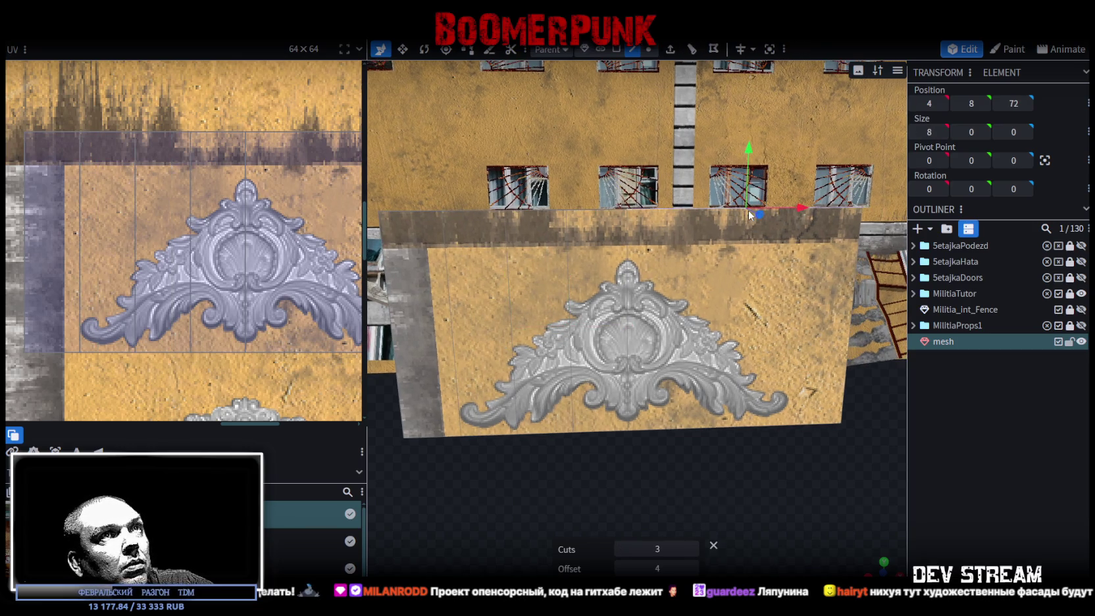
left_click(692, 549)
left_click(692, 549)
scroll(625, 211, "down", 1)
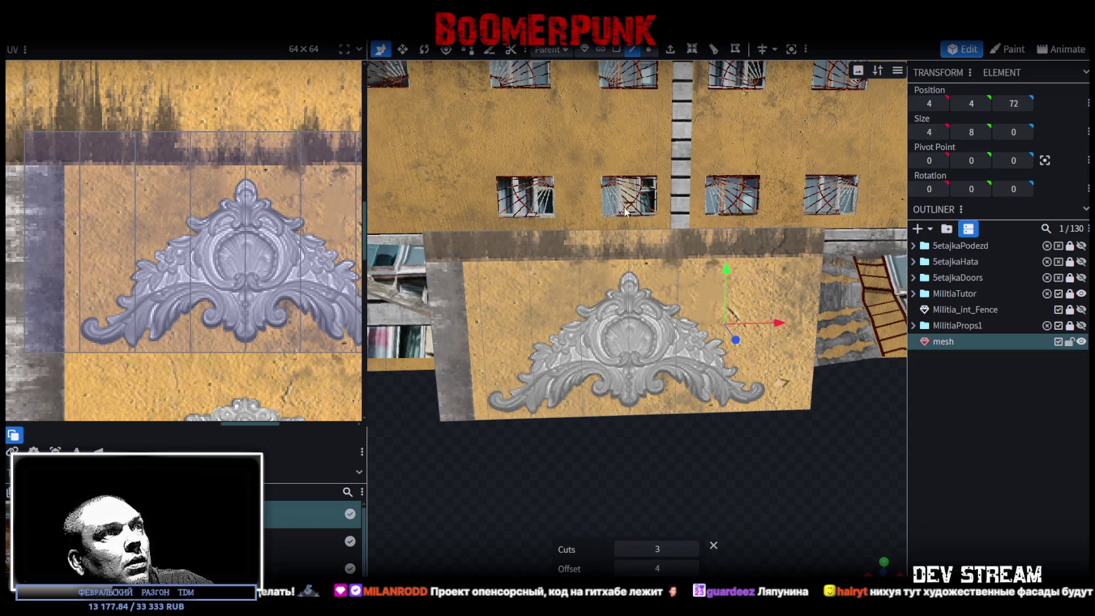
Add a horizontal loop cut with 4 cuts at offset 4 across the panel
left_click(677, 285)
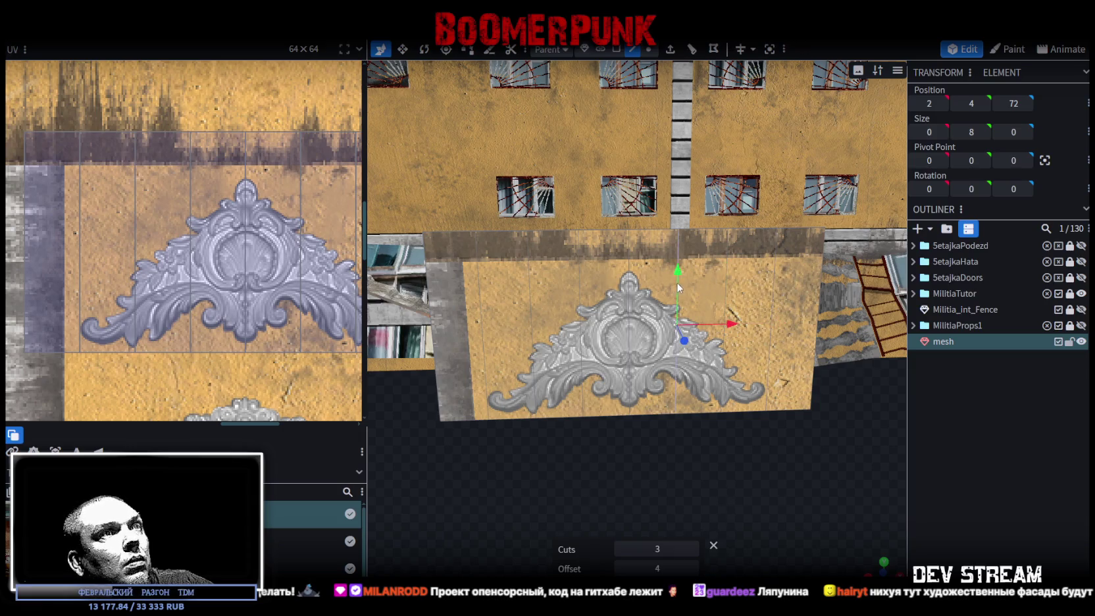
left_click(693, 56)
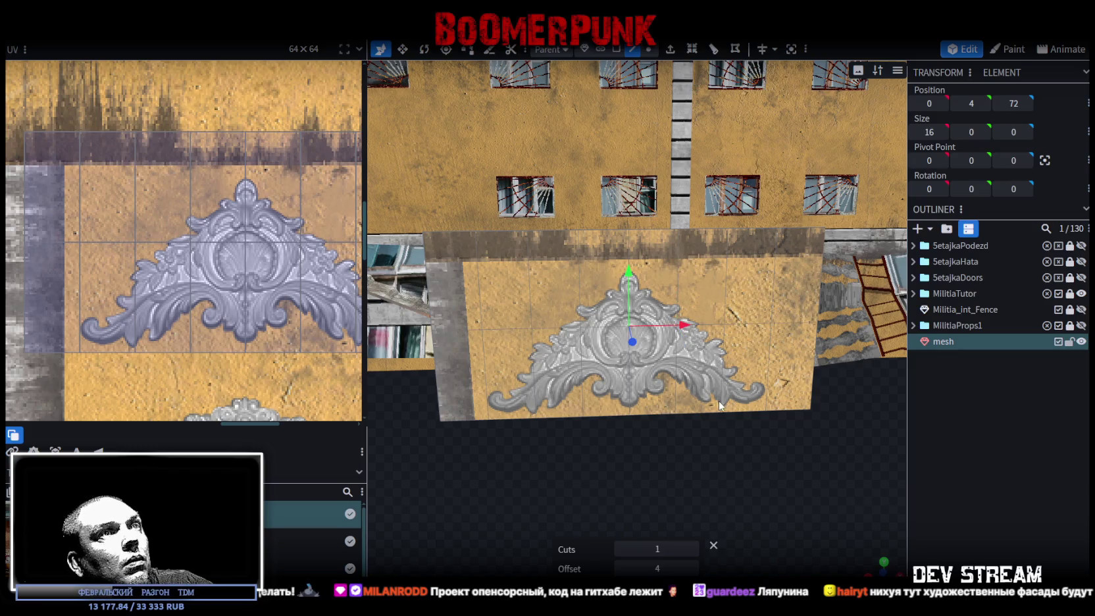
scroll(709, 537, "up", 1)
left_click(693, 549)
left_click(693, 548)
left_click(693, 549)
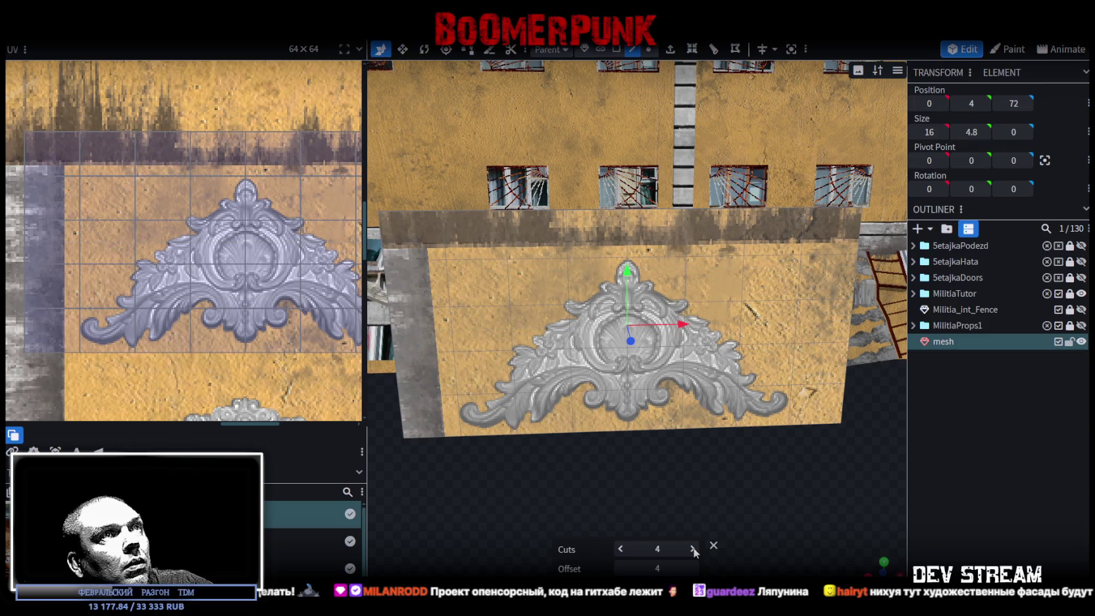
mouse_move(673, 426)
left_mouse_down()
mouse_move(664, 444)
mouse_move(692, 432)
left_mouse_up()
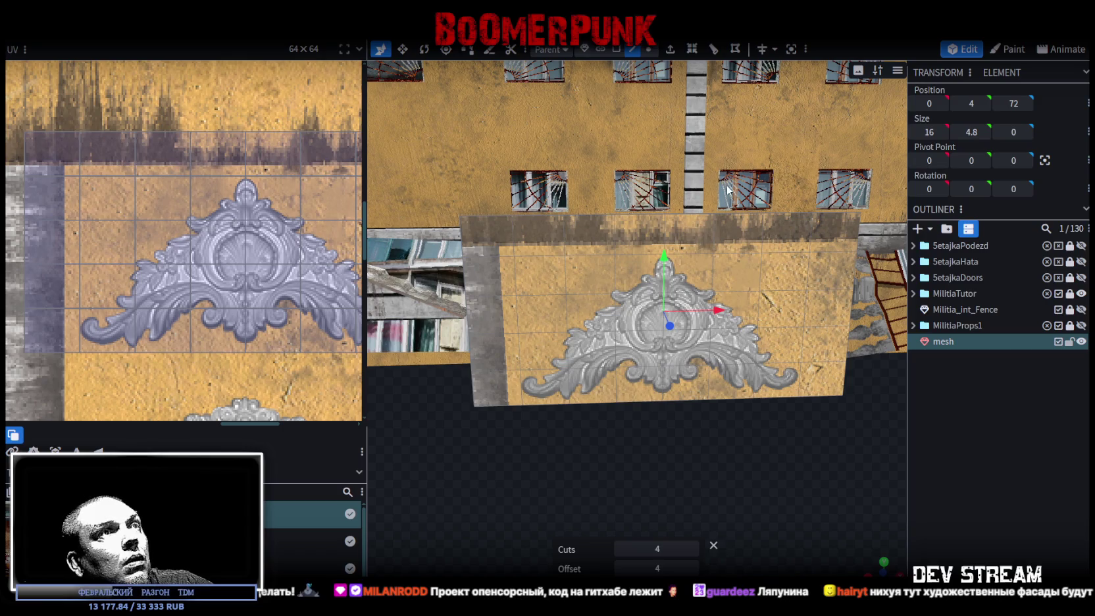
Delete the empty faces along the top row and left side around the ornament
left_click(615, 48)
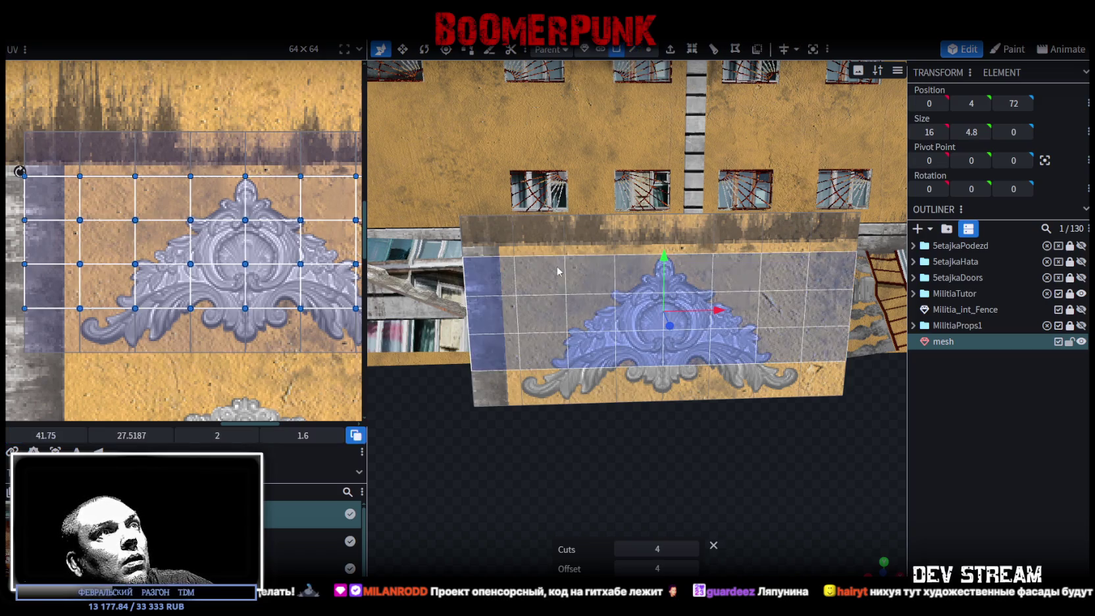
left_click(480, 237)
mouse_move(561, 223)
left_mouse_down()
mouse_move(833, 239)
mouse_move(839, 286)
mouse_move(823, 385)
mouse_move(798, 312)
mouse_move(780, 309)
mouse_move(752, 275)
mouse_move(747, 285)
left_mouse_up()
mouse_move(615, 270)
left_mouse_down()
mouse_move(490, 273)
mouse_move(484, 330)
mouse_move(491, 390)
mouse_move(622, 418)
left_mouse_up()
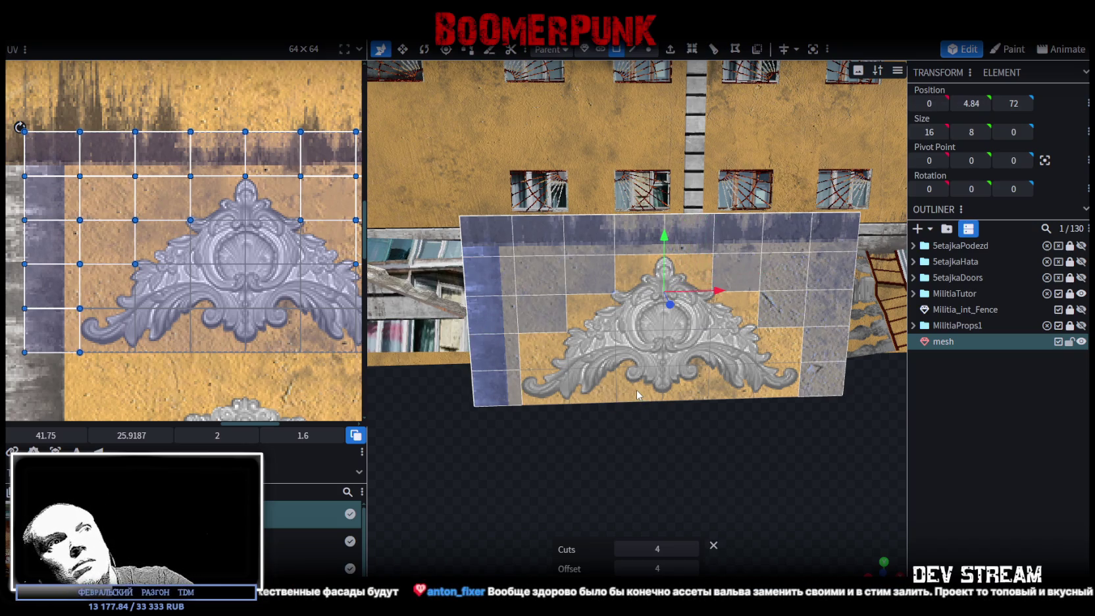
key("Delete")
Select all remaining ornament faces and nudge their texture up slightly
scroll(266, 227, "down", 2)
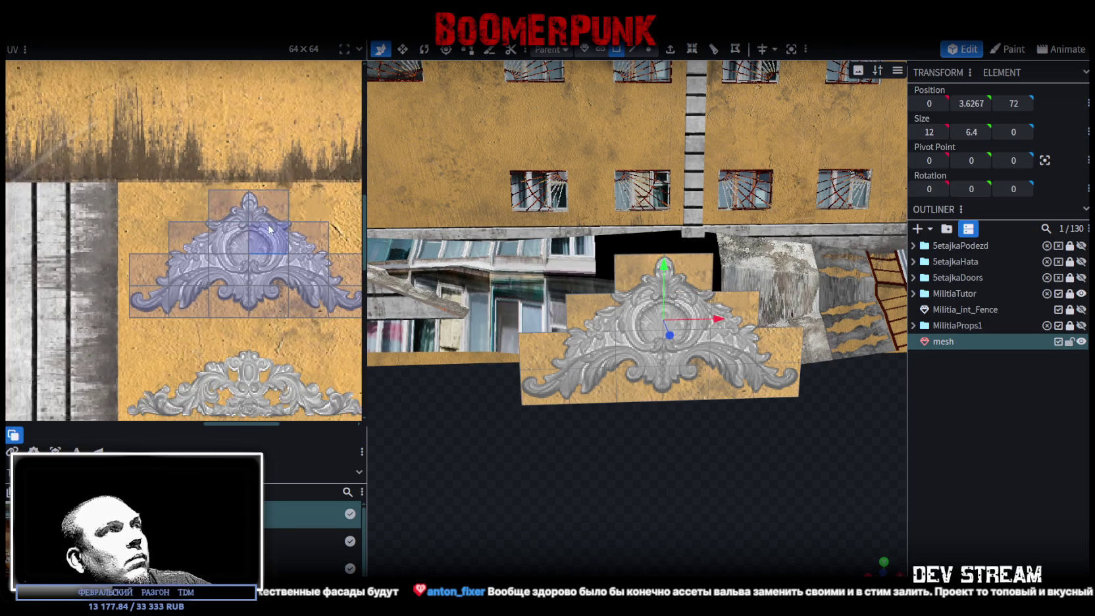
key("ctrl+a")
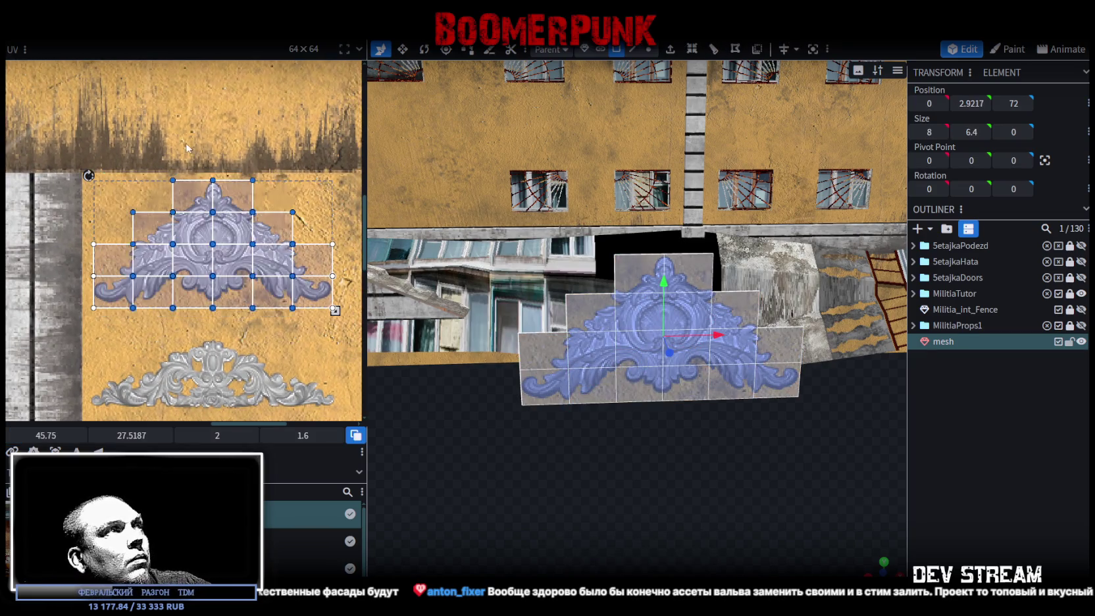
scroll(187, 148, "up", 2)
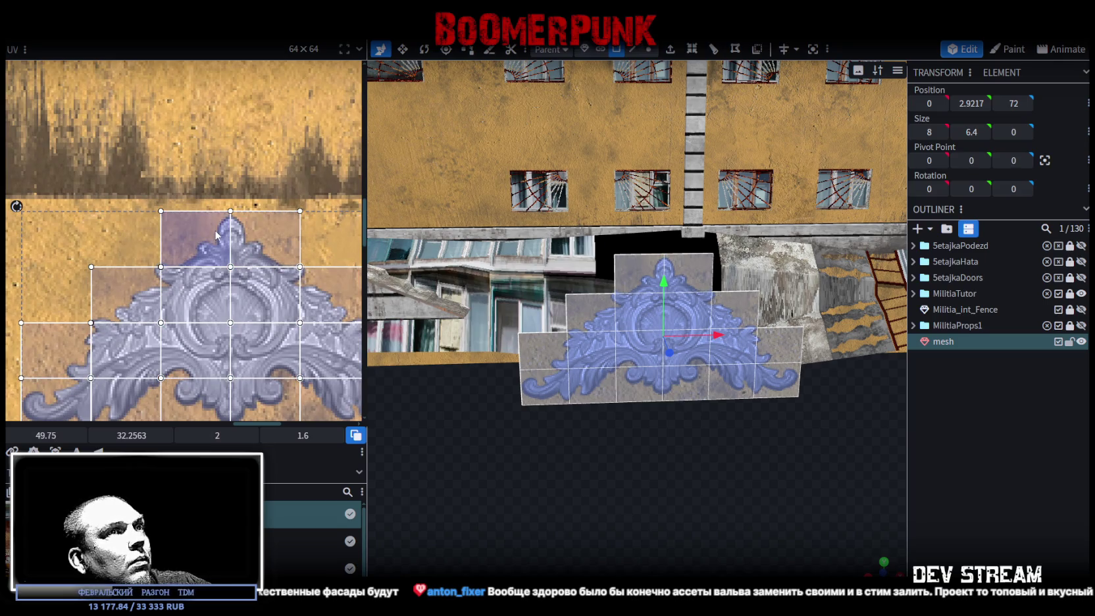
key("Up")
Switch to vertex selection and pick points around the ornament's outline
mouse_move(677, 461)
left_mouse_down()
mouse_move(681, 474)
mouse_move(708, 447)
mouse_move(684, 434)
mouse_move(715, 439)
mouse_move(681, 414)
mouse_move(667, 424)
left_mouse_up()
left_click(648, 49)
scroll(685, 342, "up", 2)
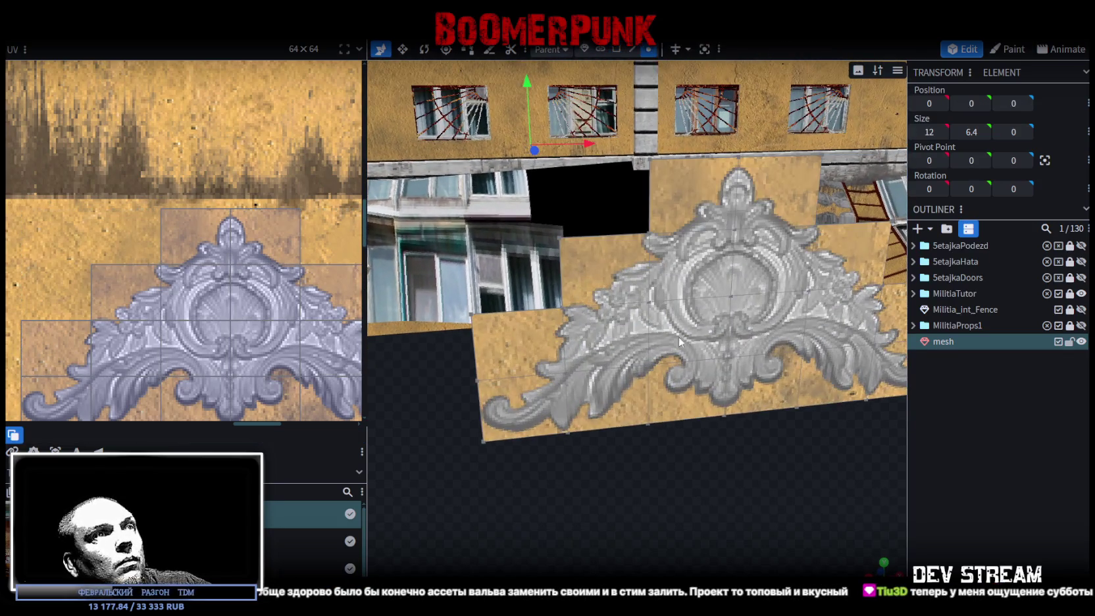
left_click(569, 376)
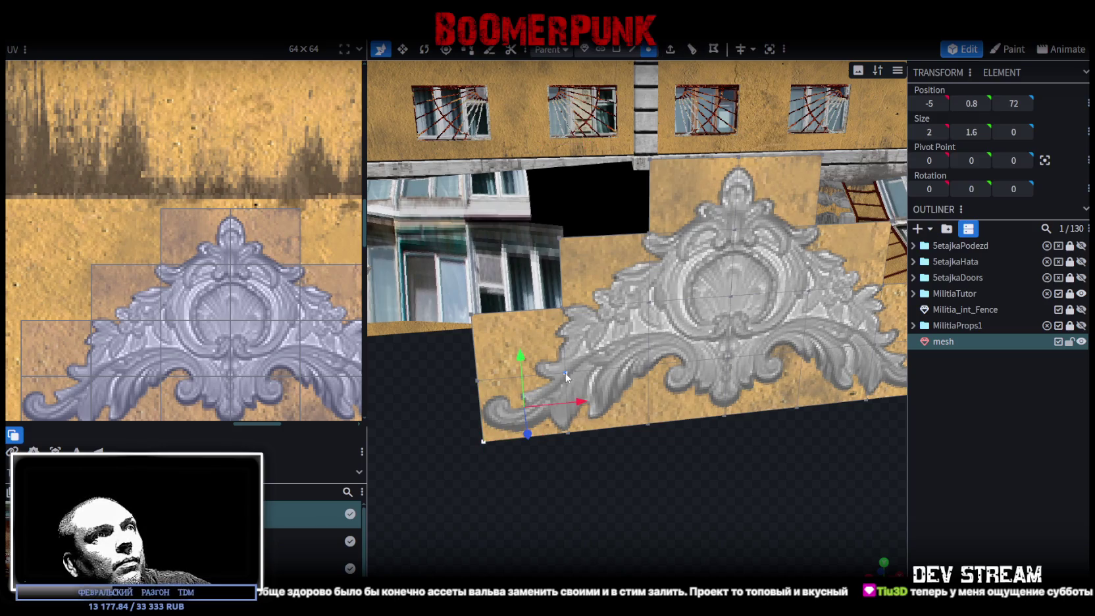
left_click(650, 304)
left_click(650, 304)
left_click(731, 235)
left_click_drag(732, 234, 768, 338)
left_click(617, 238)
left_click(700, 300)
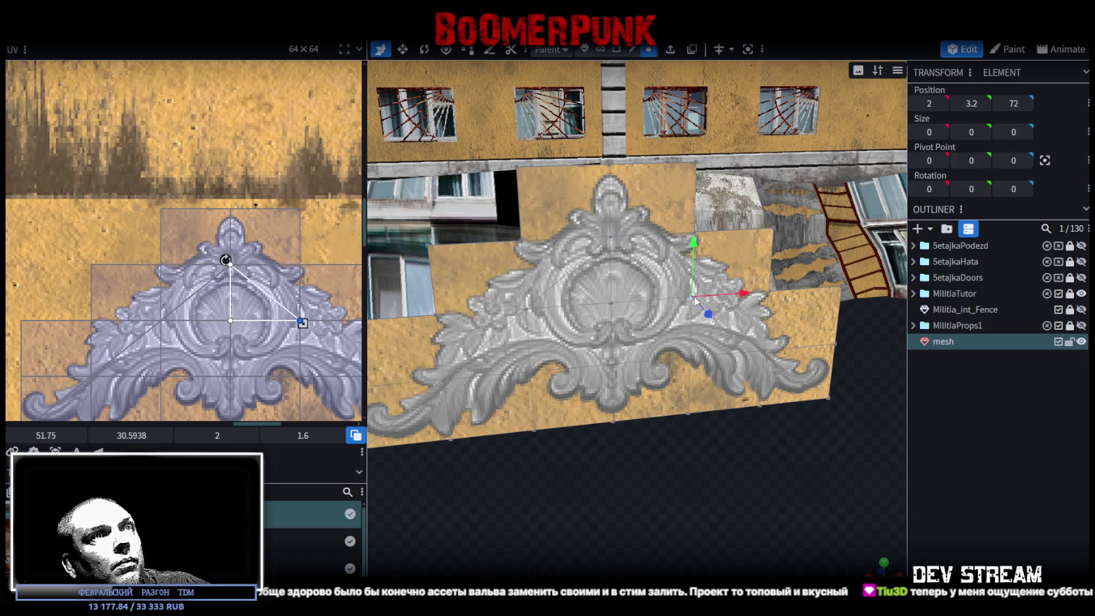
left_click(763, 346)
left_click(769, 354)
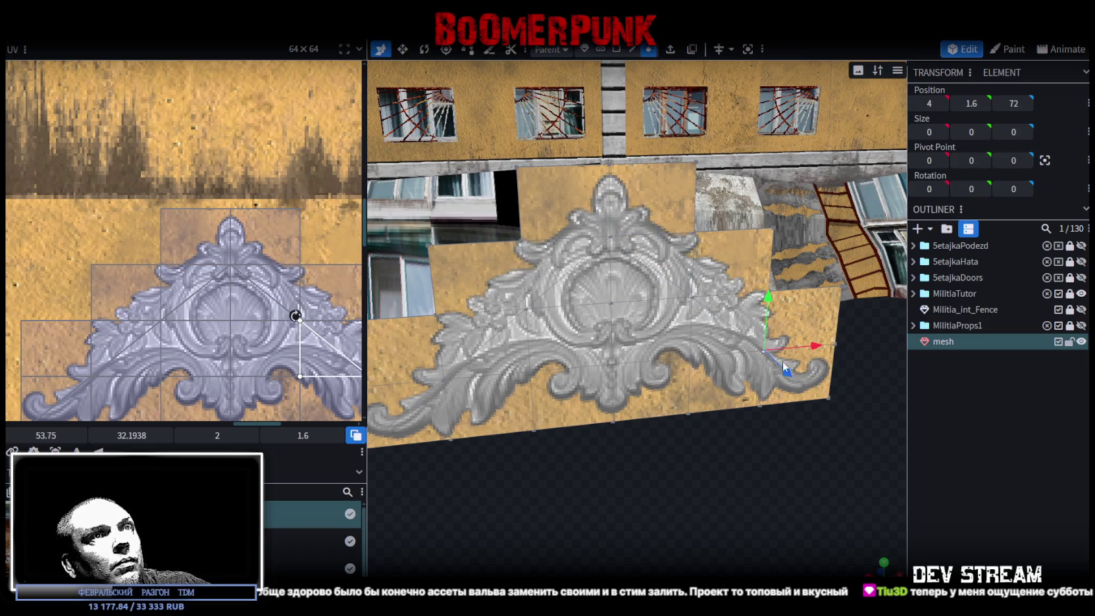
left_click(827, 396)
mouse_move(787, 432)
left_mouse_down()
mouse_move(766, 414)
mouse_move(779, 425)
mouse_move(637, 452)
mouse_move(646, 441)
left_mouse_up()
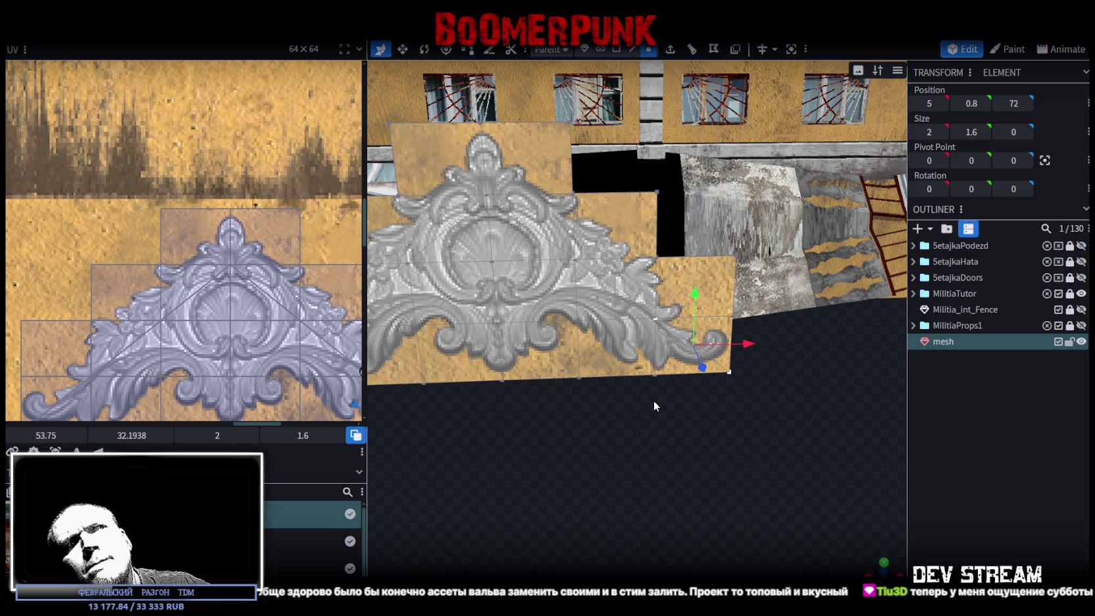
Select the bottom vertices of the plane and raise them to fit the ornament
left_click(656, 373)
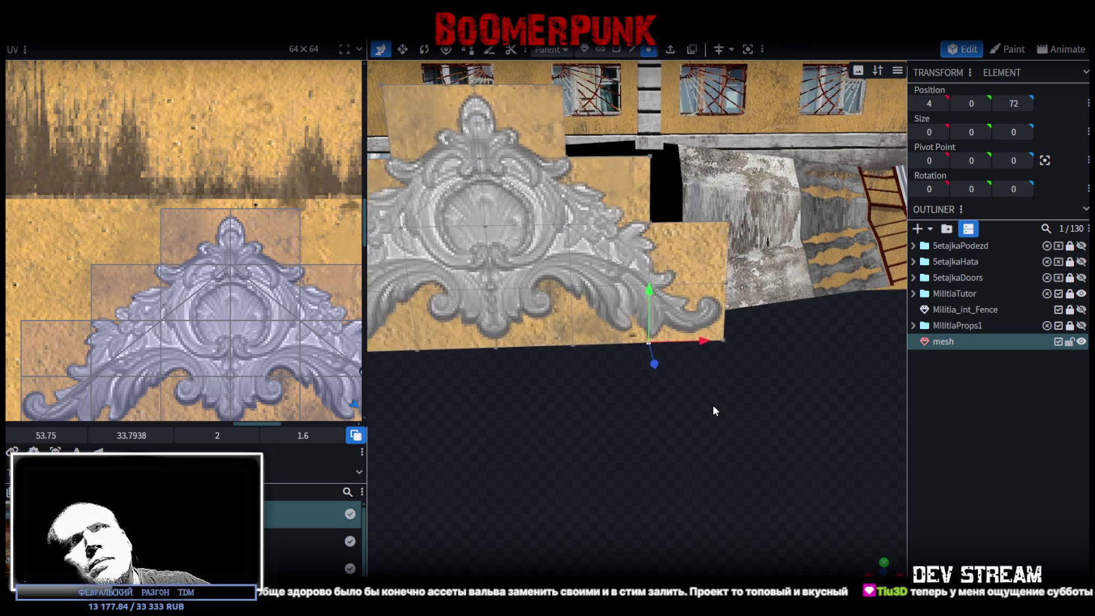
scroll(723, 366, "up", 3)
left_click(781, 252, "shift")
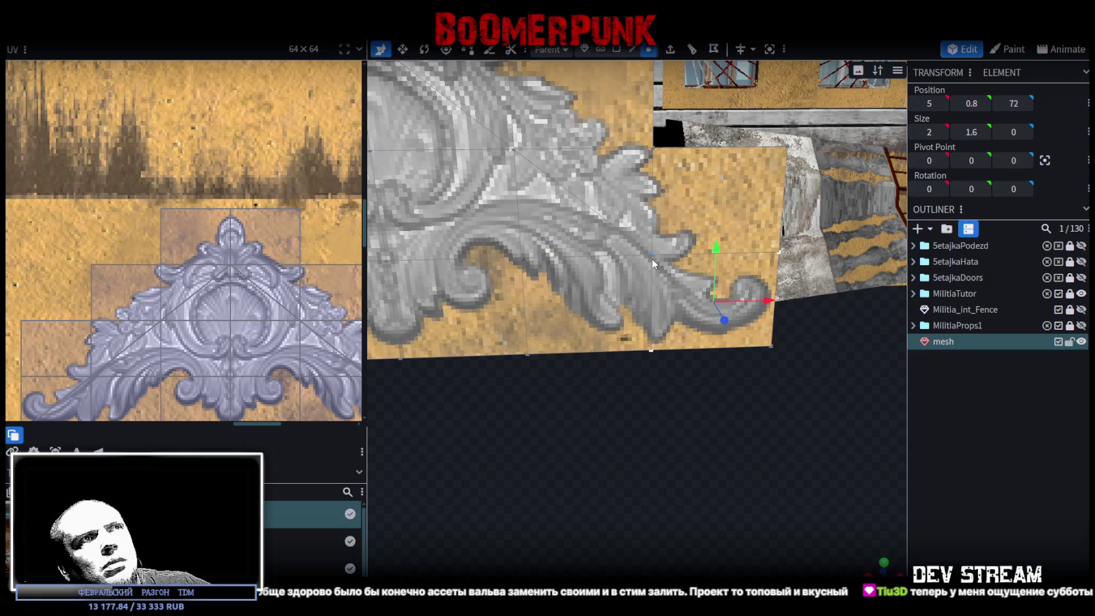
left_click(771, 346, "shift")
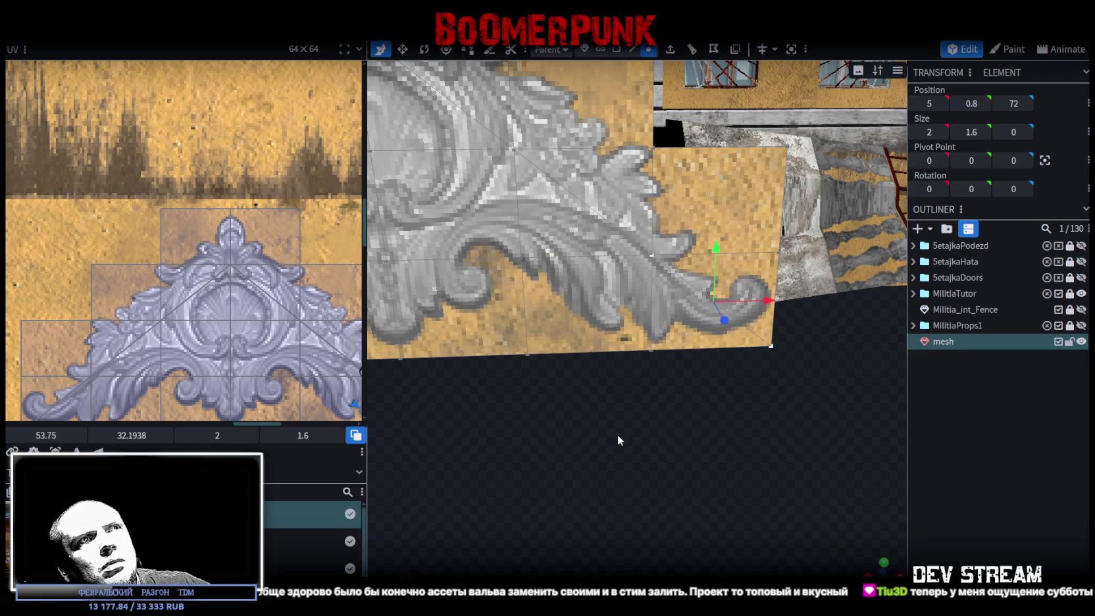
scroll(621, 439, "down", 3)
mouse_move(722, 322)
left_mouse_down()
mouse_move(761, 315)
mouse_move(741, 297)
left_mouse_up()
Select the vertices along the right slope, the top and the left side of the ornament
left_click(686, 263)
left_click(626, 218)
left_click(557, 161, "shift")
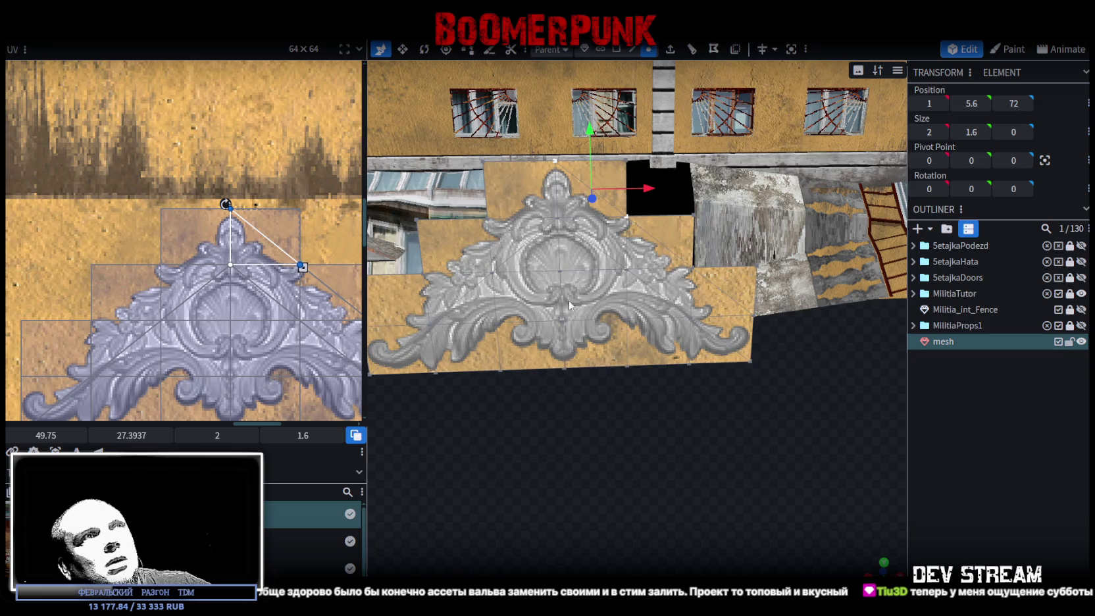
left_click_drag(568, 280, 633, 377)
left_click(690, 202)
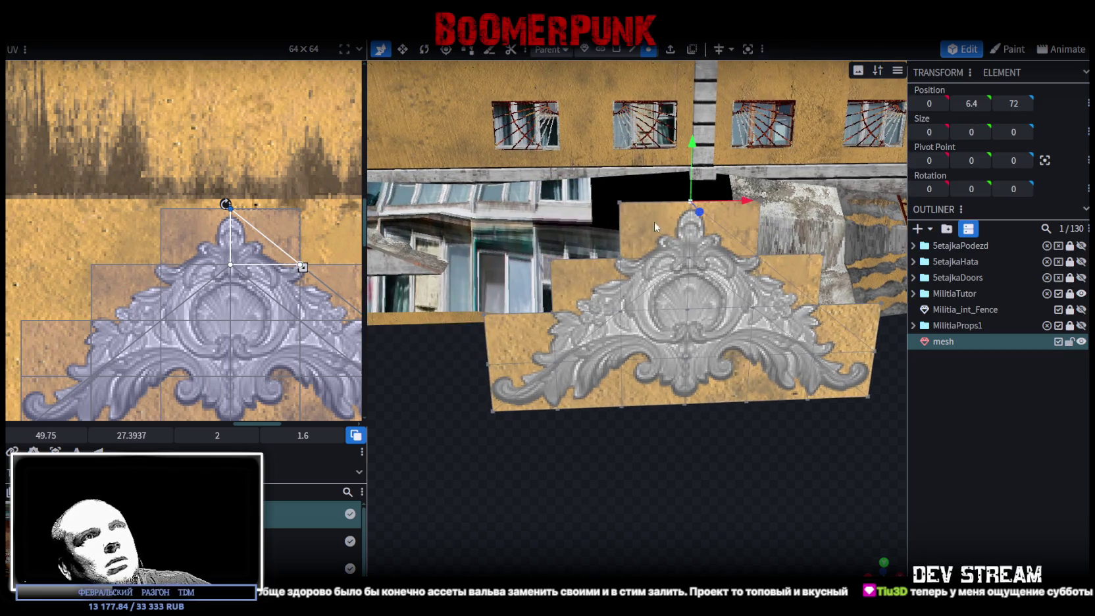
left_click(619, 258)
left_click(553, 314)
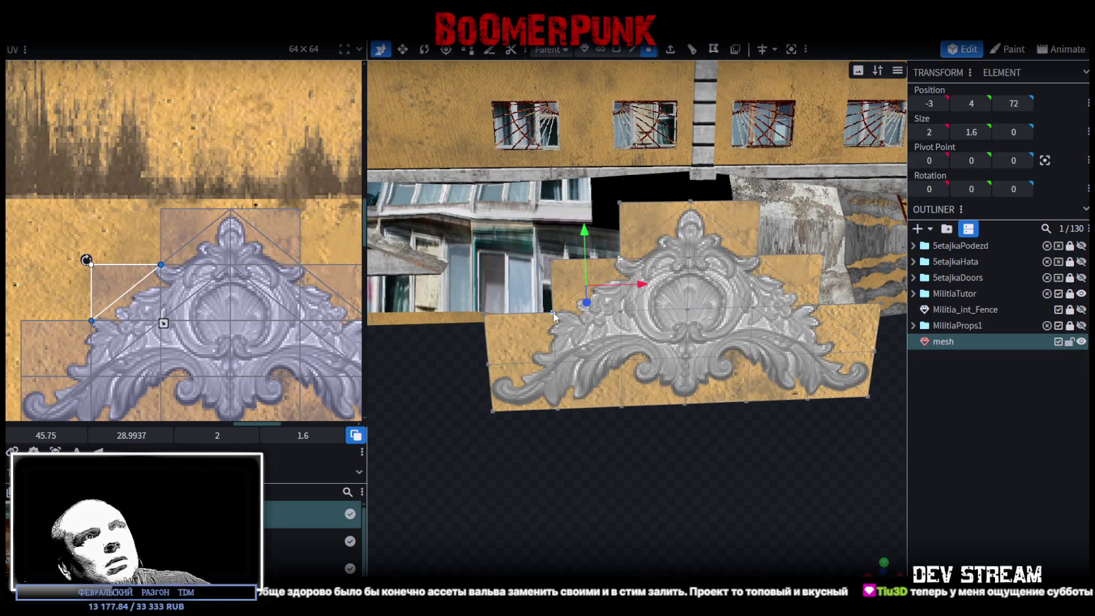
Select the ornament's faces from the lower-left across to the right side
left_click(616, 49)
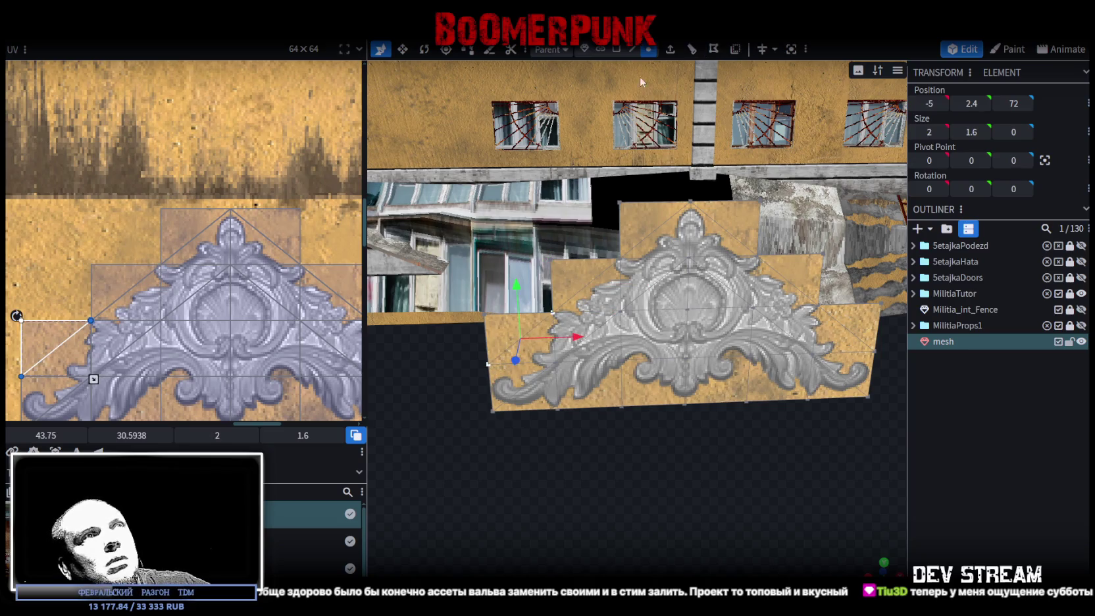
left_click(579, 285, "shift")
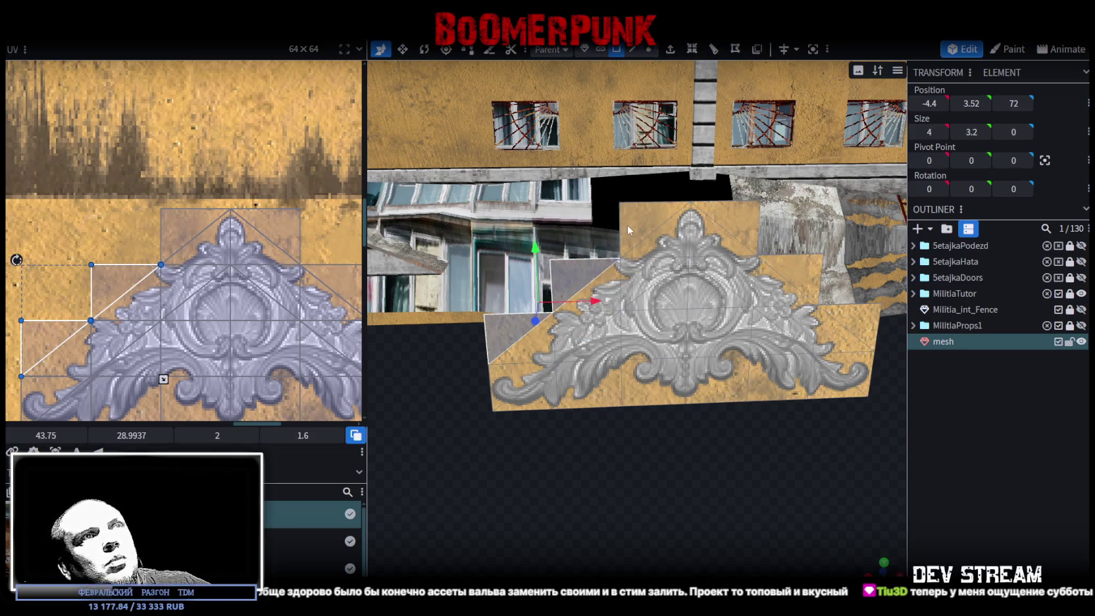
left_click(632, 224, "shift")
left_click(751, 207, "shift")
left_click(797, 277, "shift")
left_click(858, 335, "shift")
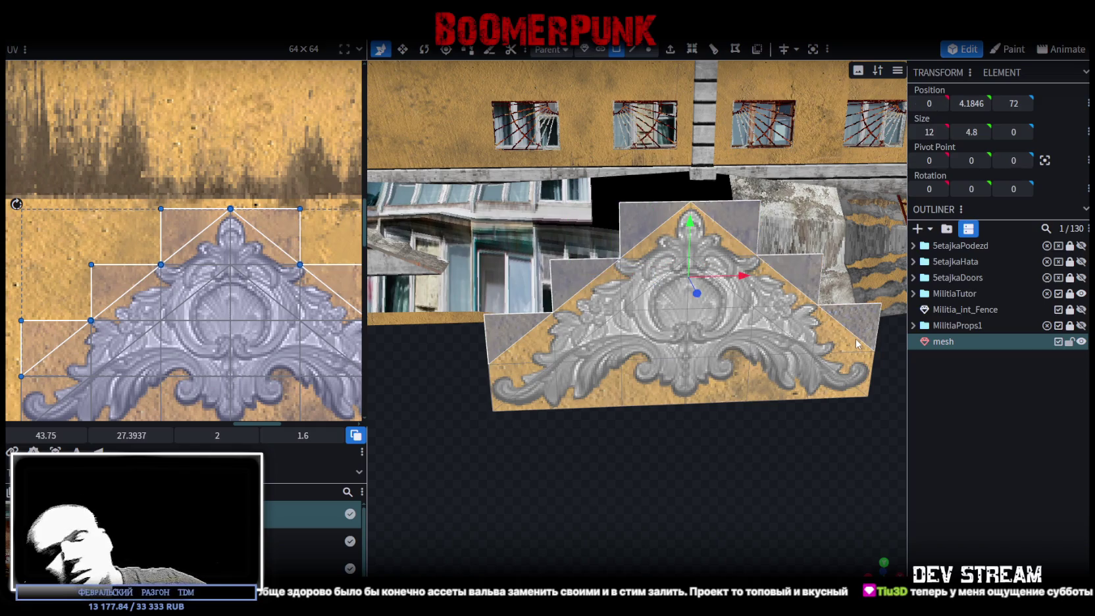
In edge mode, select two inner pediment edges and nudge them sideways
left_click(853, 339)
scroll(732, 470, "up", 3)
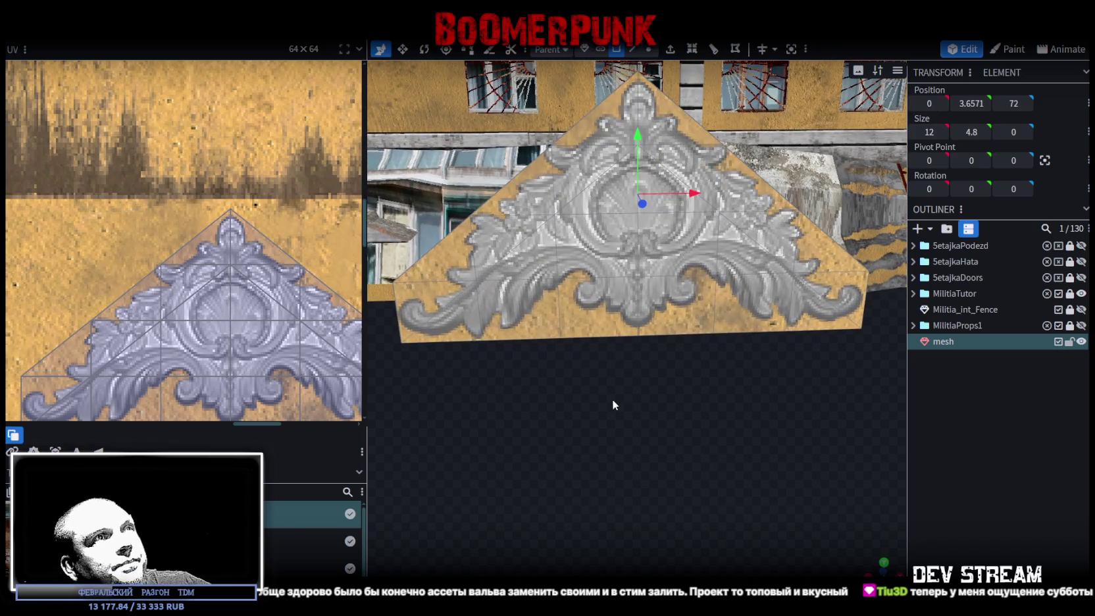
mouse_move(612, 398)
left_mouse_down()
mouse_move(619, 430)
mouse_move(592, 394)
left_mouse_up()
key("2")
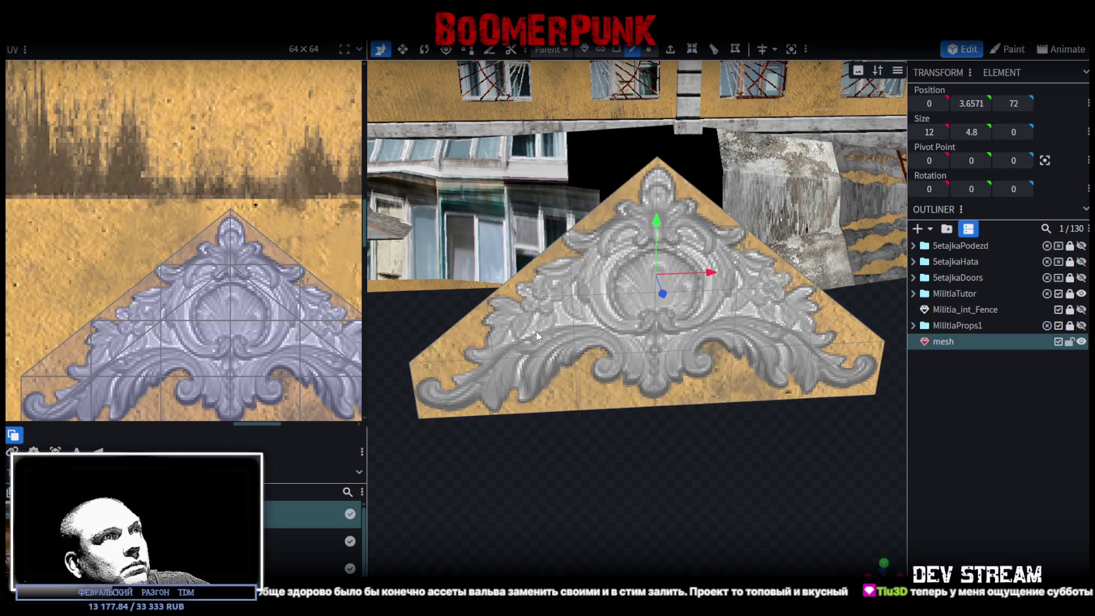
left_click(537, 335)
left_click(622, 258, "shift")
key("Right")
Add another inner edge, nudge the edges down, and pull them slightly forward from the wall
left_click(703, 267, "shift")
mouse_move(703, 267)
left_mouse_down()
mouse_move(715, 402)
mouse_move(669, 385)
mouse_move(682, 397)
left_mouse_up()
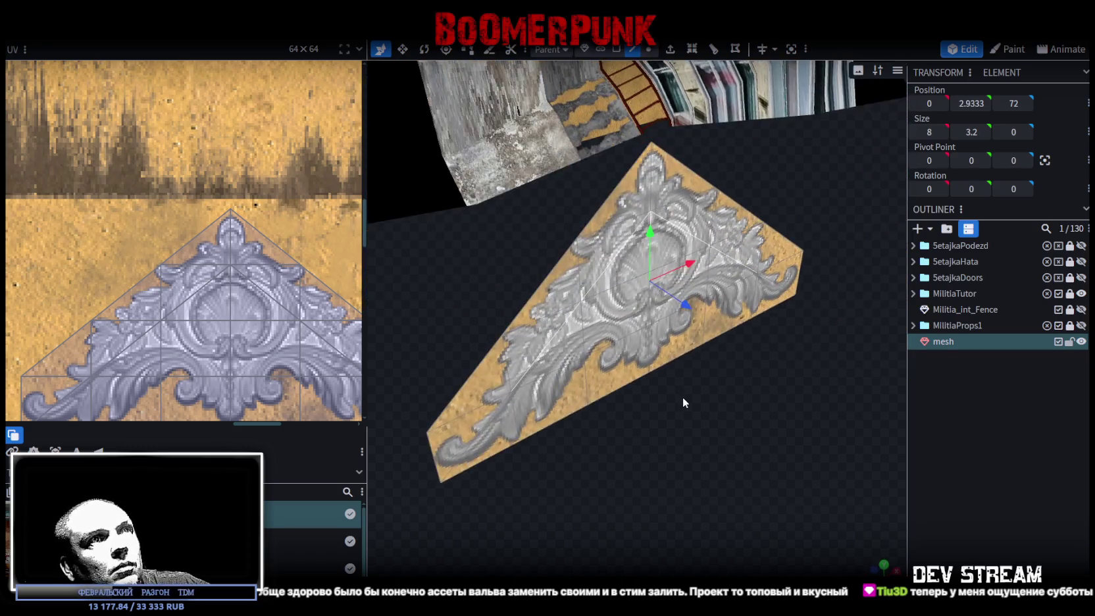
scroll(677, 354, "up", 5)
key("Down")
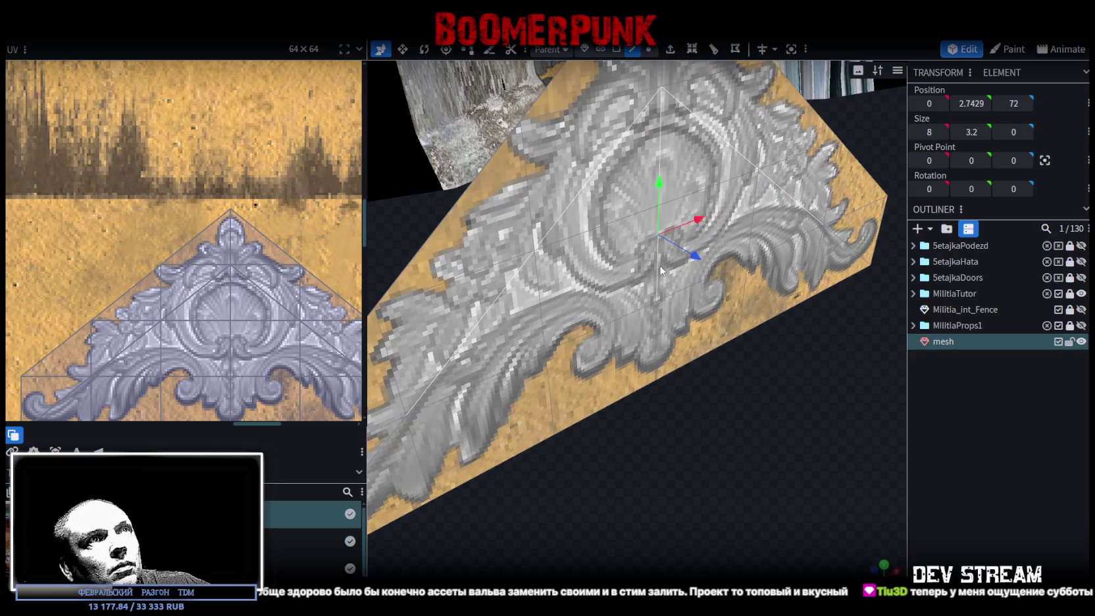
left_click_drag(696, 266, 708, 271)
Cycle the viewport from solid grey shading back to textured to check the relief
mouse_move(732, 414)
left_mouse_down()
mouse_move(757, 403)
mouse_move(736, 397)
mouse_move(790, 405)
mouse_move(693, 368)
mouse_move(759, 399)
mouse_move(660, 438)
mouse_move(680, 415)
mouse_move(518, 389)
mouse_move(641, 415)
mouse_move(662, 379)
mouse_move(640, 422)
left_mouse_up()
key("z")
scroll(640, 419, "up", 5)
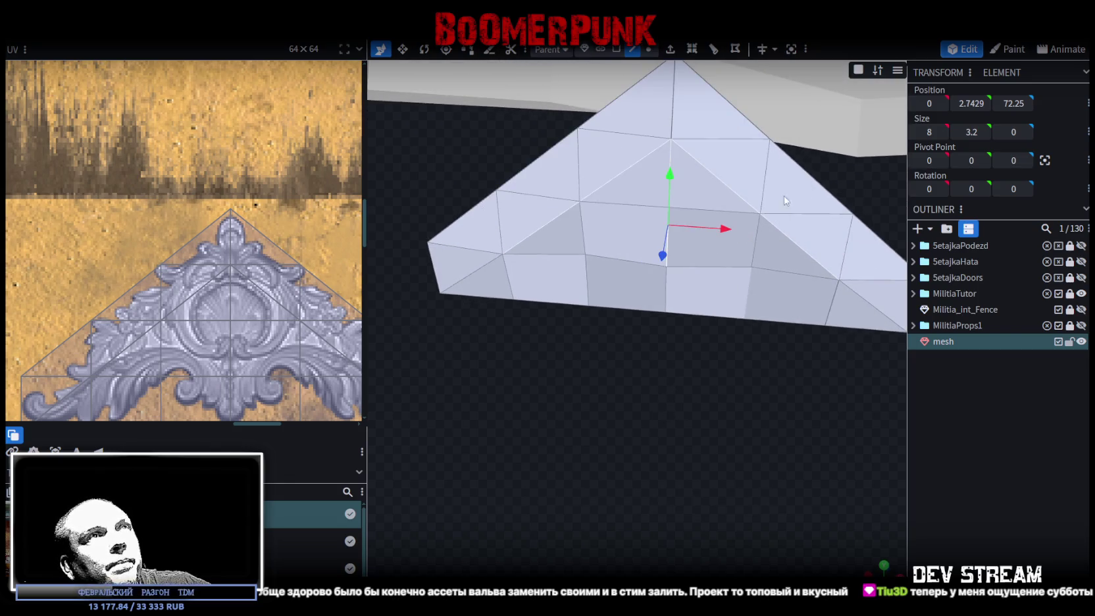
key("z")
key("z")
key("z")
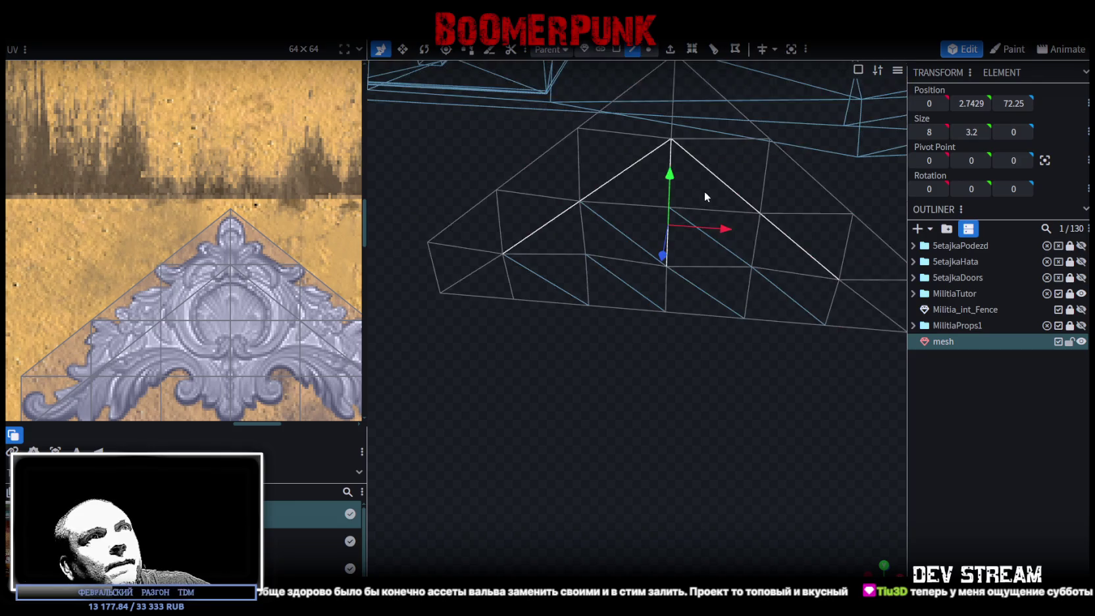
key("z")
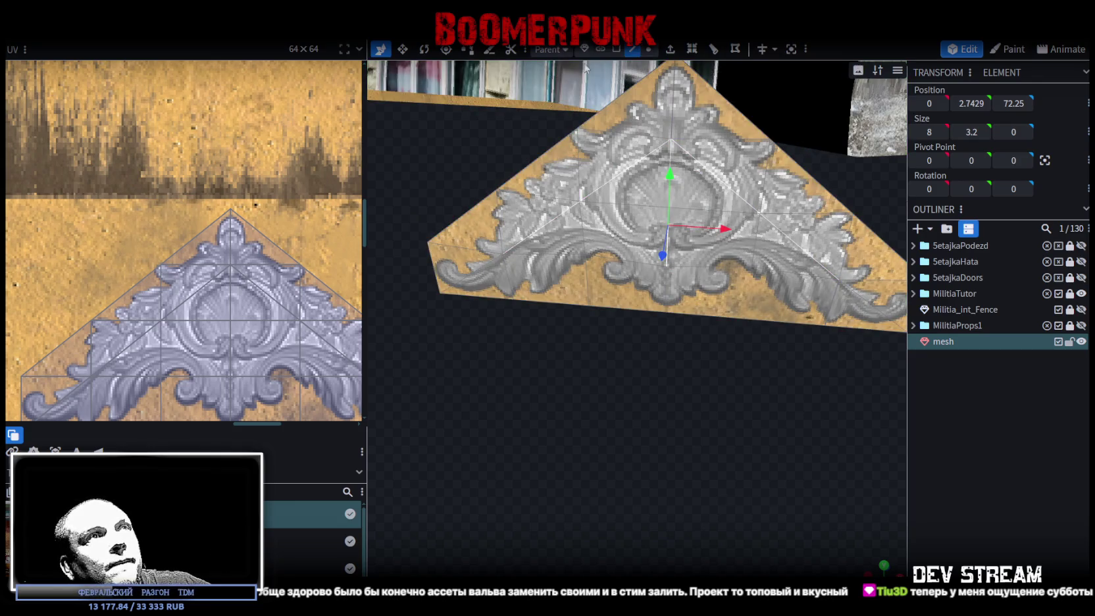
left_click(648, 49)
left_click(579, 201)
left_click(667, 265)
left_click(761, 215, "shift")
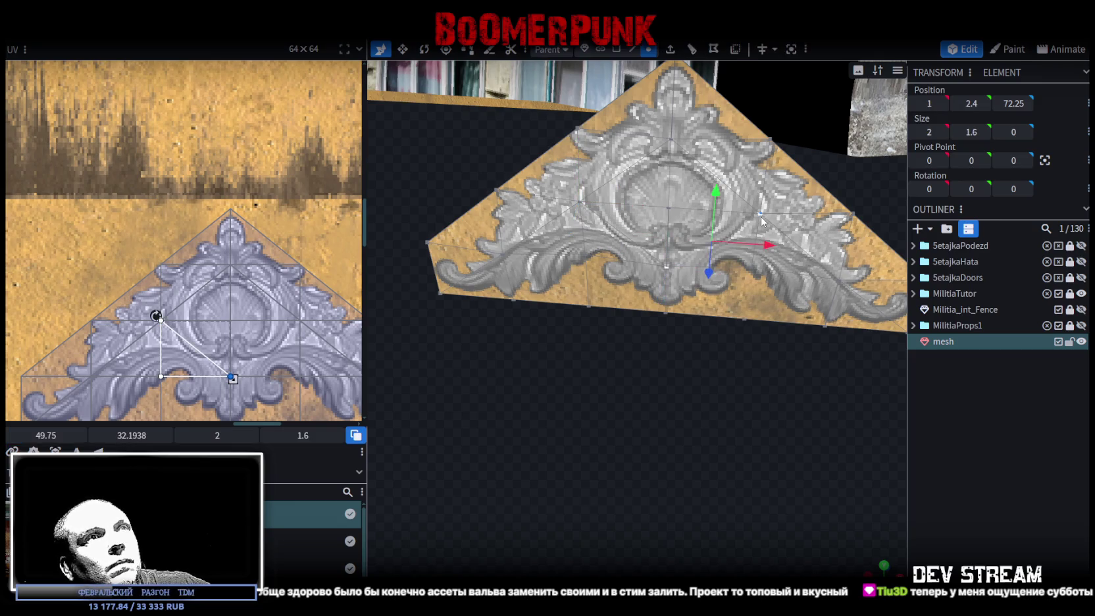
mouse_move(716, 354)
left_mouse_down()
mouse_move(675, 421)
mouse_move(574, 241)
left_mouse_up()
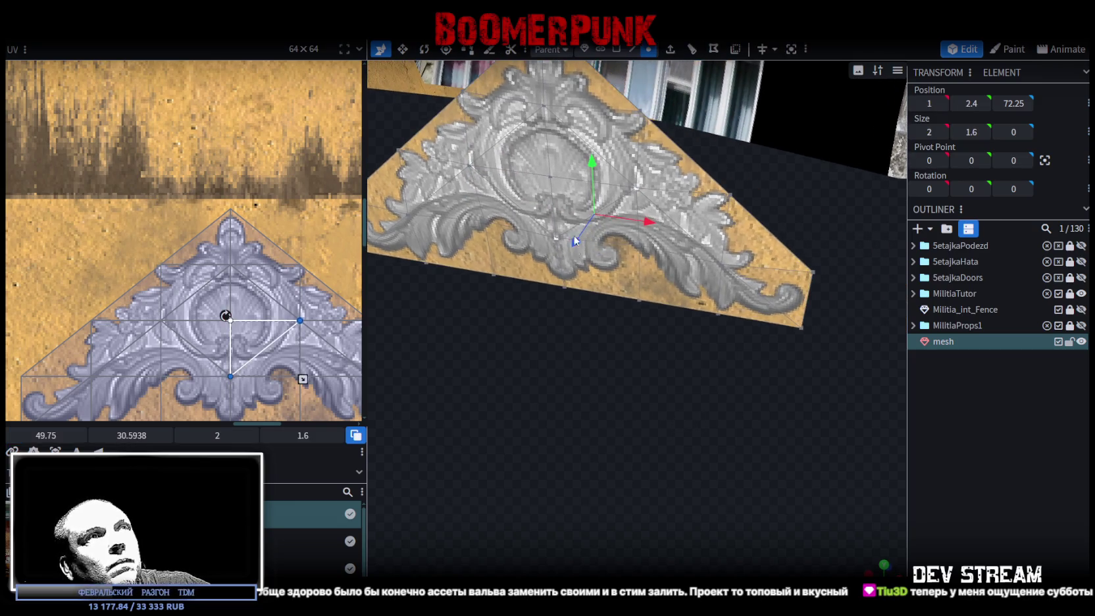
left_click(552, 175)
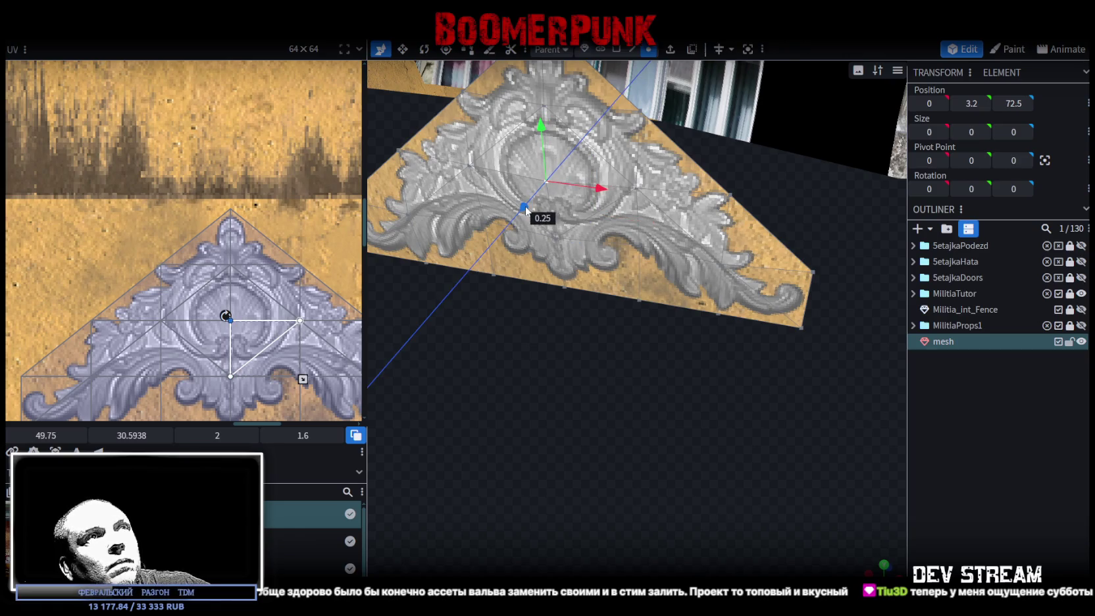
mouse_move(609, 347)
left_mouse_down()
mouse_move(631, 350)
mouse_move(550, 357)
mouse_move(608, 366)
mouse_move(571, 353)
mouse_move(554, 321)
mouse_move(544, 377)
mouse_move(530, 375)
mouse_move(756, 266)
mouse_move(592, 391)
mouse_move(650, 372)
mouse_move(599, 364)
mouse_move(628, 361)
left_mouse_up()
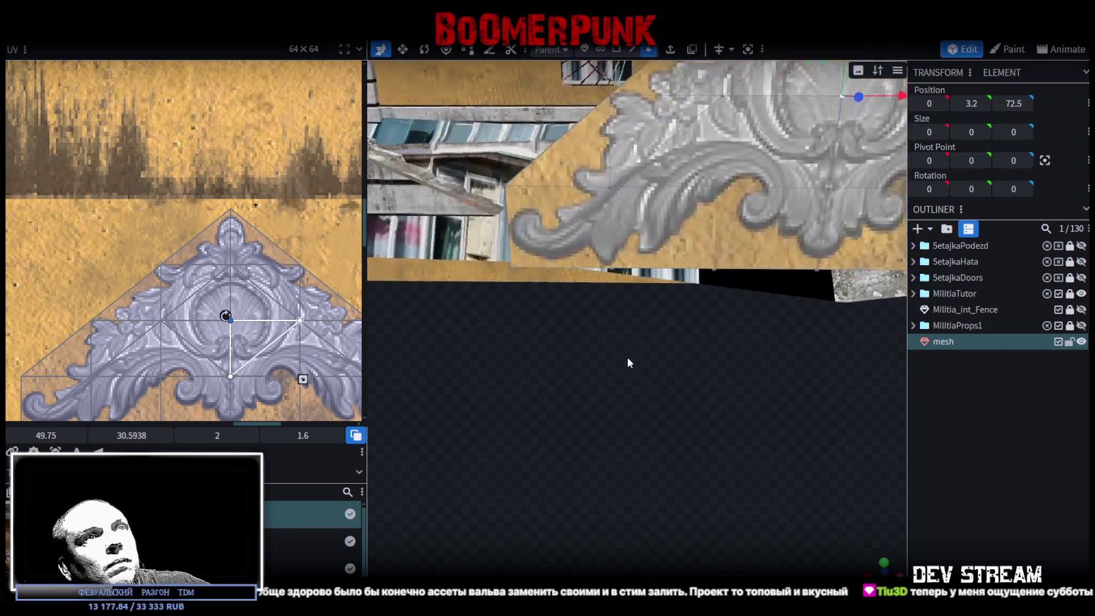
left_click(679, 276)
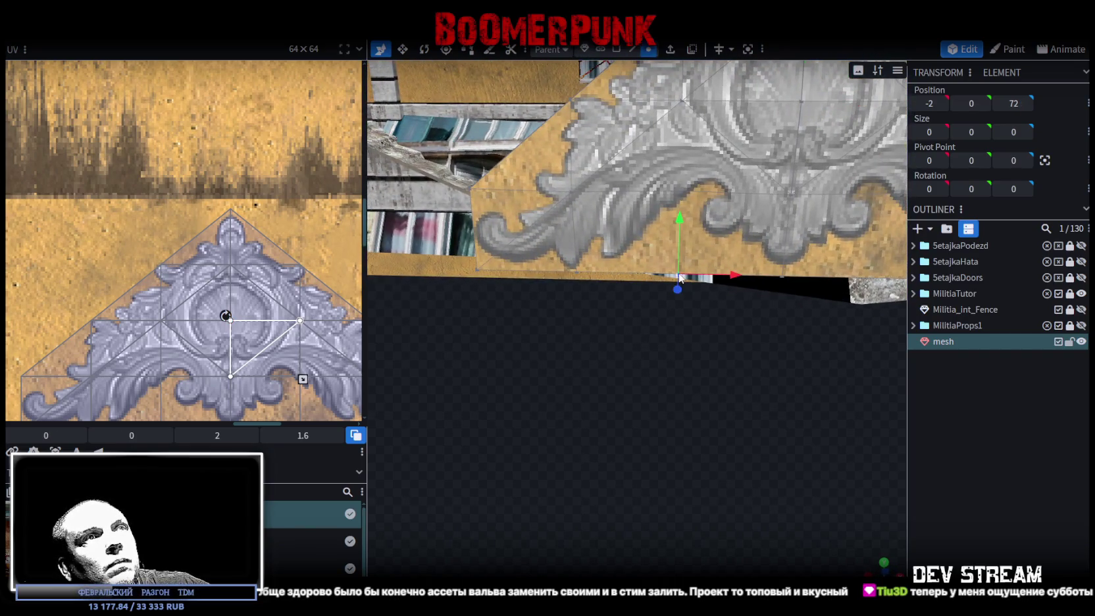
mouse_move(678, 276)
left_mouse_down()
mouse_move(712, 340)
mouse_move(693, 338)
left_mouse_up()
left_click(565, 325)
left_click(632, 270, "shift")
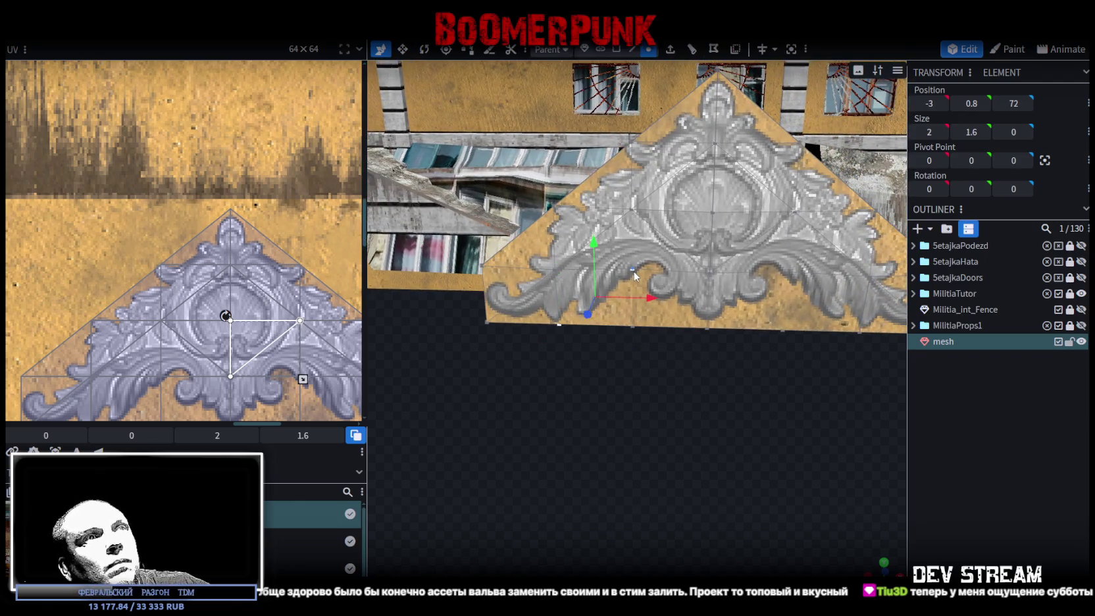
left_click(634, 274)
left_click(708, 328, "shift")
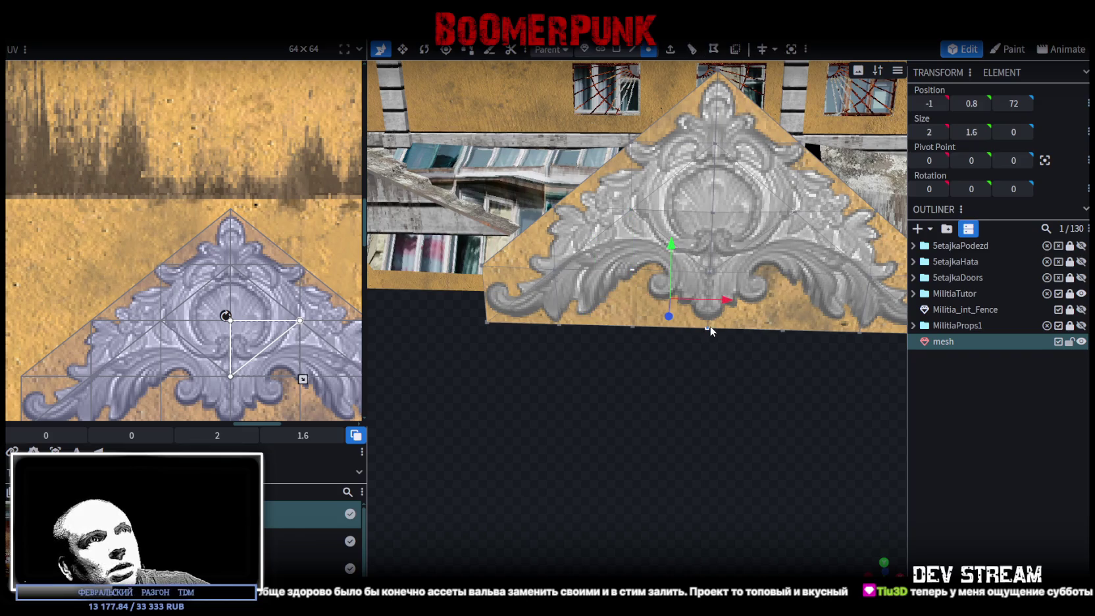
mouse_move(708, 329)
left_mouse_down()
mouse_move(657, 349)
mouse_move(676, 356)
mouse_move(528, 365)
mouse_move(721, 361)
mouse_move(655, 382)
mouse_move(572, 371)
mouse_move(613, 355)
mouse_move(619, 369)
mouse_move(730, 350)
mouse_move(748, 338)
mouse_move(739, 312)
mouse_move(766, 320)
mouse_move(659, 191)
left_mouse_up()
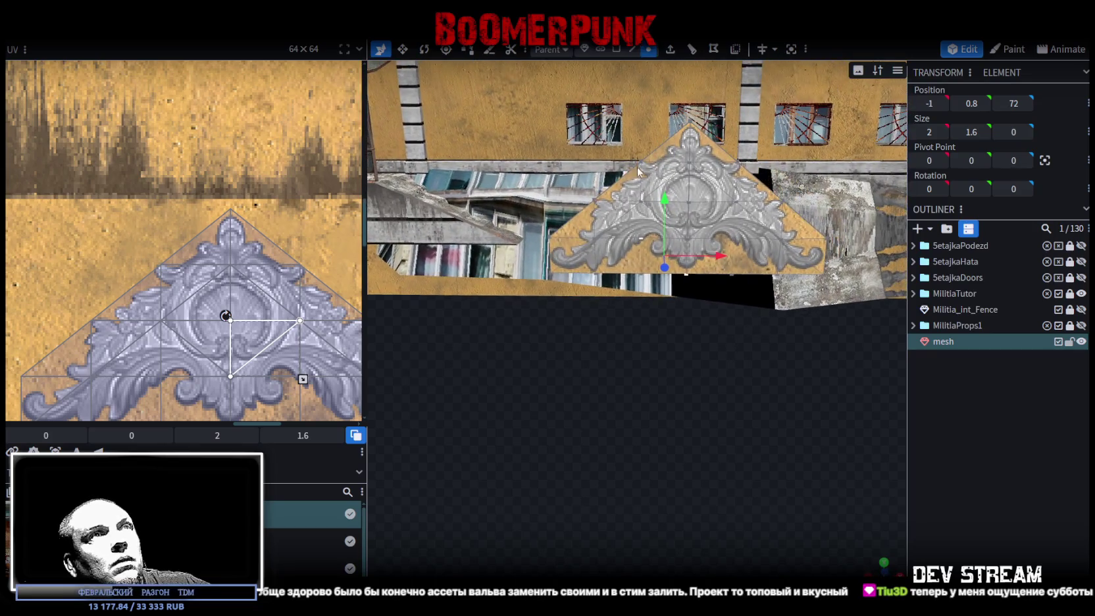
left_click(553, 272)
left_click(689, 127, "shift")
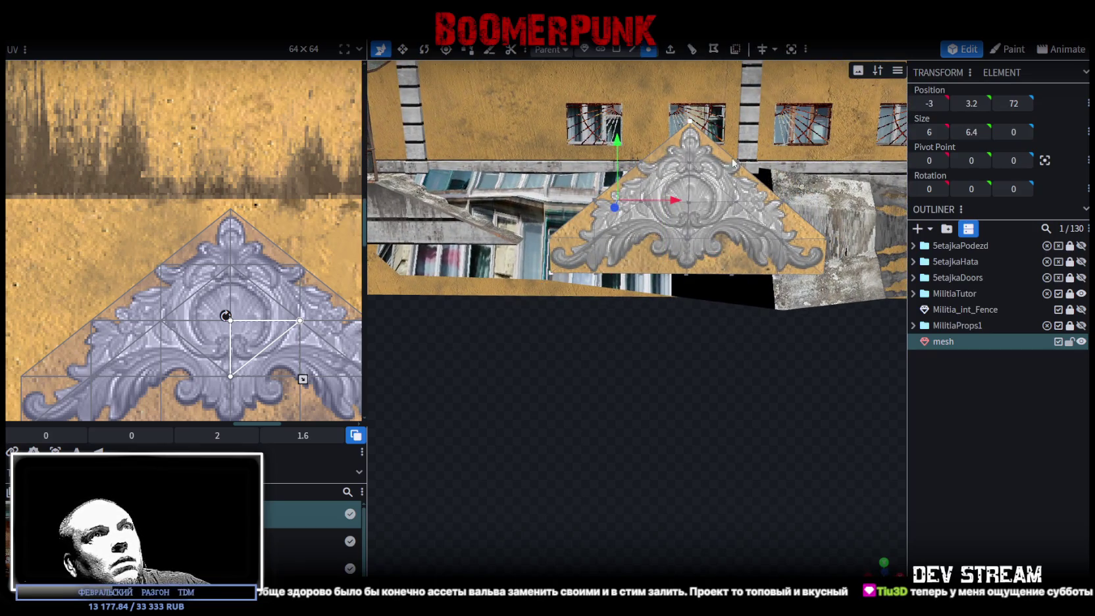
left_click(824, 272, "shift")
mouse_move(833, 283)
left_mouse_down()
mouse_move(704, 411)
mouse_move(727, 384)
mouse_move(718, 379)
left_mouse_up()
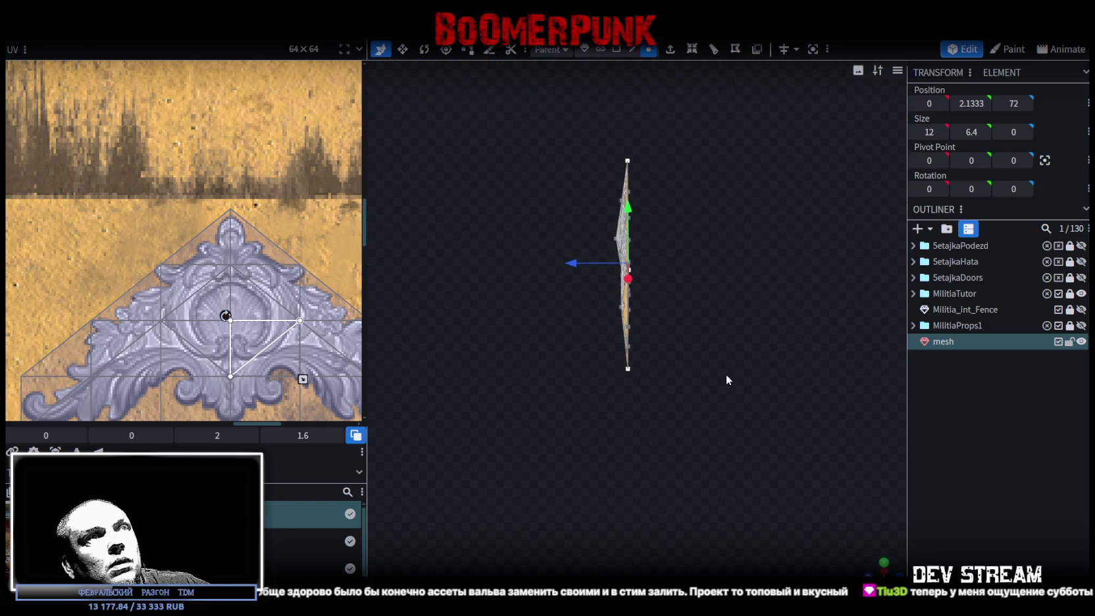
Center the pediment mesh's pivot, check it against the building, and duplicate the mesh
left_click(1045, 161)
mouse_move(683, 329)
left_mouse_down()
mouse_move(673, 412)
mouse_move(610, 430)
left_mouse_up()
scroll(249, 333, "down", 3)
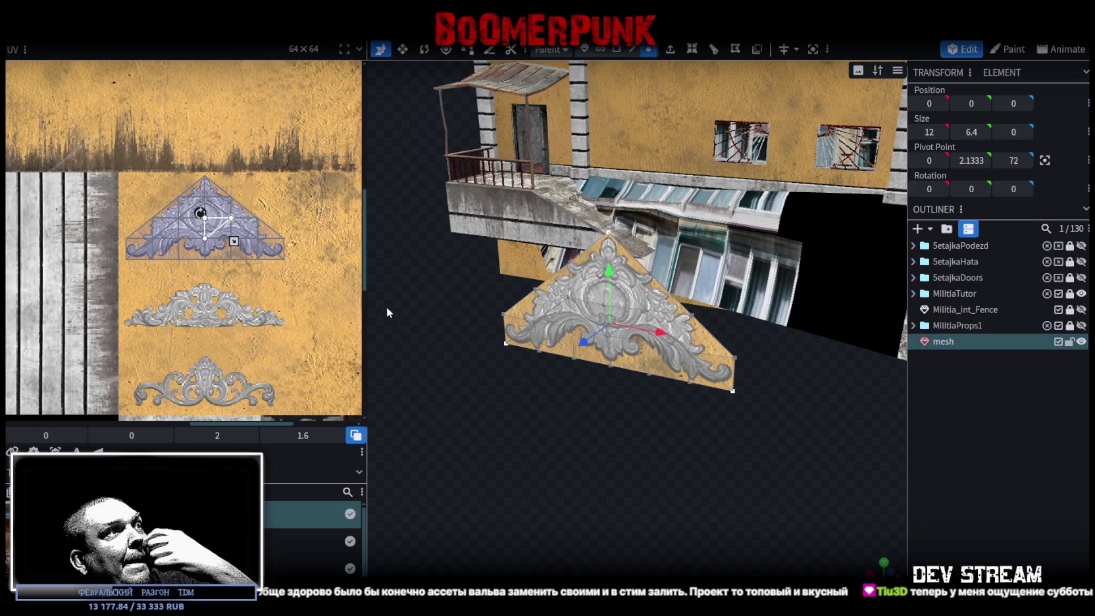
left_click_drag(528, 370, 633, 442)
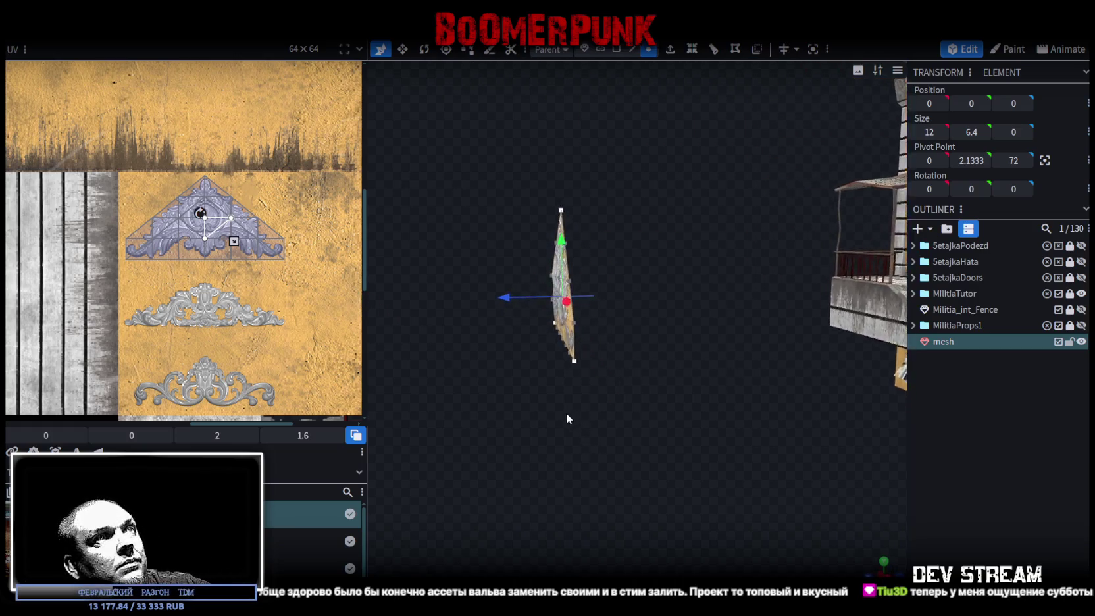
left_click_drag(544, 432, 651, 434)
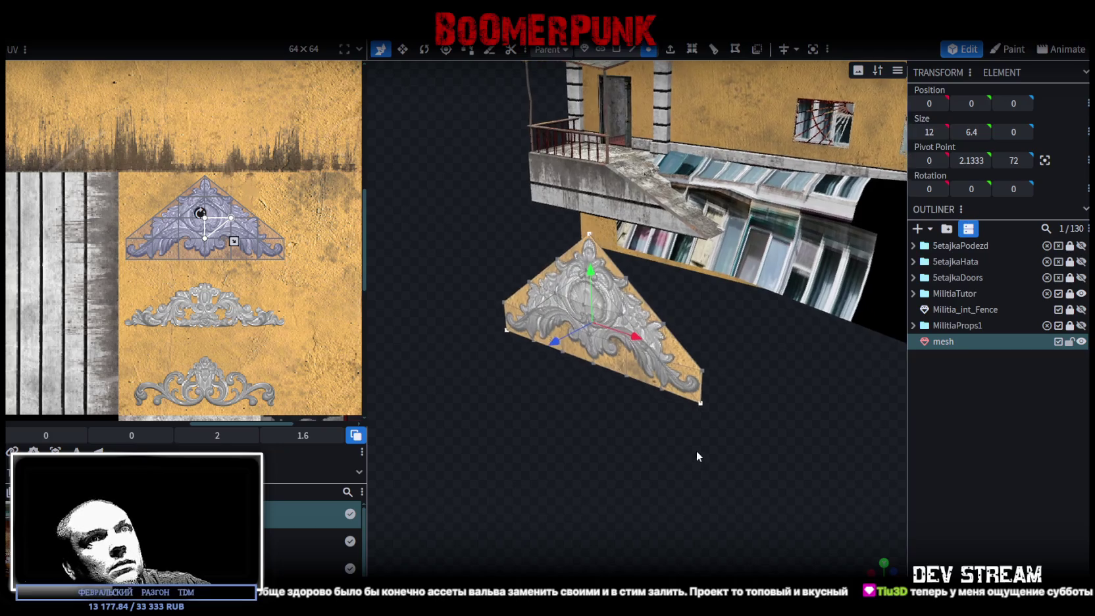
left_click(995, 344)
key("ctrl+d")
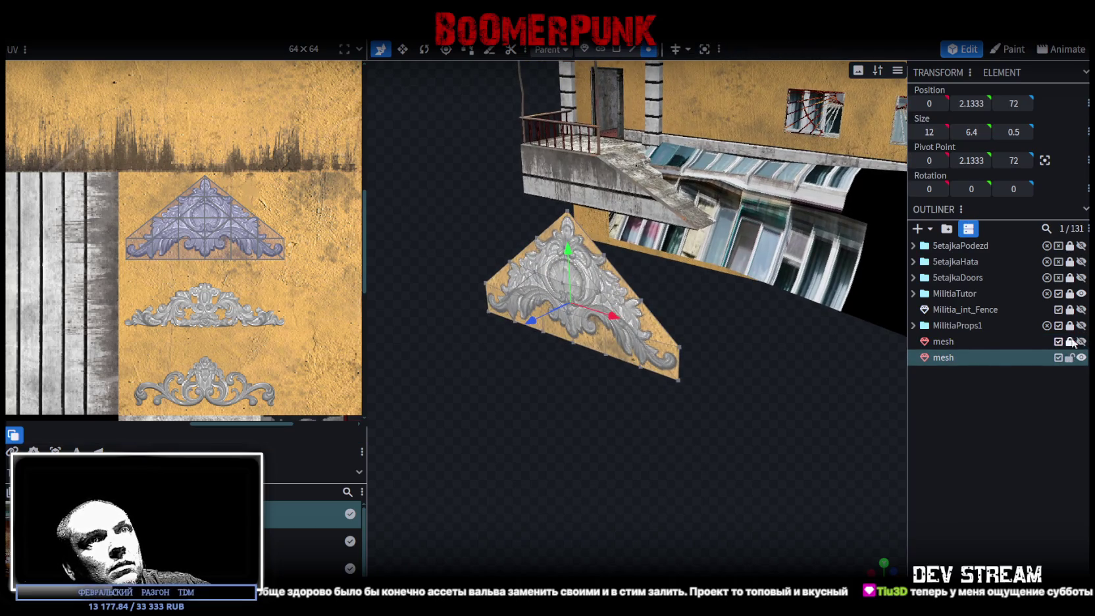
Select the copy's faces and move its UV island down onto the lower ornament
left_click(617, 50)
scroll(152, 219, "up", 3)
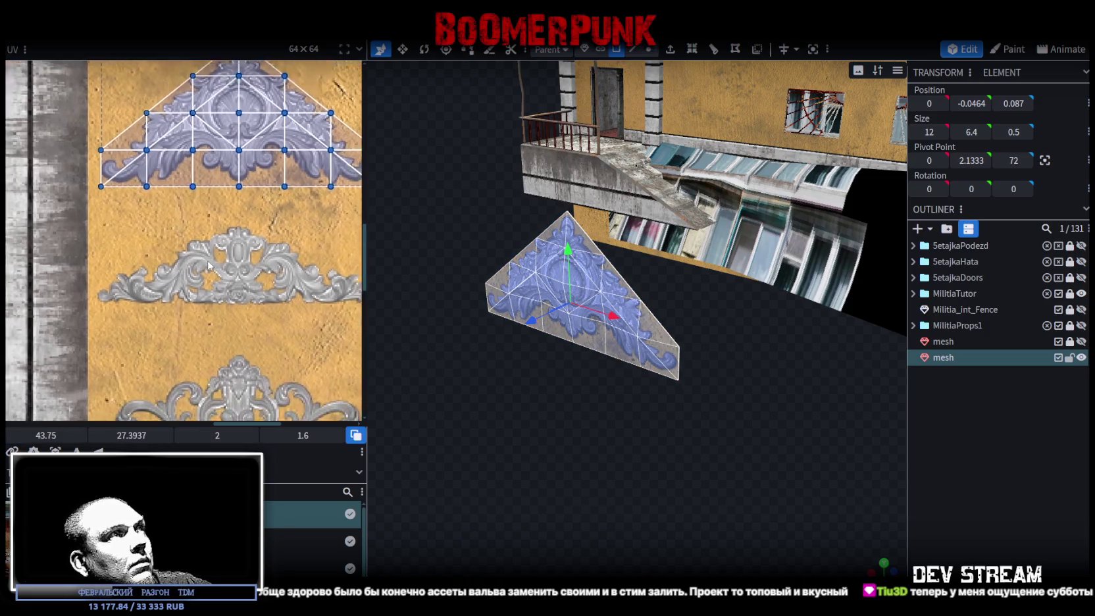
left_click(259, 173)
left_click_drag(259, 173, 259, 280)
scroll(273, 288, "up", 2)
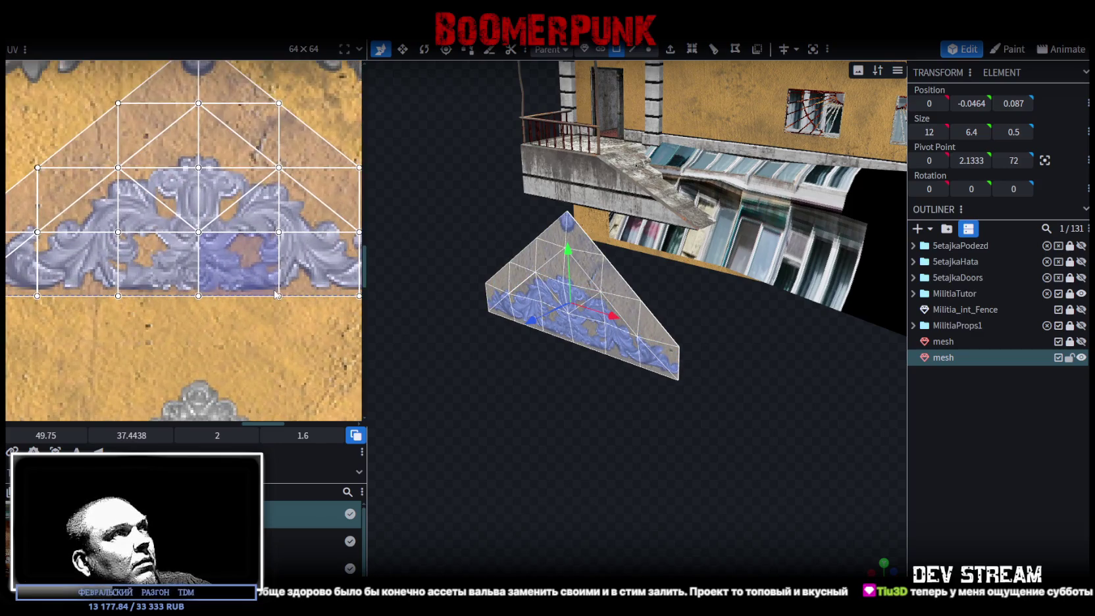
scroll(179, 281, "up", 2)
scroll(179, 276, "down", 2)
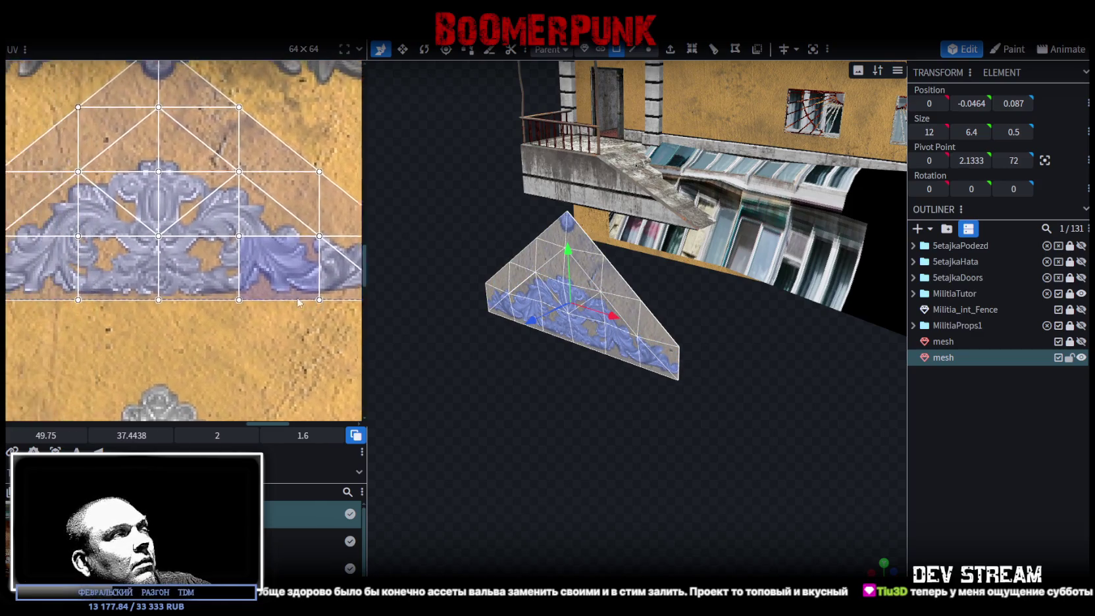
scroll(224, 295, "down", 1)
scroll(131, 300, "up", 2)
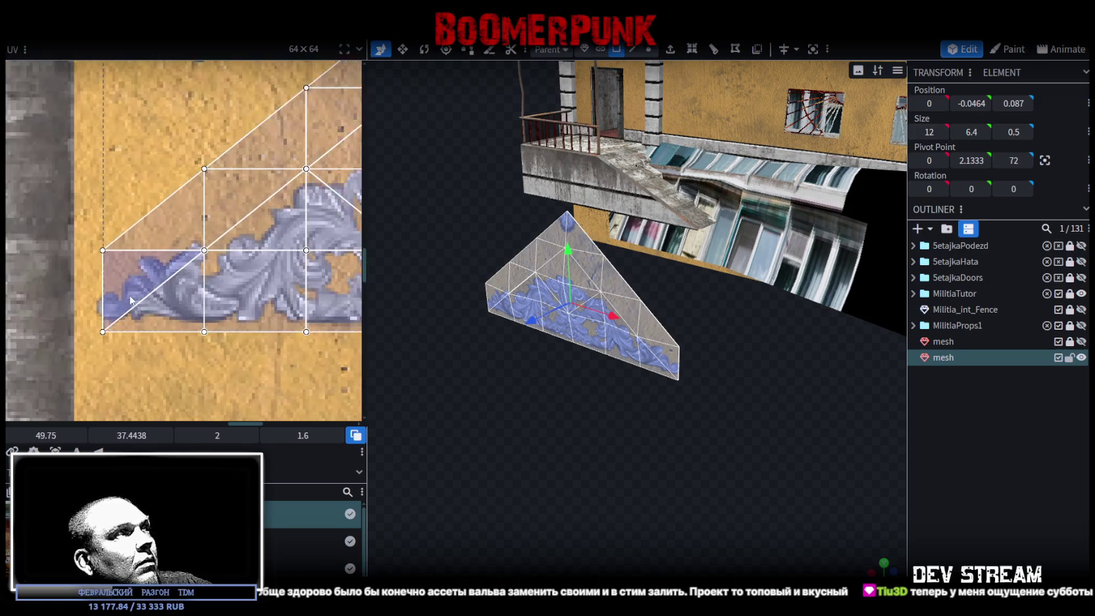
scroll(117, 285, "down", 2)
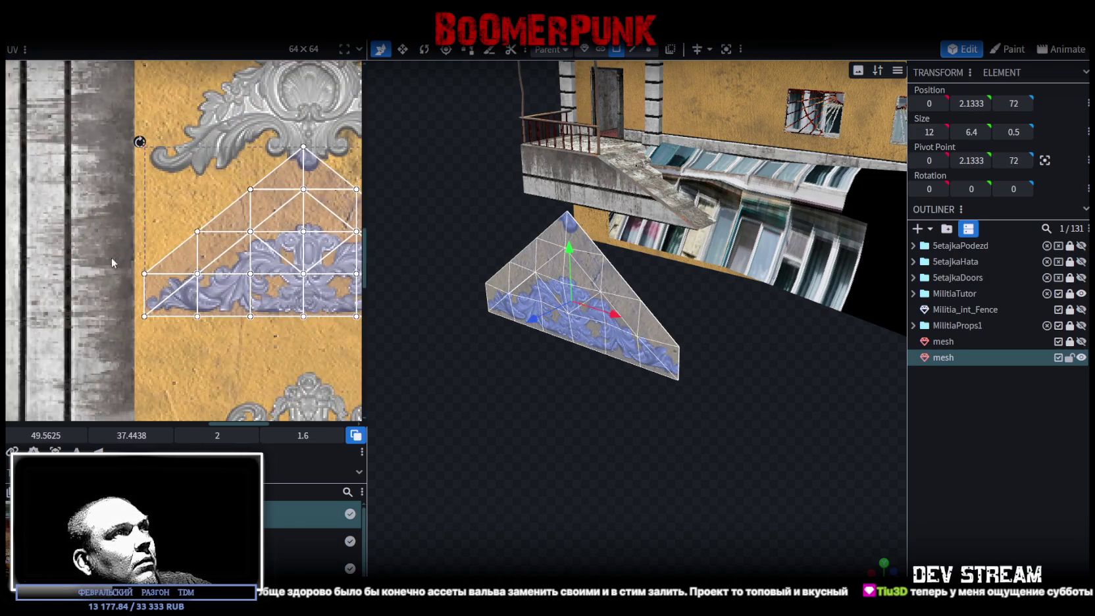
scroll(221, 263, "right", 3)
Enlarge the UV island slightly from its corner and shift it upward over the ornament
left_click_drag(344, 283, 354, 289)
scroll(201, 254, "up", 5)
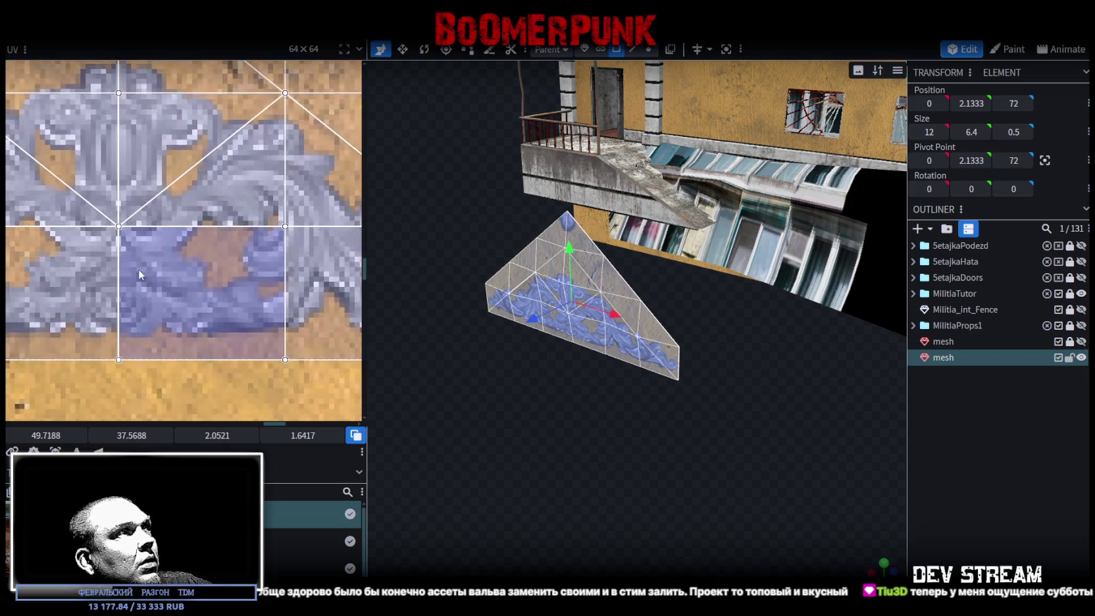
left_click_drag(141, 266, 140, 264)
left_click_drag(141, 260, 141, 255)
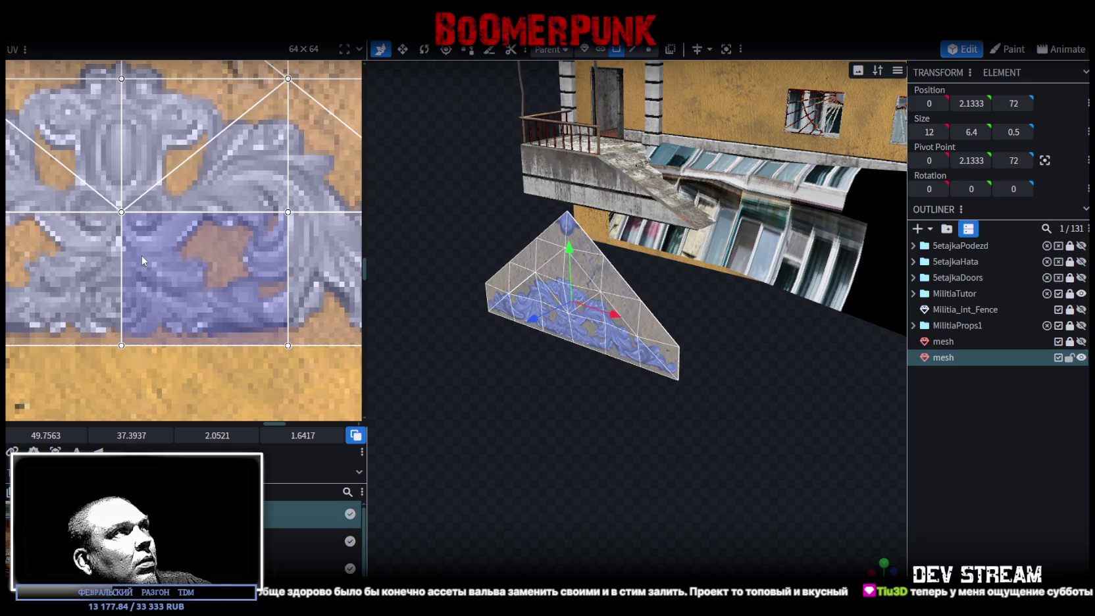
scroll(165, 280, "down", 2)
scroll(165, 280, "up", 5)
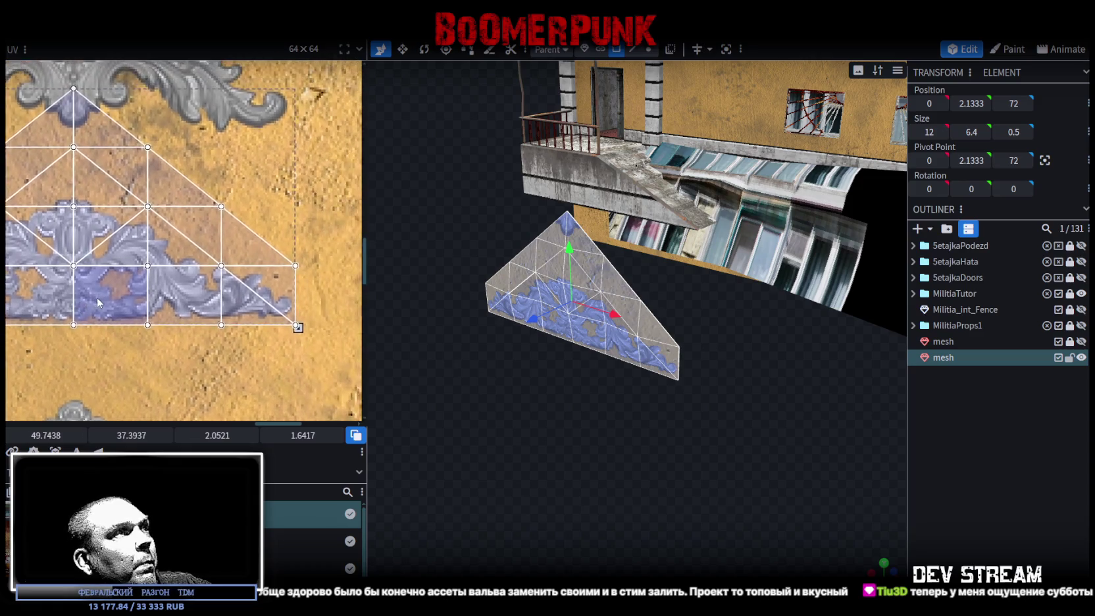
left_click_drag(197, 305, 197, 301)
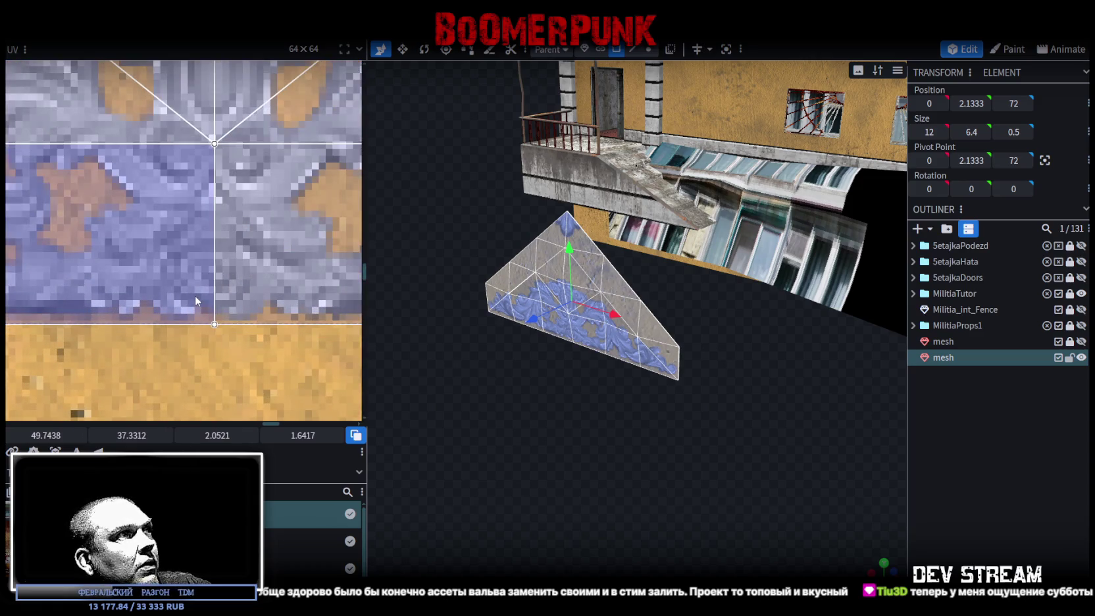
scroll(197, 301, "down", 5)
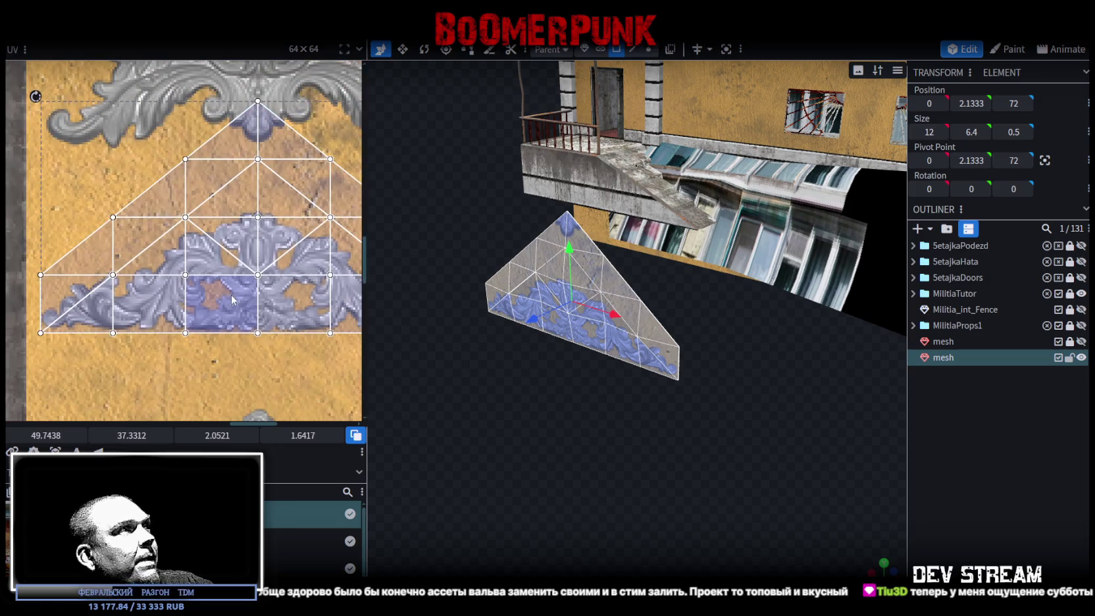
Orbit around the triangular mesh to check the texture fit and select one triangle face
mouse_move(565, 404)
left_mouse_down()
mouse_move(620, 430)
mouse_move(681, 416)
left_mouse_up()
scroll(658, 411, "up", 5)
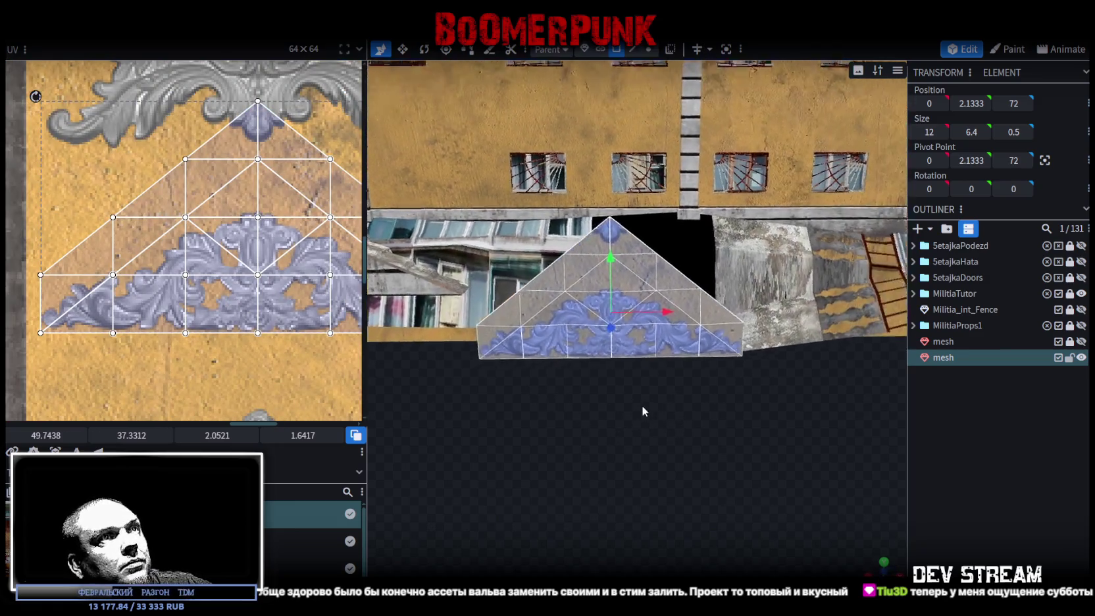
scroll(248, 196, "down", 2)
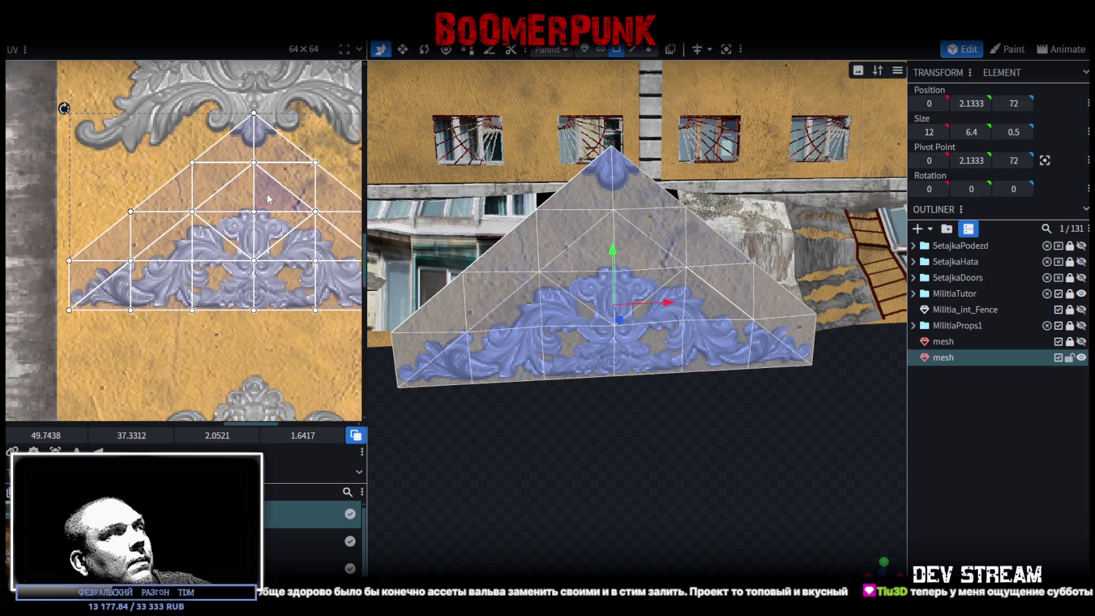
mouse_move(656, 390)
left_mouse_down()
mouse_move(699, 379)
mouse_move(750, 407)
mouse_move(670, 358)
mouse_move(569, 372)
mouse_move(693, 367)
mouse_move(685, 373)
left_mouse_up()
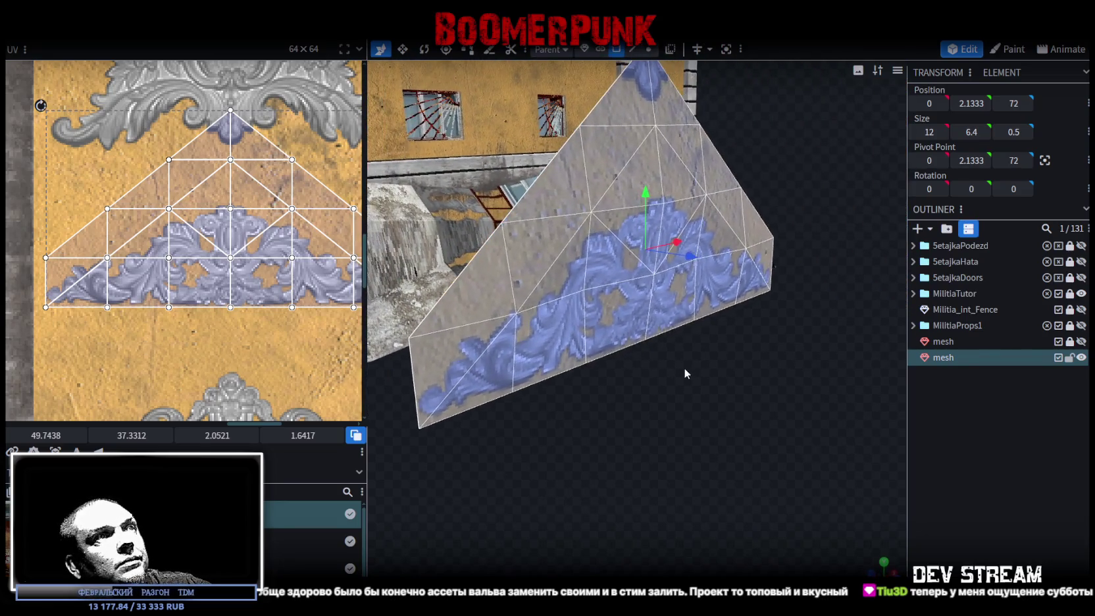
left_click(478, 291)
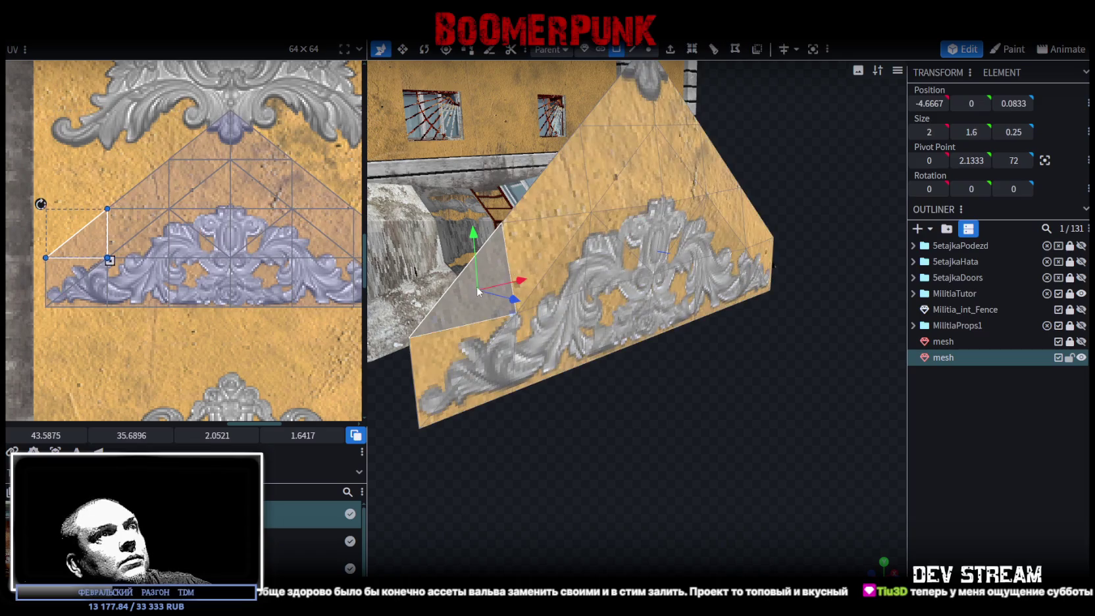
Select the upper and right faces of the pediment copy and delete them
mouse_move(532, 237)
left_mouse_down()
mouse_move(558, 185)
mouse_move(607, 147)
mouse_move(635, 153)
left_mouse_up()
mouse_move(629, 106)
left_mouse_down()
mouse_move(672, 100)
mouse_move(759, 228)
mouse_move(785, 327)
mouse_move(739, 359)
mouse_move(708, 370)
mouse_move(696, 362)
mouse_move(679, 394)
mouse_move(724, 395)
left_mouse_up()
key("Delete")
Drag the mesh's top vertex down to flatten the peak
left_click(648, 49)
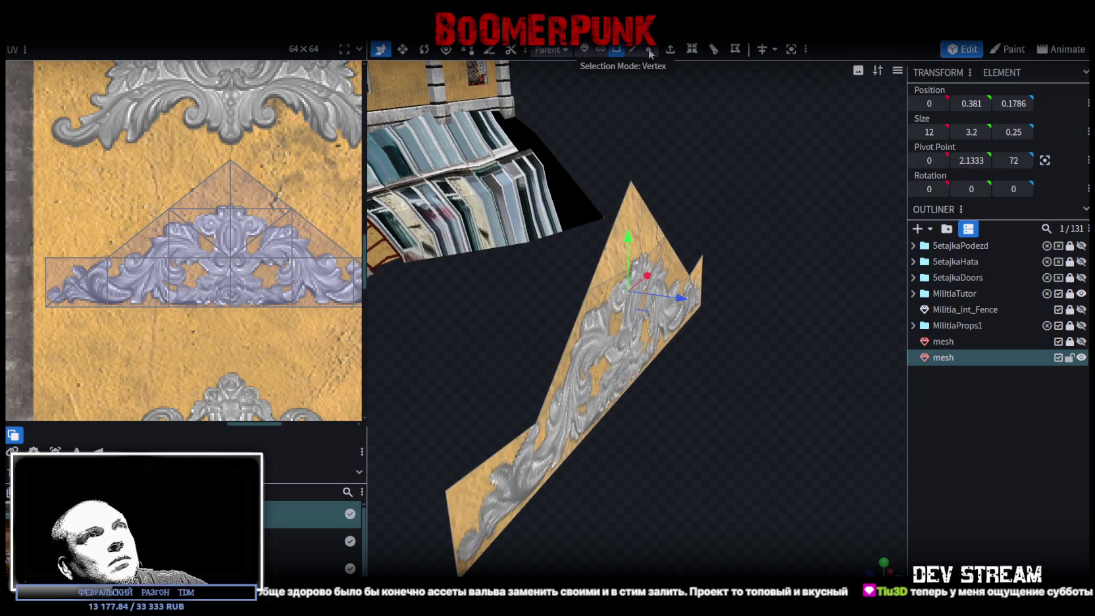
scroll(628, 142, "up", 2)
left_click(628, 142)
mouse_move(627, 75)
left_mouse_down()
mouse_move(636, 158)
mouse_move(784, 262)
left_mouse_up()
key("KP_3")
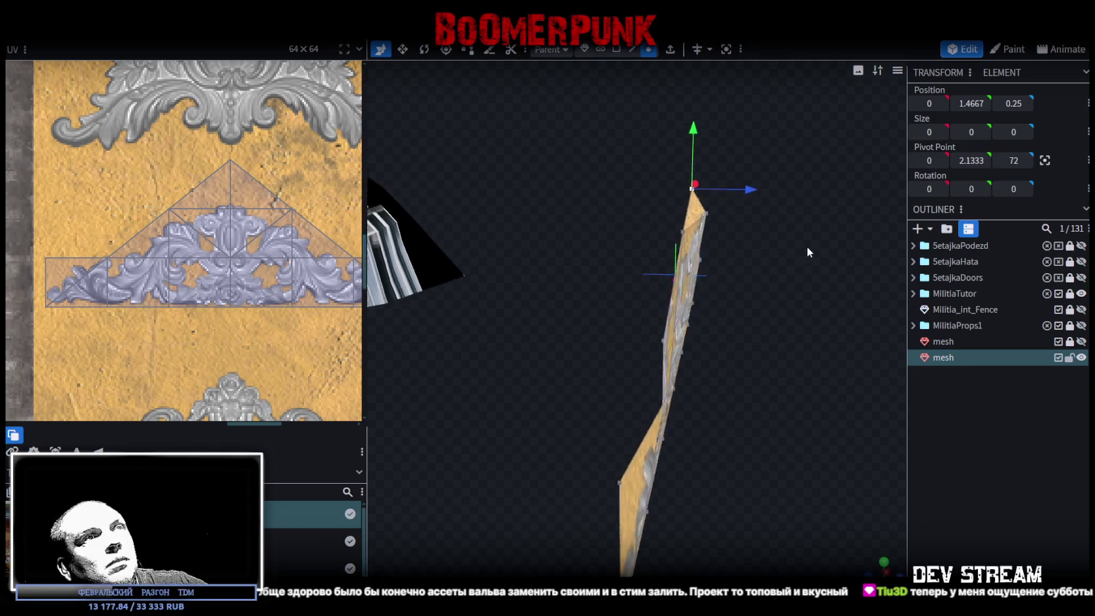
Select the panel's remaining vertices and set their Position Z to 0
left_click(718, 462)
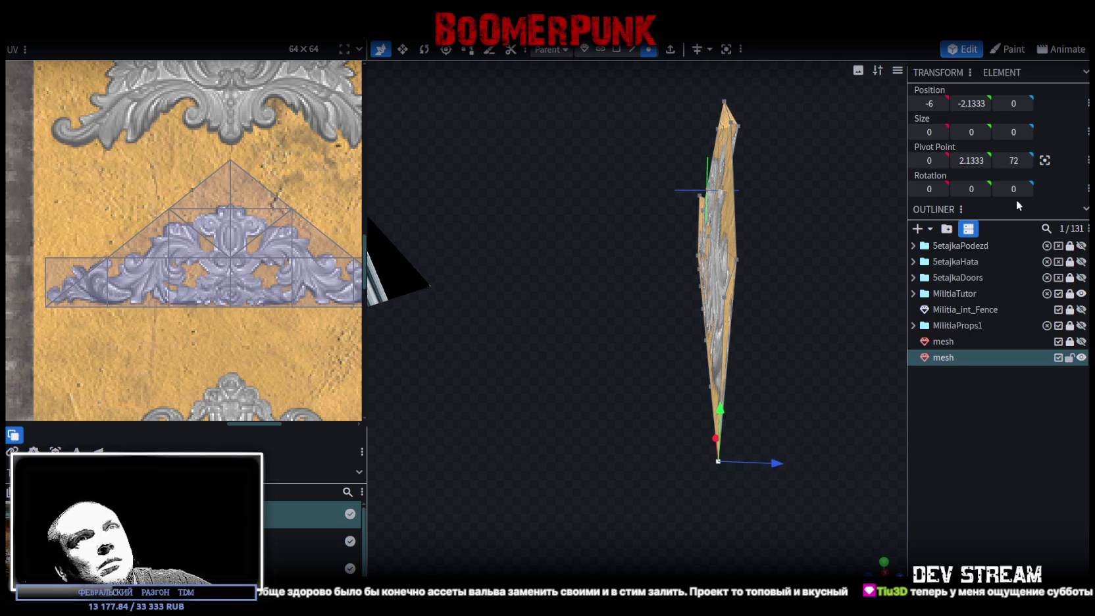
mouse_move(829, 197)
left_mouse_down()
mouse_move(795, 218)
mouse_move(655, 150)
mouse_move(749, 390)
mouse_move(729, 389)
mouse_move(557, 281)
left_mouse_up()
left_click(562, 308)
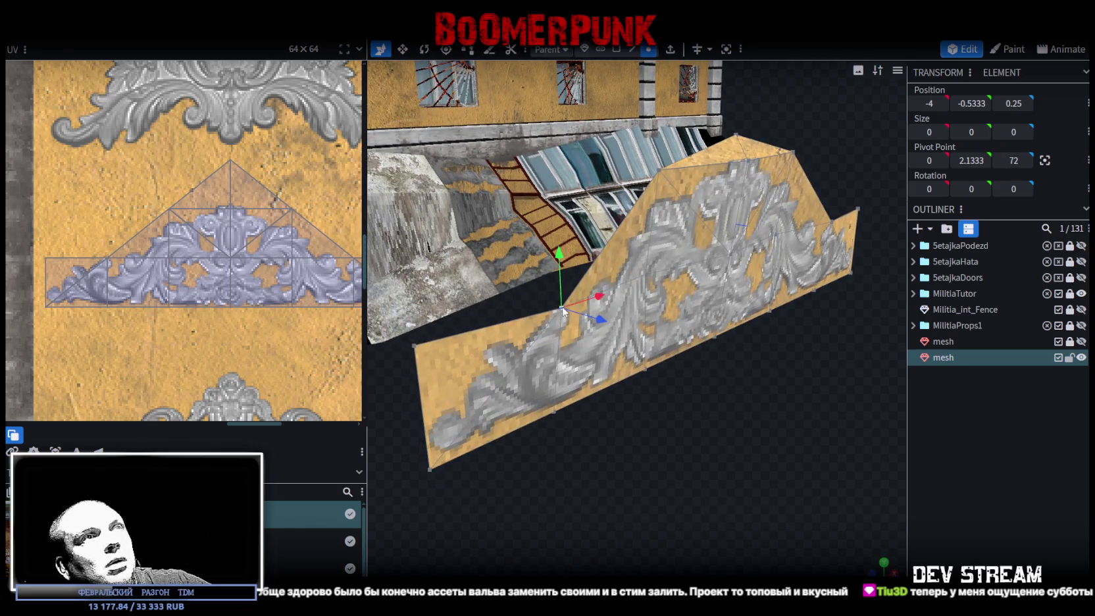
left_click(658, 169, "shift")
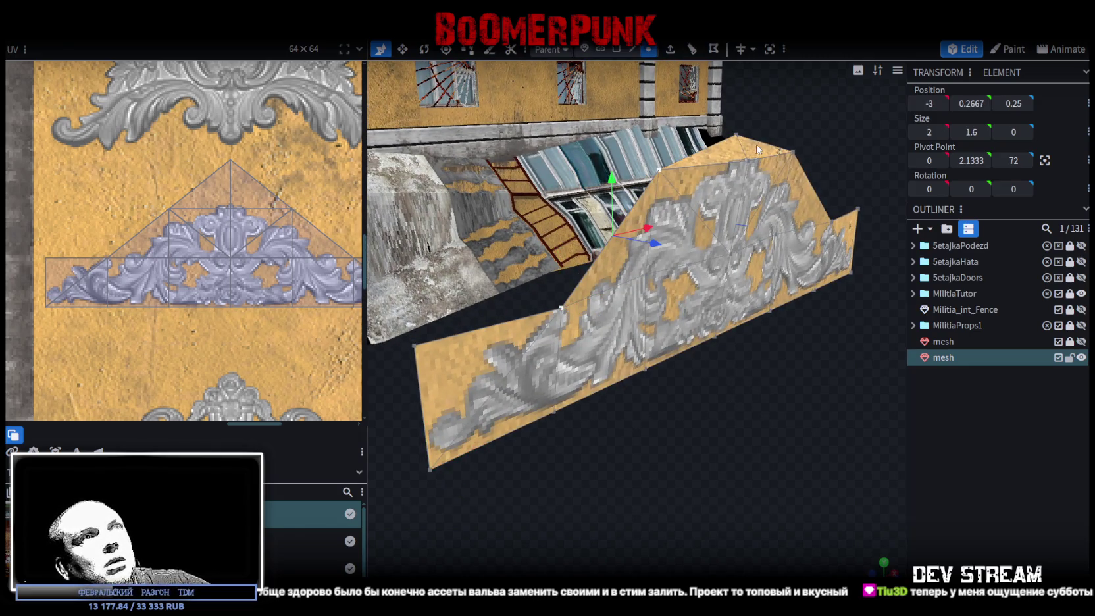
left_click(736, 136, "shift")
left_click(793, 152, "shift")
left_click(857, 210, "shift")
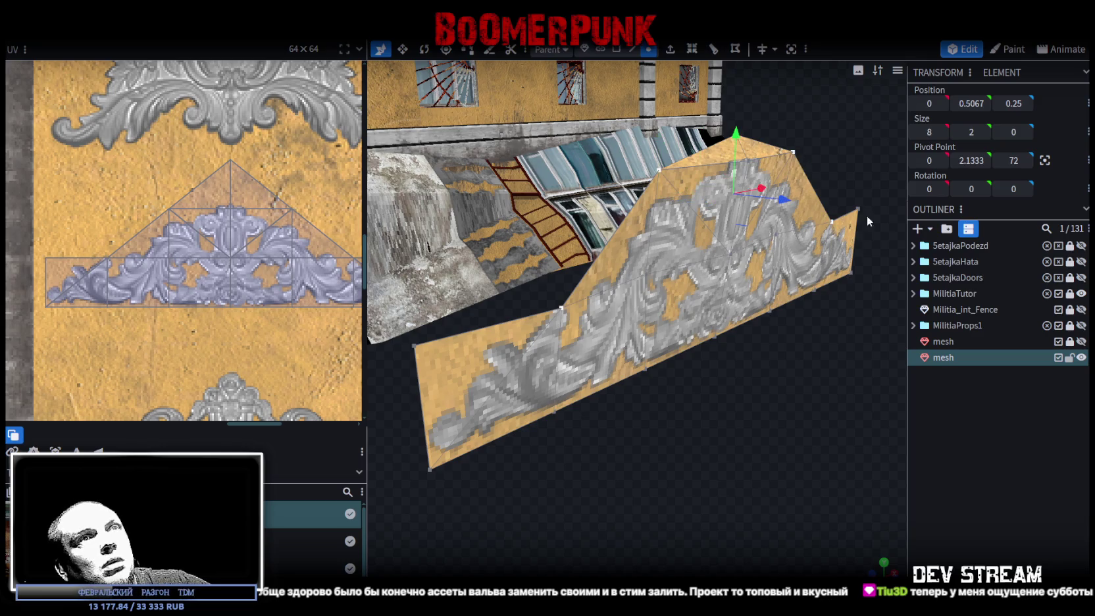
left_click(414, 347, "shift")
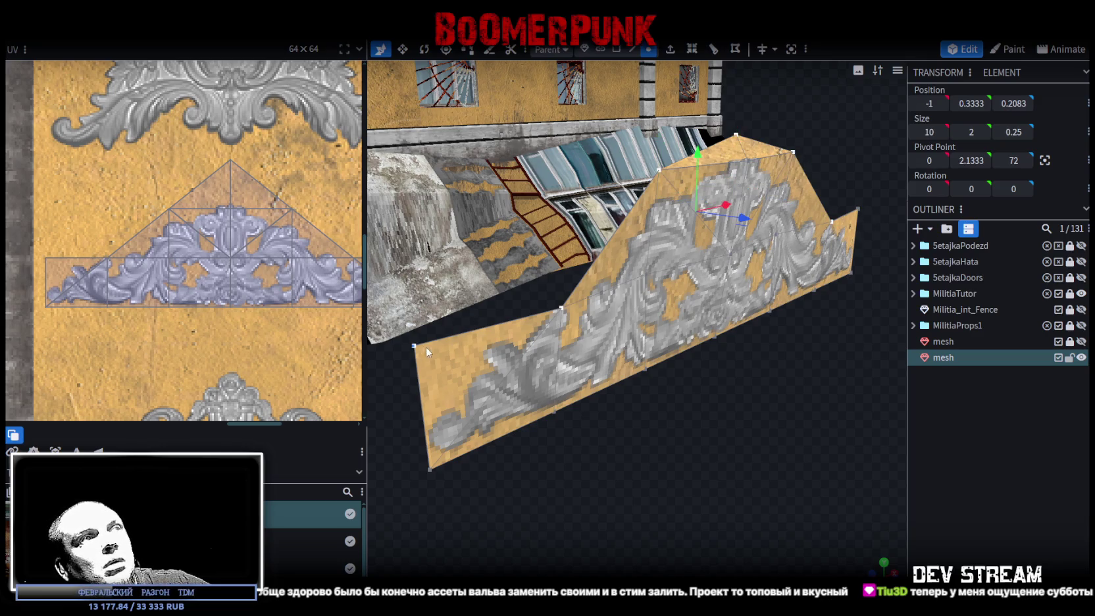
left_click(858, 209, "shift")
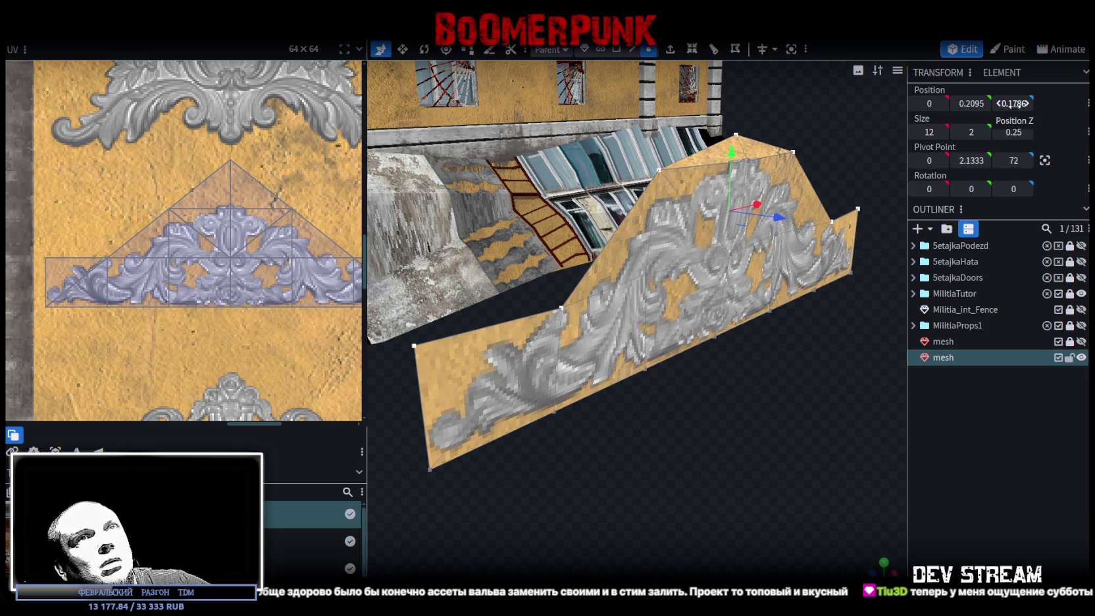
type("0")
key("Return")
Orbit edge-on to confirm the panel is flat and reselect a vertex
mouse_move(687, 424)
left_mouse_down()
mouse_move(737, 414)
mouse_move(714, 413)
mouse_move(722, 404)
mouse_move(675, 377)
left_mouse_up()
left_click(632, 49)
left_click(648, 49)
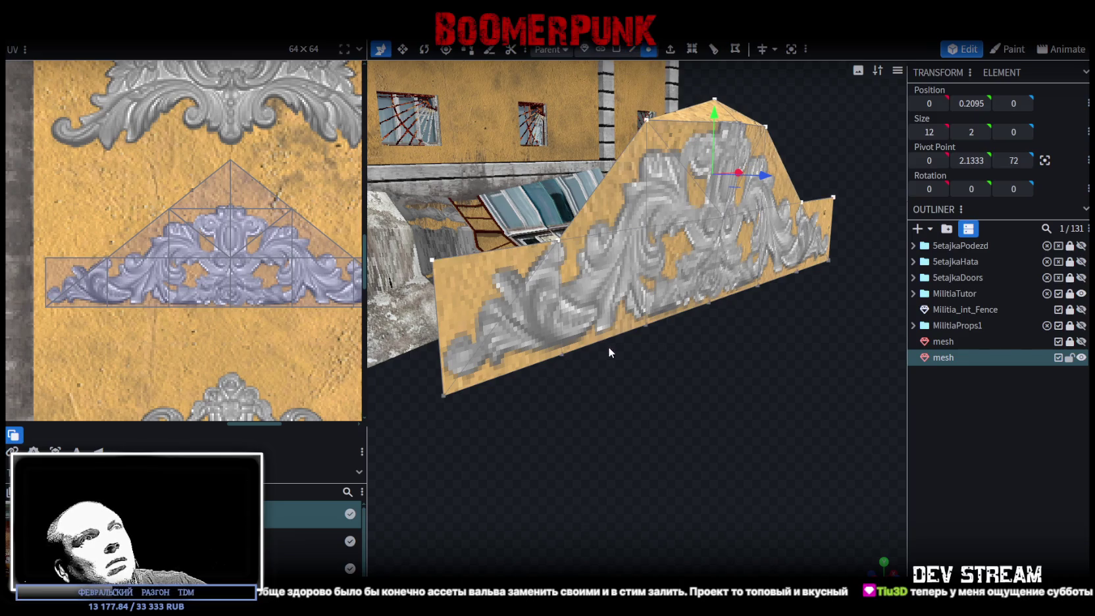
left_click(564, 355)
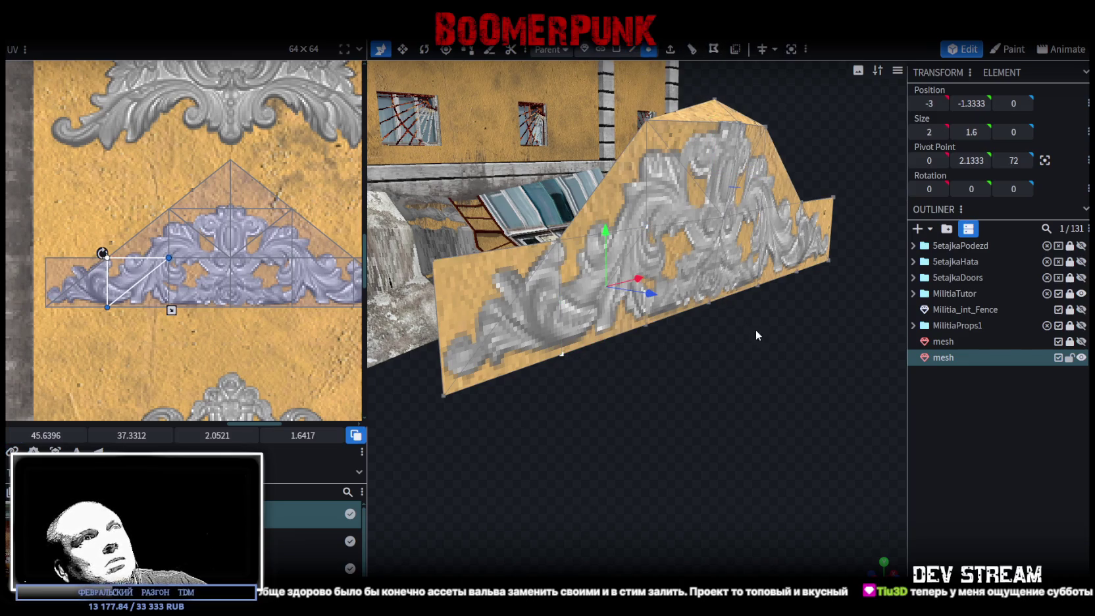
Lock and hide the flat ornament panel, then duplicate the original triangular pediment mesh
left_click_drag(753, 327, 680, 341)
left_click(778, 306)
mouse_move(778, 306)
left_mouse_down()
mouse_move(731, 358)
mouse_move(612, 417)
mouse_move(671, 387)
mouse_move(686, 360)
mouse_move(717, 396)
mouse_move(622, 436)
mouse_move(596, 394)
mouse_move(722, 425)
mouse_move(843, 426)
mouse_move(789, 431)
mouse_move(784, 415)
mouse_move(680, 421)
mouse_move(522, 365)
left_mouse_up()
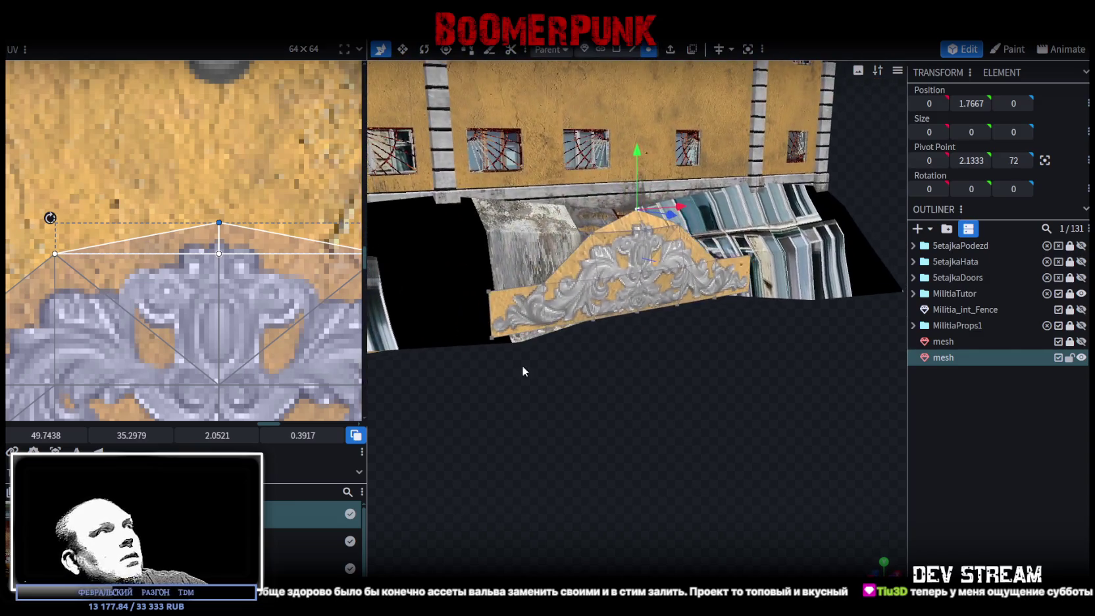
scroll(232, 242, "down", 5)
scroll(233, 241, "down", 2)
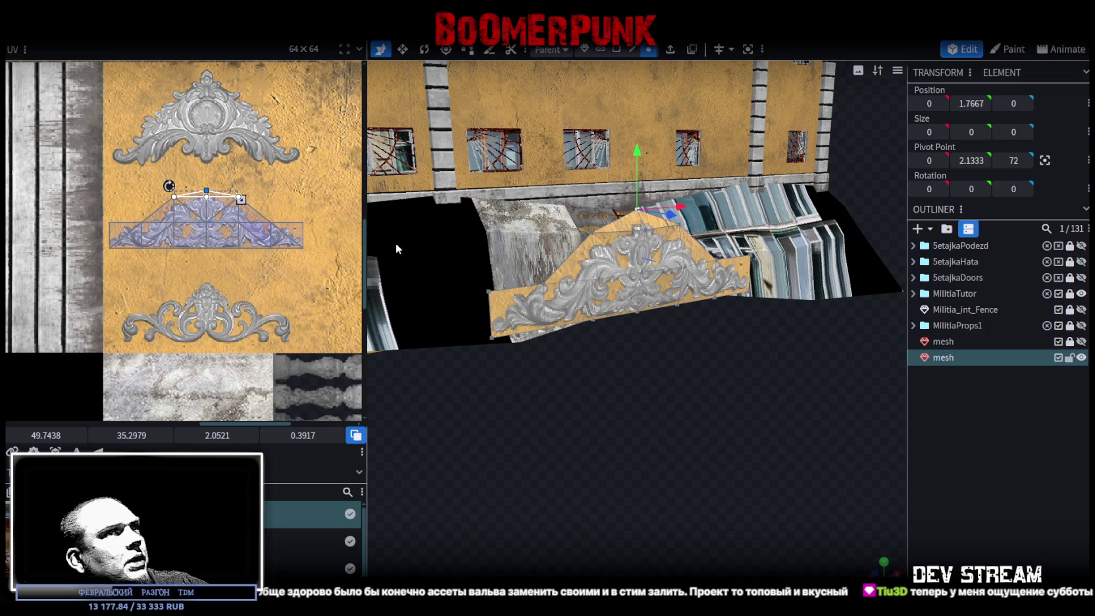
left_click(1070, 358)
left_click(1082, 358)
left_click(939, 341)
key("ctrl+d")
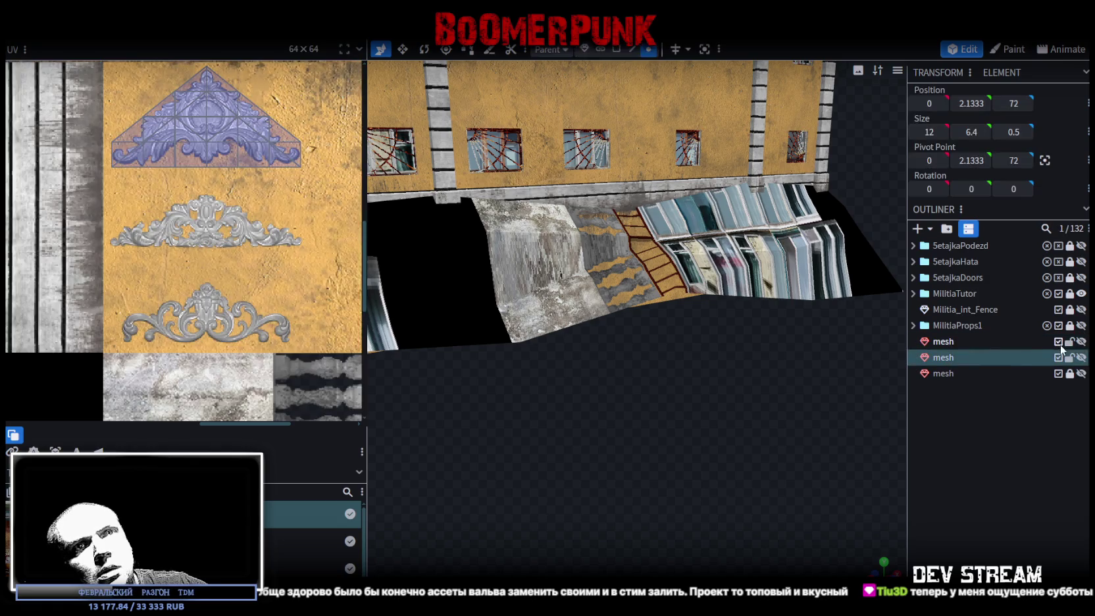
Unhide the duplicated triangular pediment, select all of it in face mode, and inspect it
left_click(1081, 357)
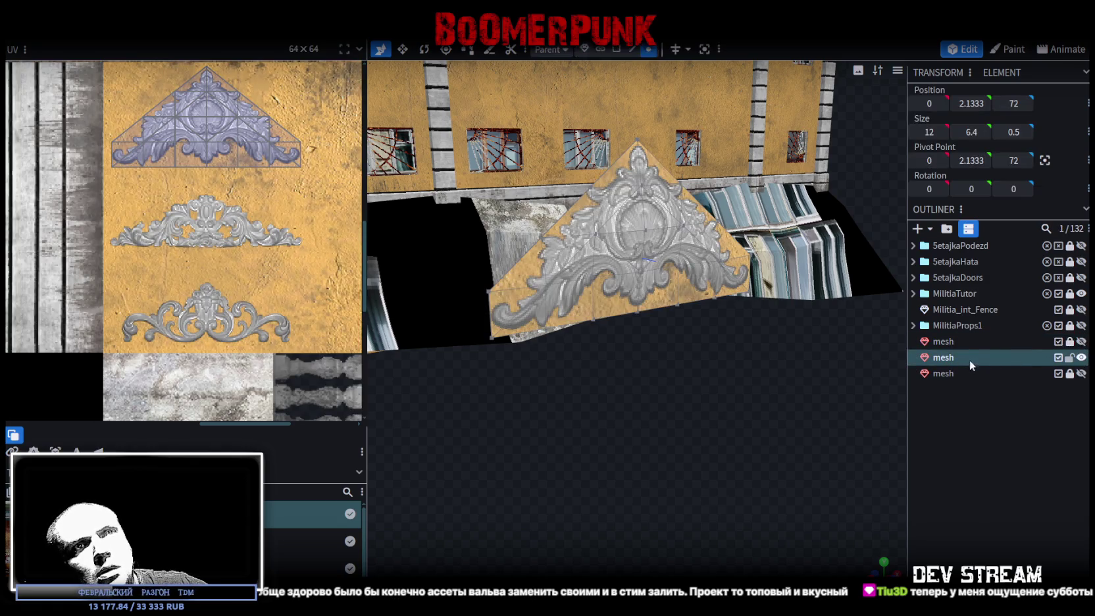
key("ctrl+a")
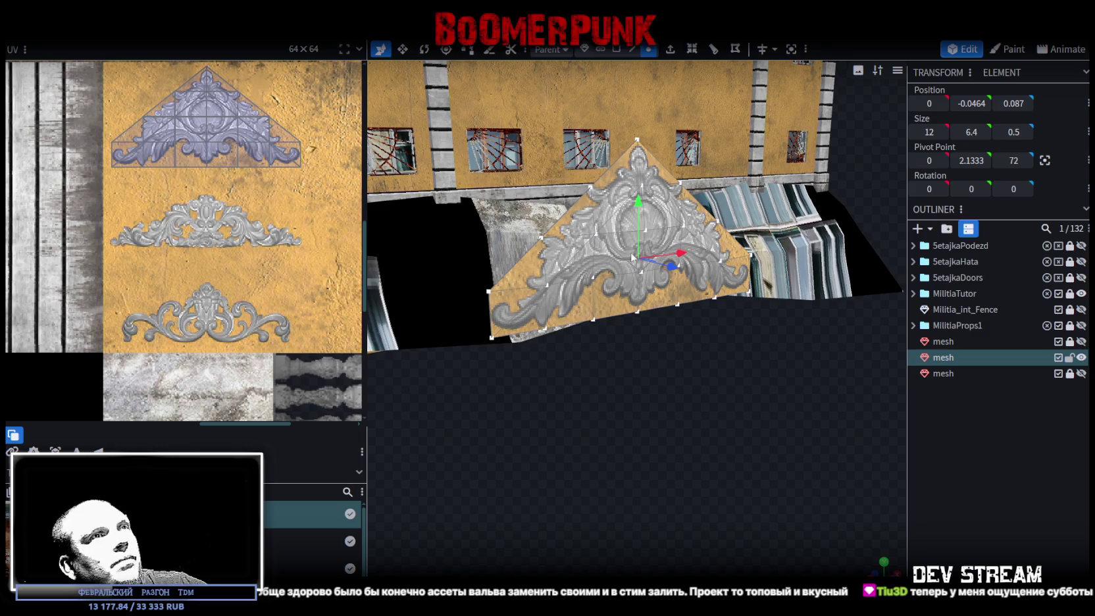
left_click(616, 49)
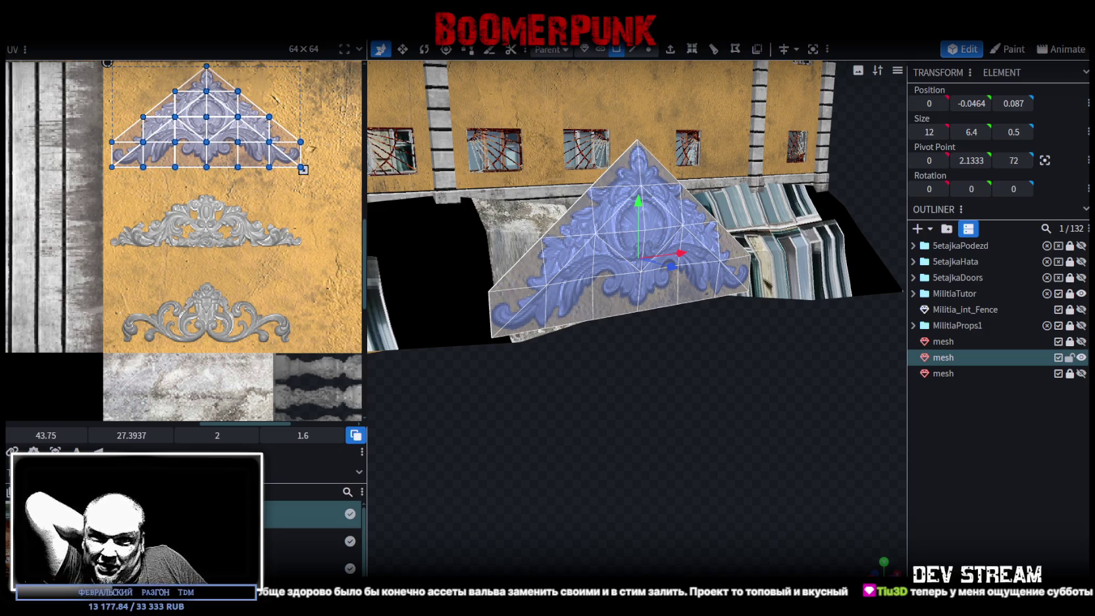
mouse_move(665, 404)
left_mouse_down()
mouse_move(693, 401)
mouse_move(774, 354)
mouse_move(787, 366)
mouse_move(510, 427)
mouse_move(613, 426)
mouse_move(605, 403)
mouse_move(774, 394)
mouse_move(712, 398)
left_mouse_up()
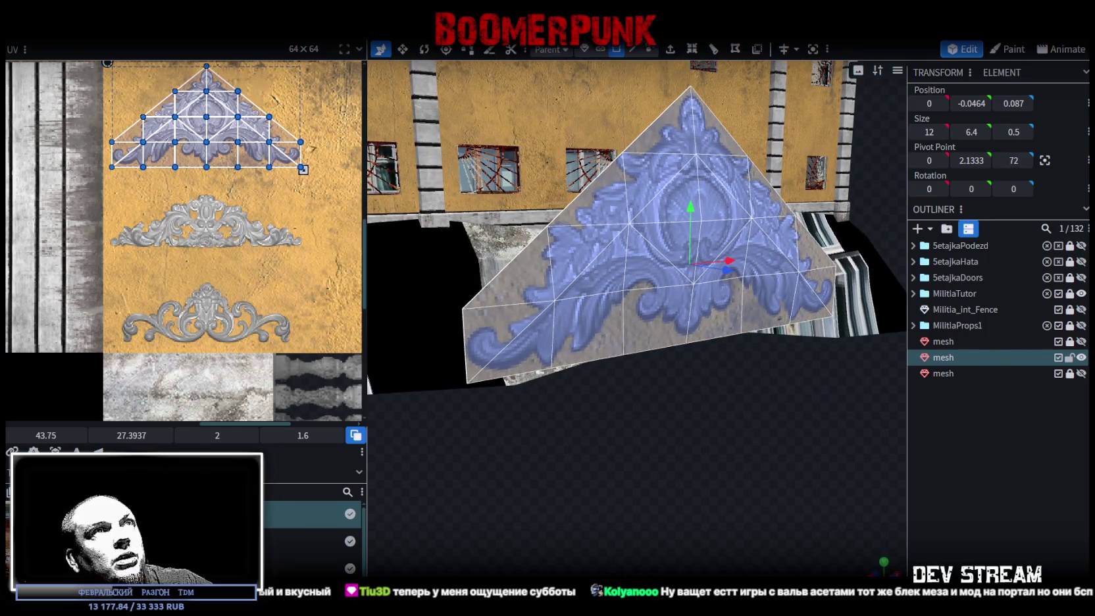
Show the first ornament mesh again and inspect its vertices from several angles
left_click(1082, 358)
left_click(1078, 341)
left_click(943, 340)
scroll(685, 405, "up", 5)
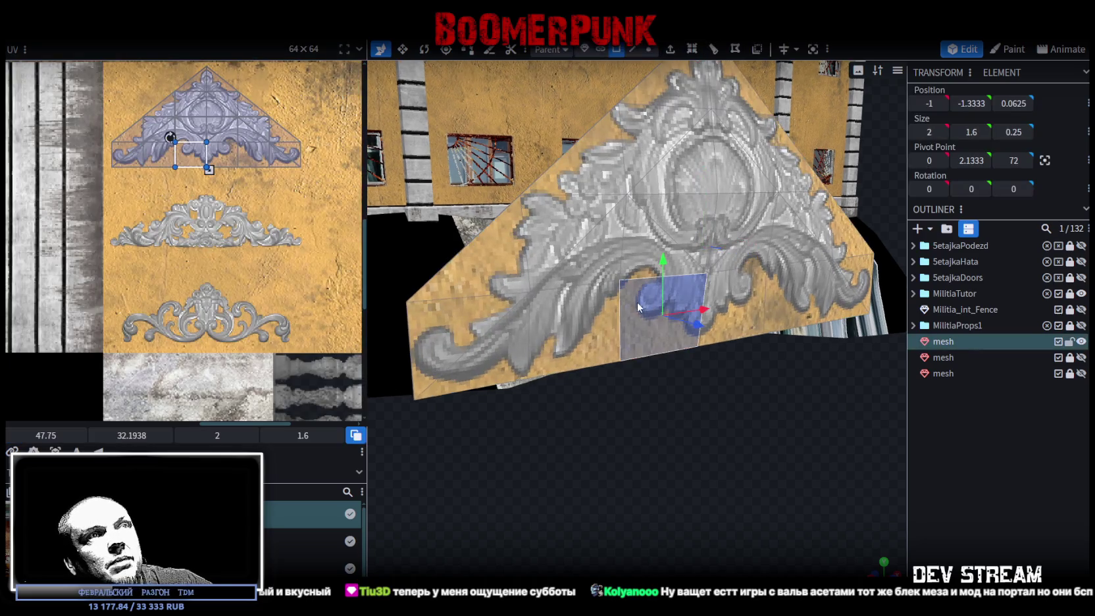
left_click(648, 49)
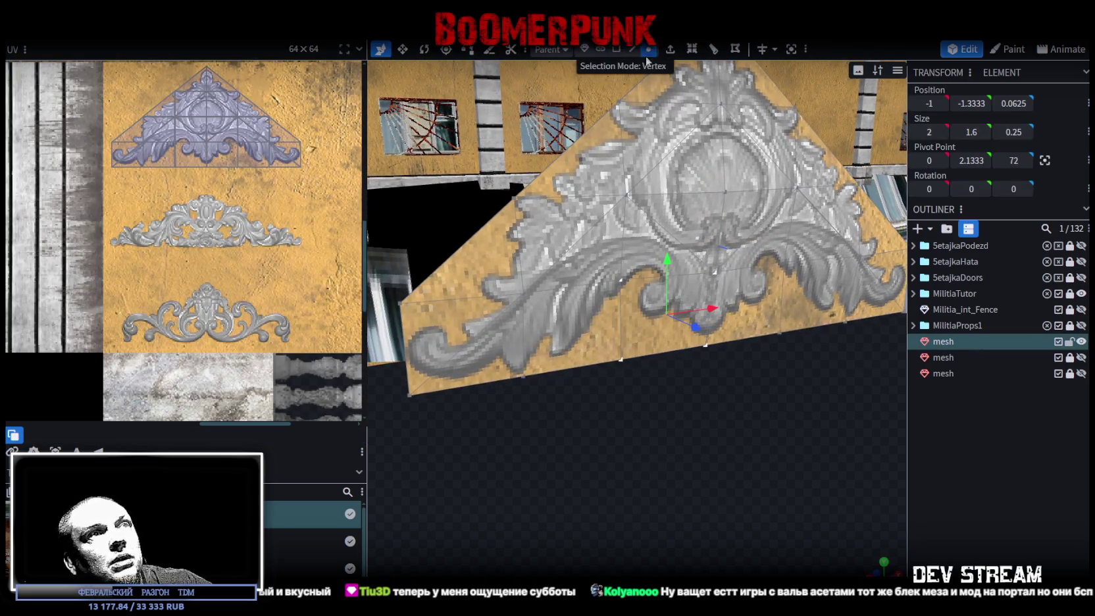
left_click(619, 280)
left_click(527, 373, "shift")
mouse_move(695, 417)
left_mouse_down()
mouse_move(509, 400)
mouse_move(626, 415)
mouse_move(655, 281)
left_mouse_up()
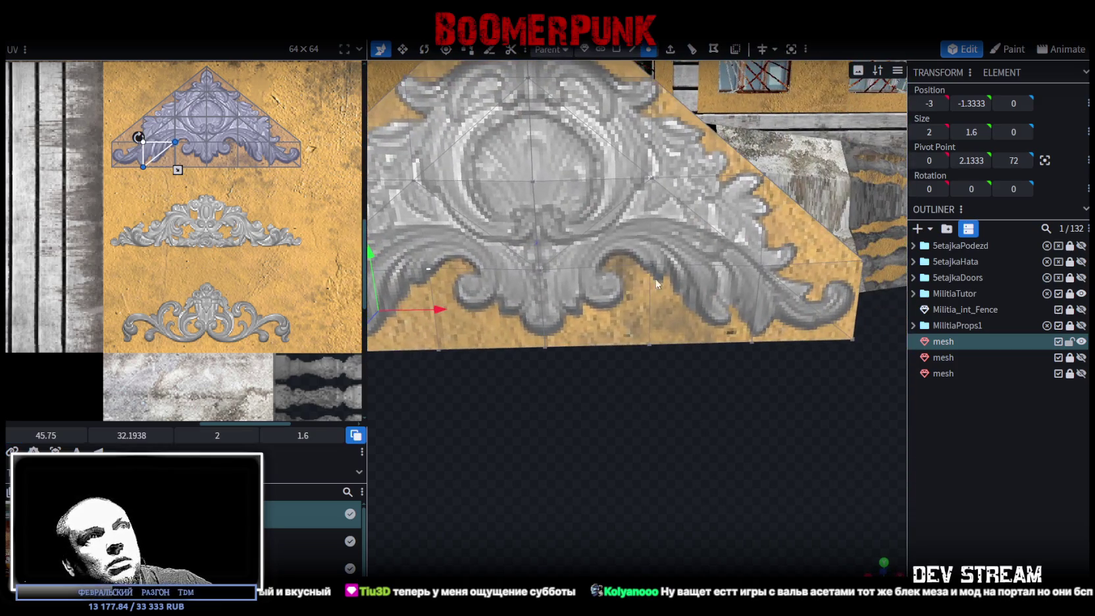
left_click(654, 268)
mouse_move(752, 341)
left_mouse_down()
mouse_move(631, 432)
mouse_move(746, 413)
mouse_move(759, 397)
mouse_move(764, 420)
mouse_move(741, 405)
left_mouse_up()
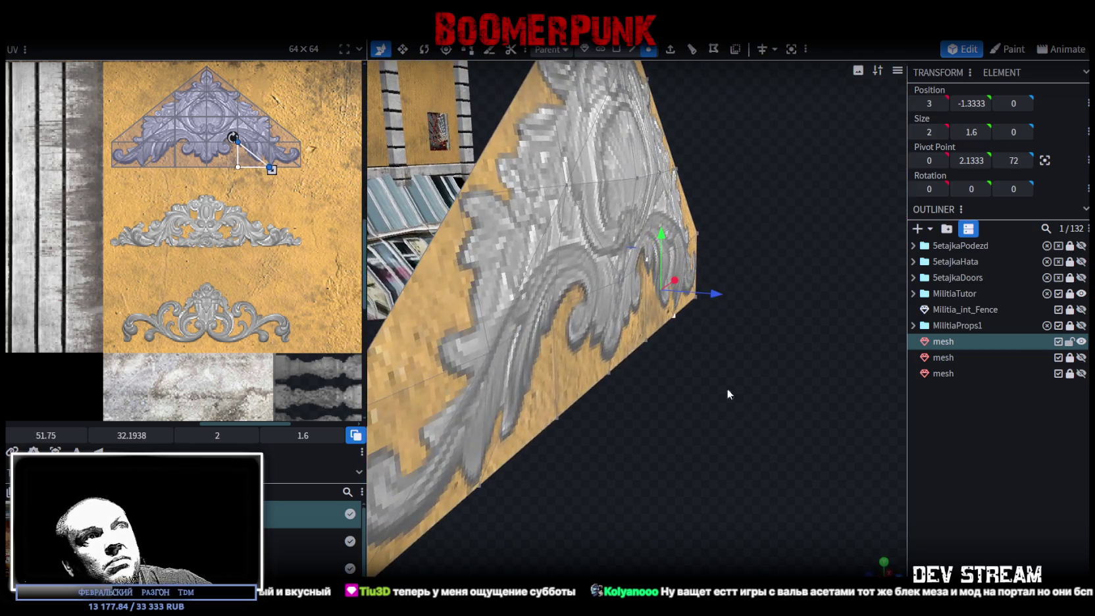
left_click(633, 282)
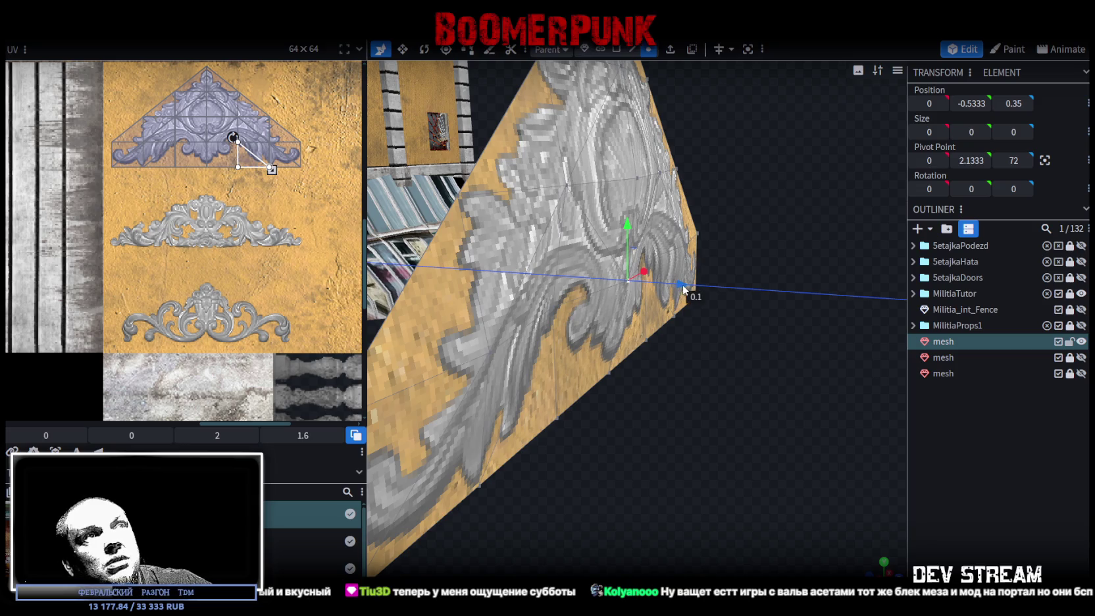
mouse_move(729, 393)
left_mouse_down()
mouse_move(758, 377)
mouse_move(682, 356)
mouse_move(626, 400)
left_mouse_up()
left_click(587, 362)
Select faces on both sides of the first ornament mesh to inspect them
left_click(688, 274)
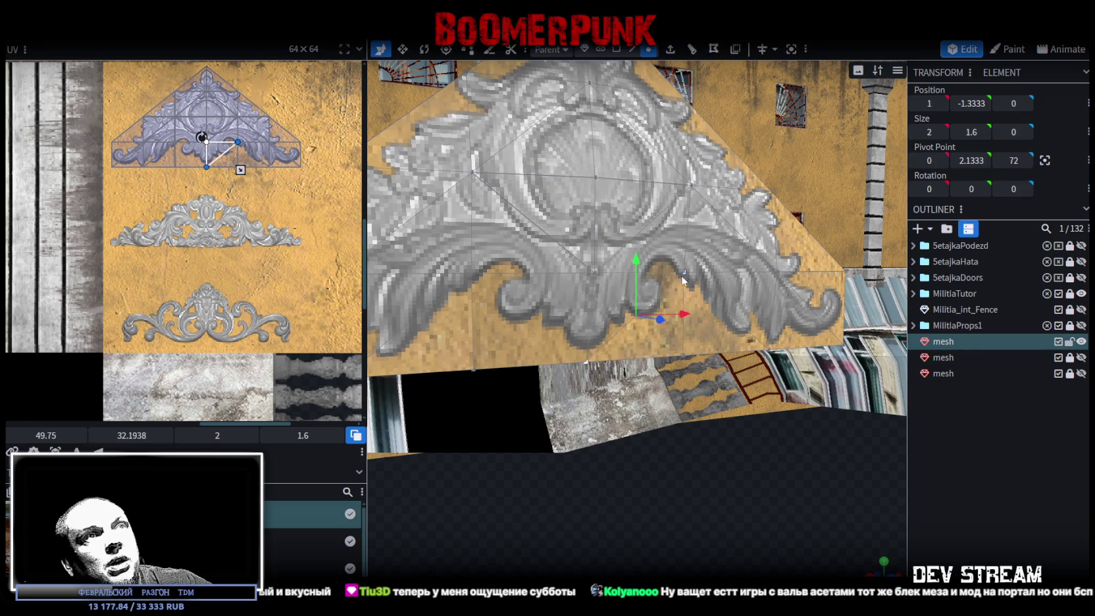
left_click(475, 276)
mouse_move(502, 305)
left_mouse_down()
mouse_move(631, 489)
mouse_move(575, 499)
mouse_move(712, 490)
mouse_move(684, 475)
mouse_move(720, 469)
mouse_move(703, 466)
mouse_move(712, 474)
mouse_move(700, 480)
mouse_move(522, 482)
mouse_move(509, 467)
mouse_move(658, 438)
mouse_move(687, 467)
mouse_move(667, 492)
mouse_move(508, 502)
mouse_move(615, 451)
mouse_move(516, 431)
left_mouse_up()
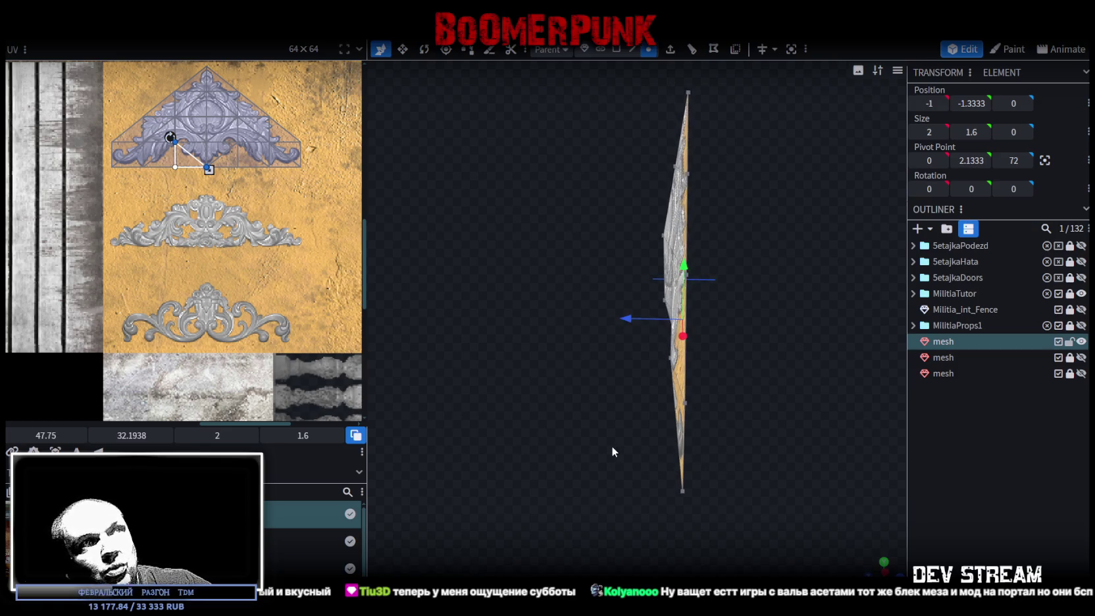
mouse_move(598, 448)
left_mouse_down()
mouse_move(619, 452)
mouse_move(765, 398)
left_mouse_up()
Save Build0Tutor.bbmodel, then hide the first ornament mesh and show the second
key("ctrl+s")
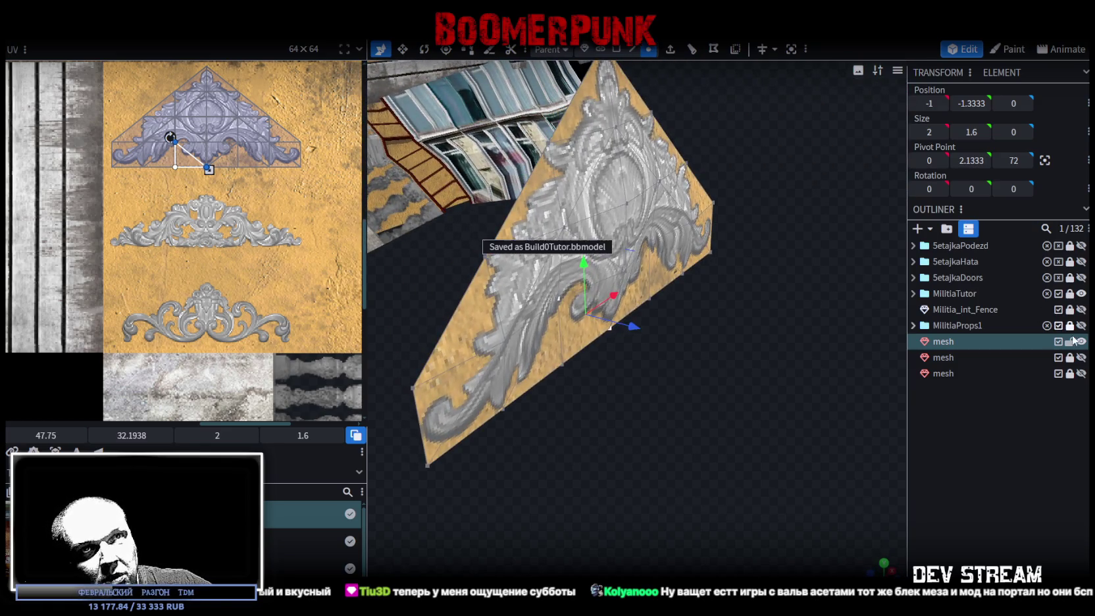
left_click(1081, 341)
left_click(1081, 358)
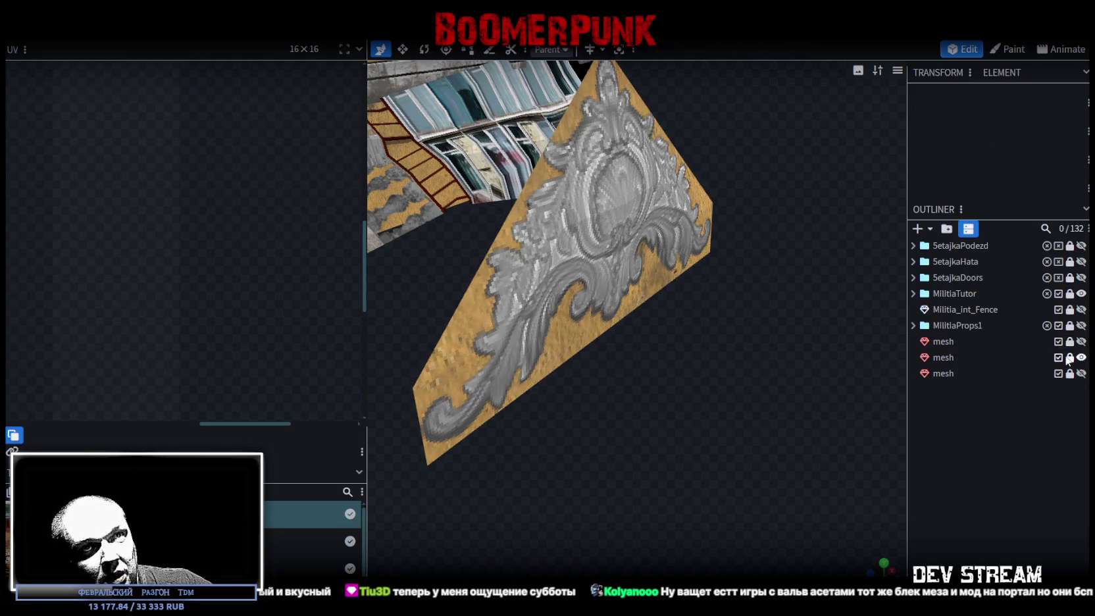
Select the second mesh's faces and move its UVs onto the lowest scroll ornament
left_click(930, 357)
scroll(595, 325, "down", 2)
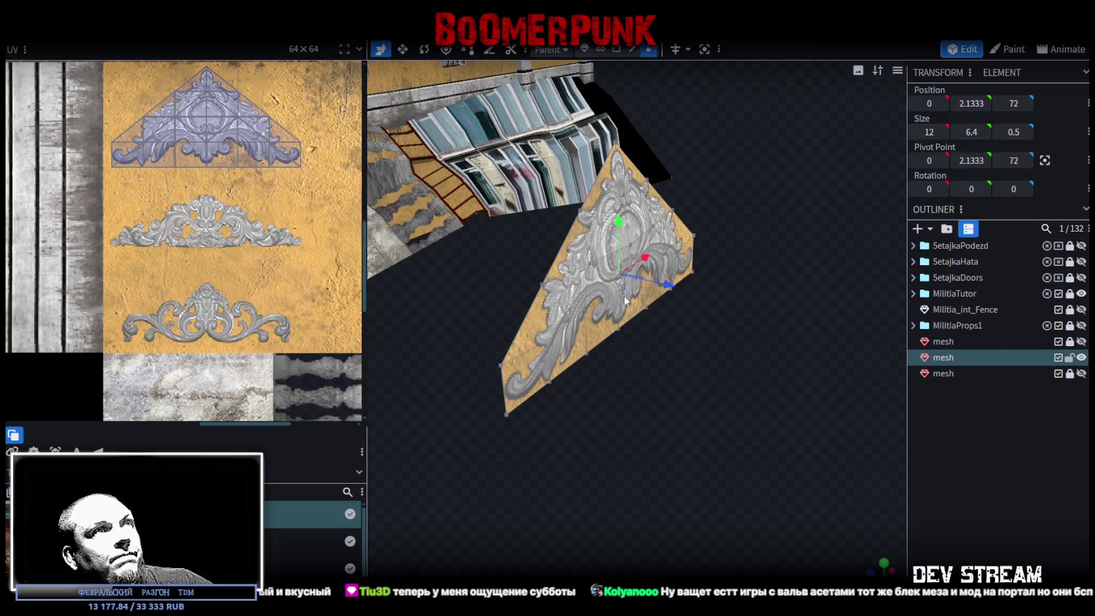
left_click_drag(625, 296, 702, 410)
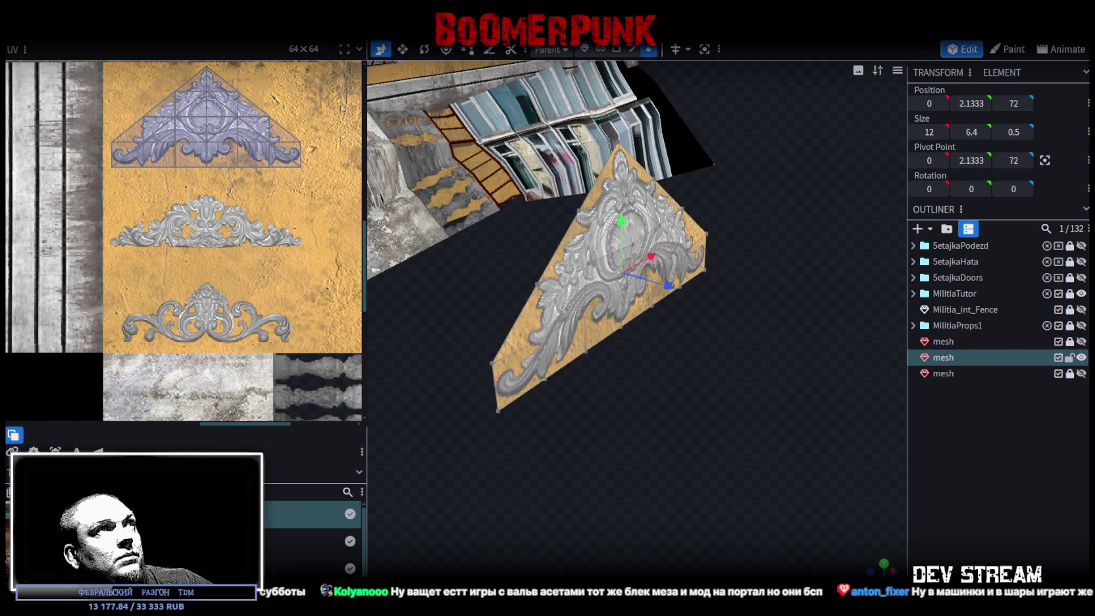
left_click(616, 49)
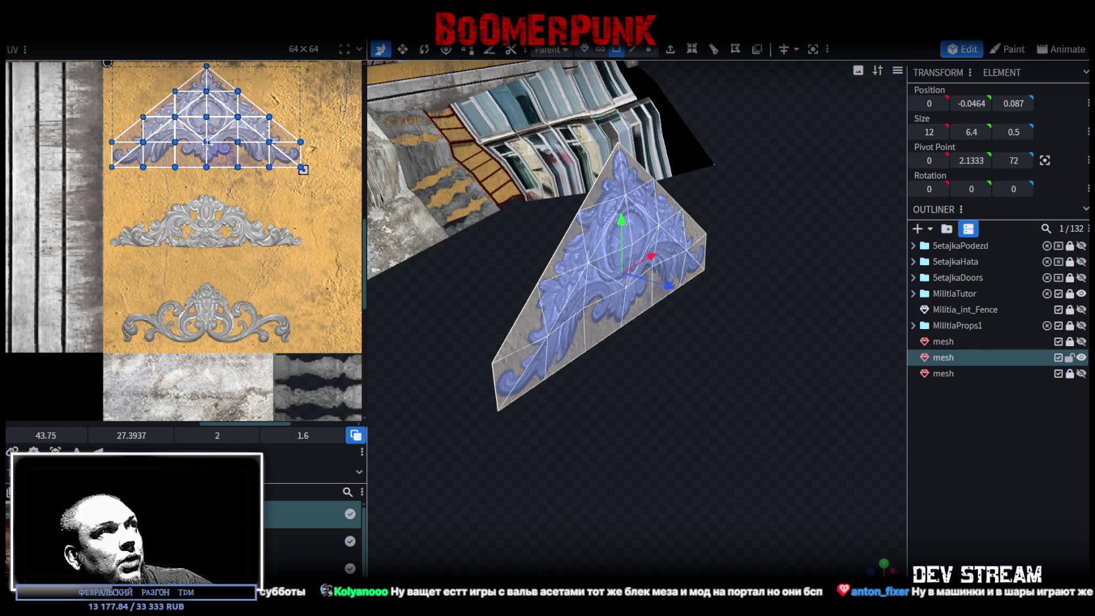
mouse_move(226, 162)
left_mouse_down()
mouse_move(226, 369)
mouse_move(224, 352)
left_mouse_up()
scroll(220, 302, "up", 4)
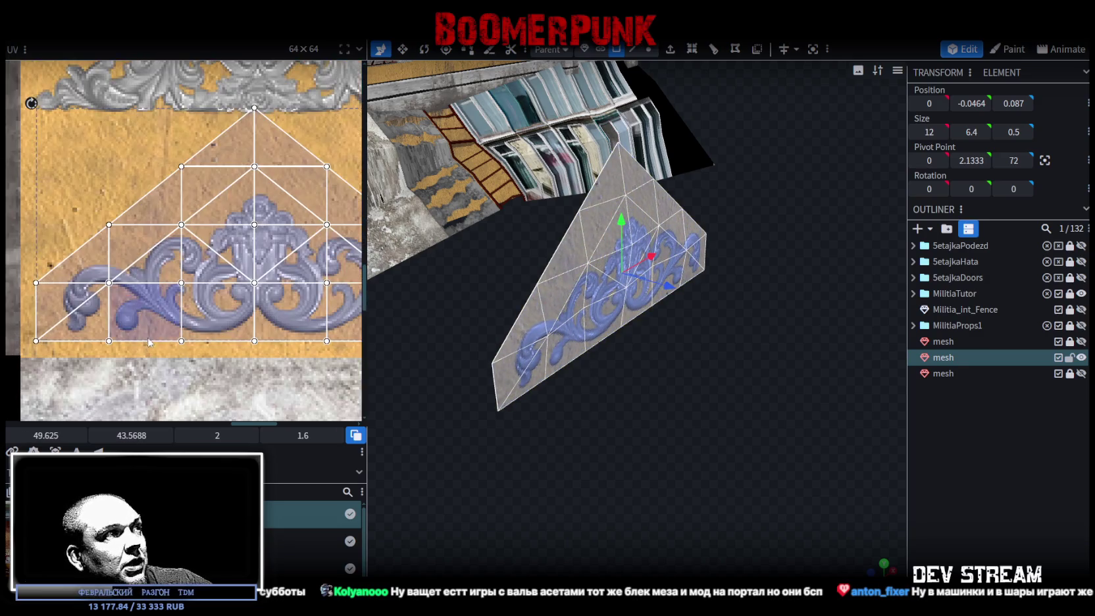
left_click_drag(219, 301, 219, 296)
scroll(218, 292, "down", 3)
left_click_drag(300, 294, 281, 284)
Fine-tune the UV alignment over the bottom scroll ornament
scroll(131, 273, "up", 5)
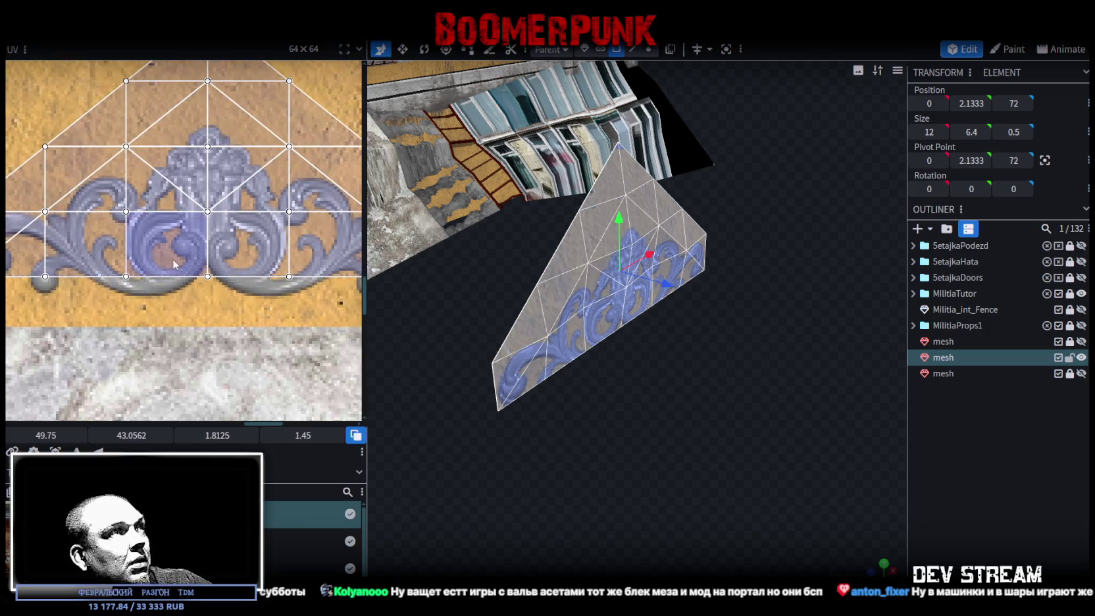
left_click_drag(182, 277, 179, 283)
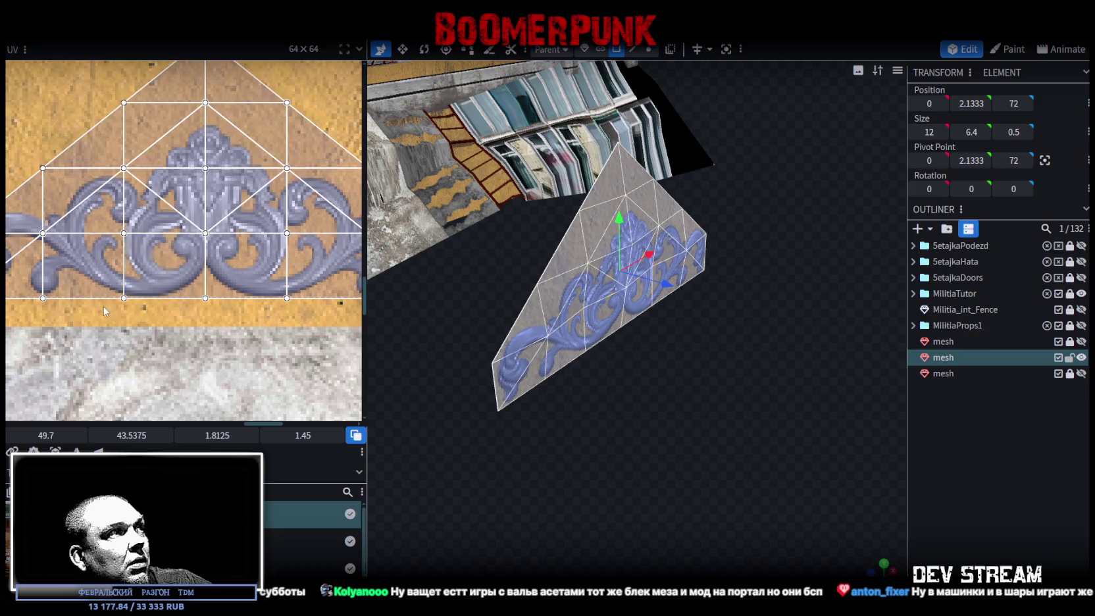
scroll(103, 306, "up", 3)
scroll(135, 299, "down", 1)
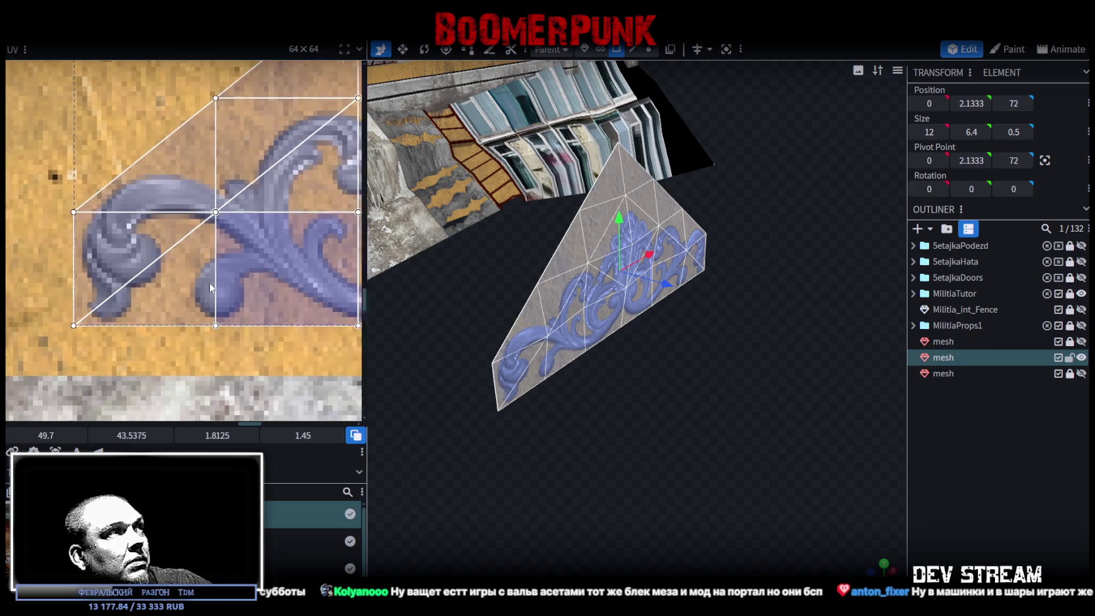
scroll(289, 288, "up", 2)
left_click_drag(289, 288, 291, 289)
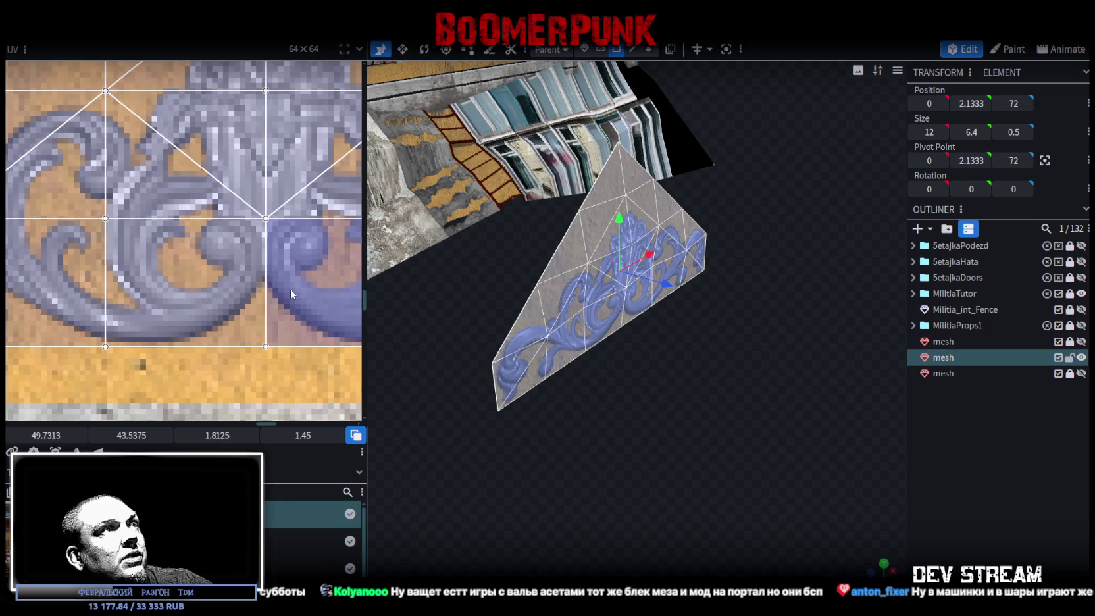
scroll(289, 293, "down", 5)
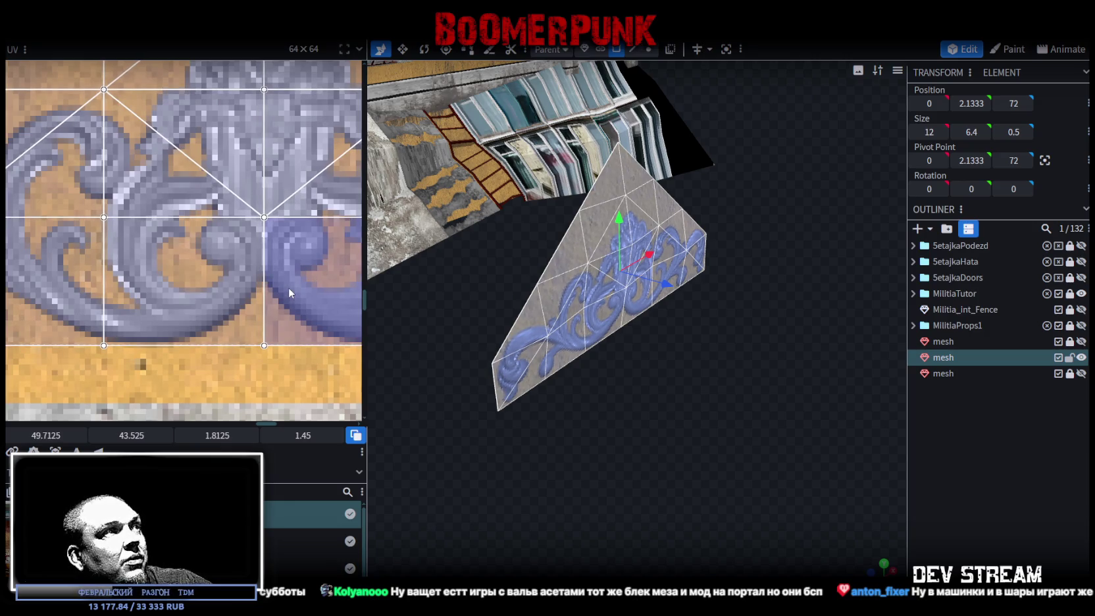
left_click_drag(288, 292, 217, 269)
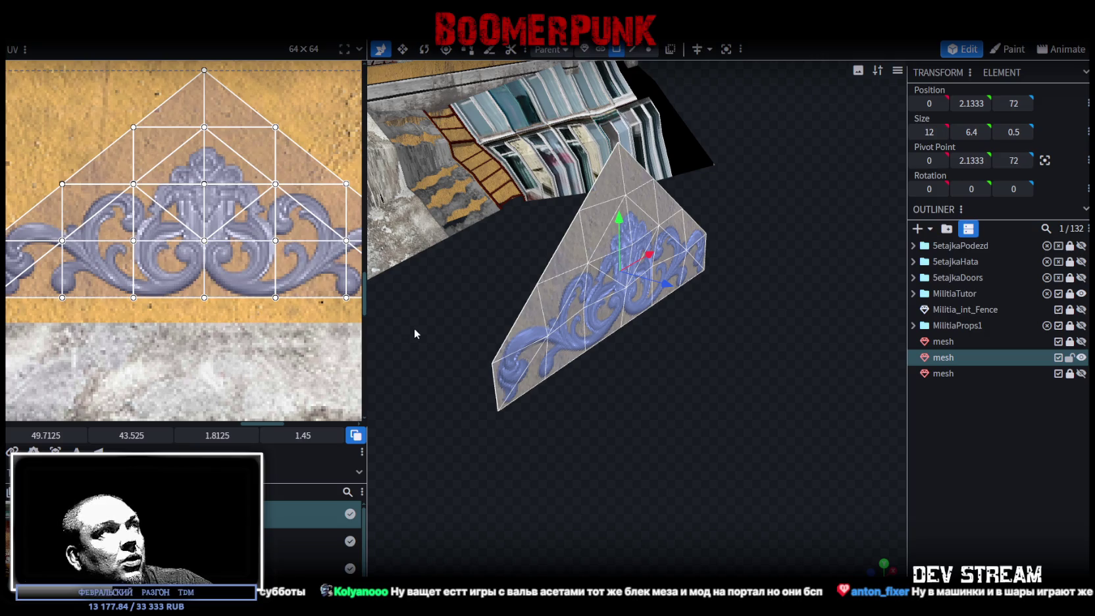
Select the six triangular top faces of the second mesh and delete them
mouse_move(486, 400)
left_mouse_down()
mouse_move(569, 450)
mouse_move(558, 481)
mouse_move(545, 456)
mouse_move(533, 496)
mouse_move(559, 395)
left_mouse_up()
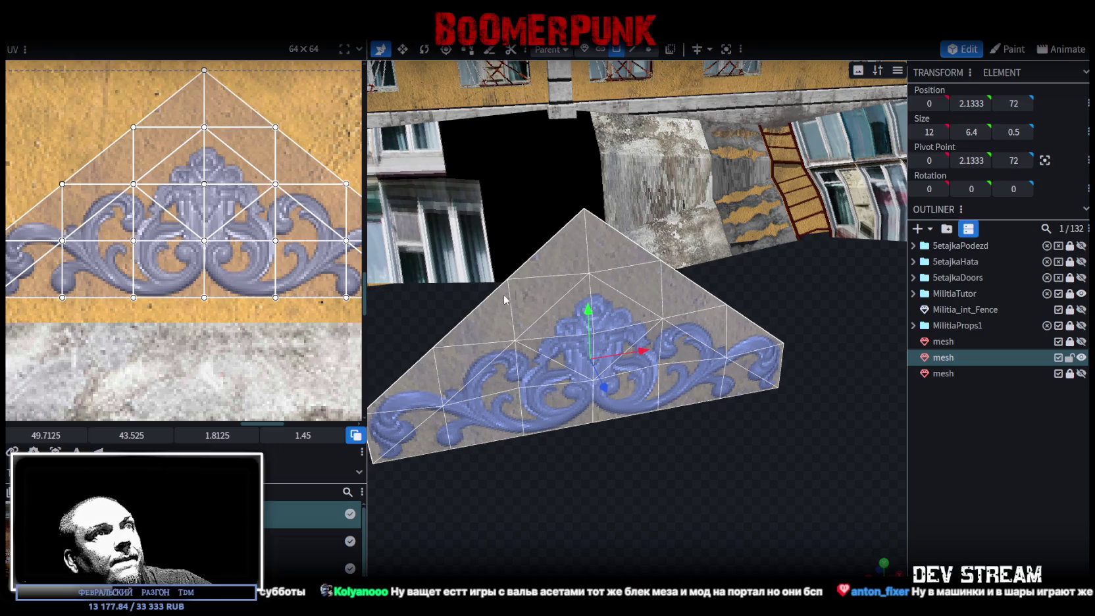
left_click(497, 316)
left_click(546, 296, "shift")
left_click(527, 263, "shift")
left_click(580, 251, "shift")
left_click(592, 276, "shift")
left_click(684, 294, "shift")
mouse_move(684, 293)
left_mouse_down()
mouse_move(735, 476)
mouse_move(706, 456)
mouse_move(727, 446)
left_mouse_up()
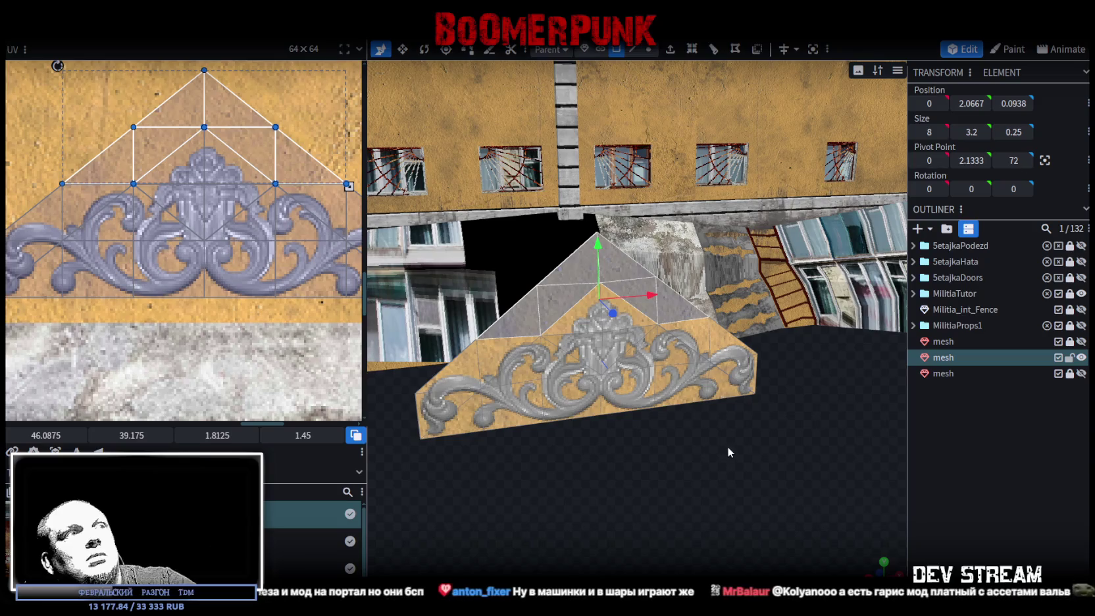
key("Delete")
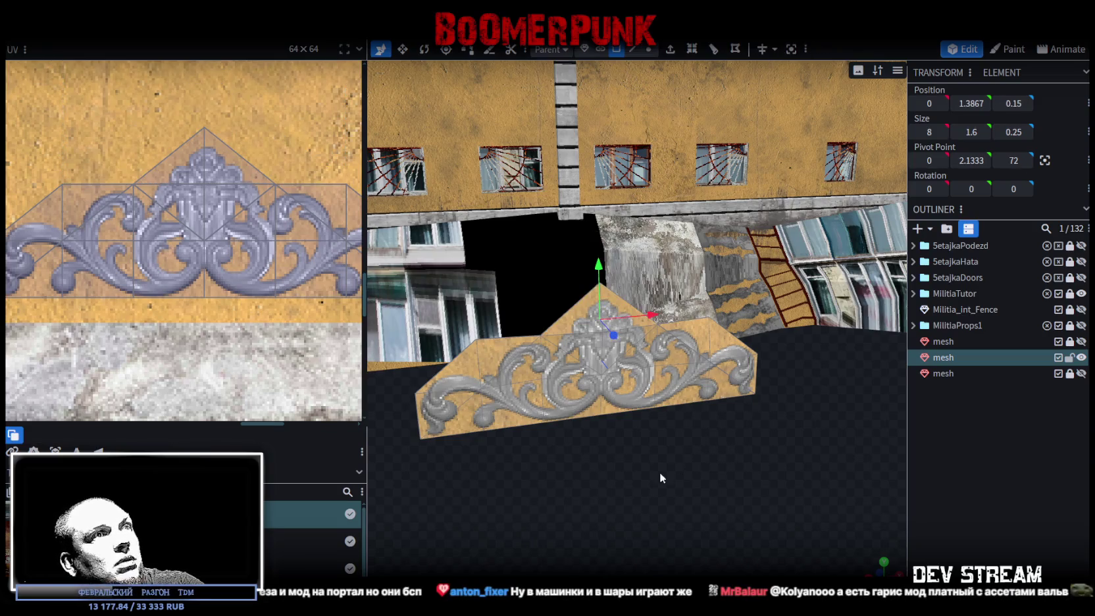
Select the mesh's bottom vertices and push an edge 0.3 forward in depth
mouse_move(660, 473)
left_mouse_down()
mouse_move(760, 441)
mouse_move(746, 453)
mouse_move(632, 414)
left_mouse_up()
left_click(648, 49)
left_click_drag(661, 332, 603, 425)
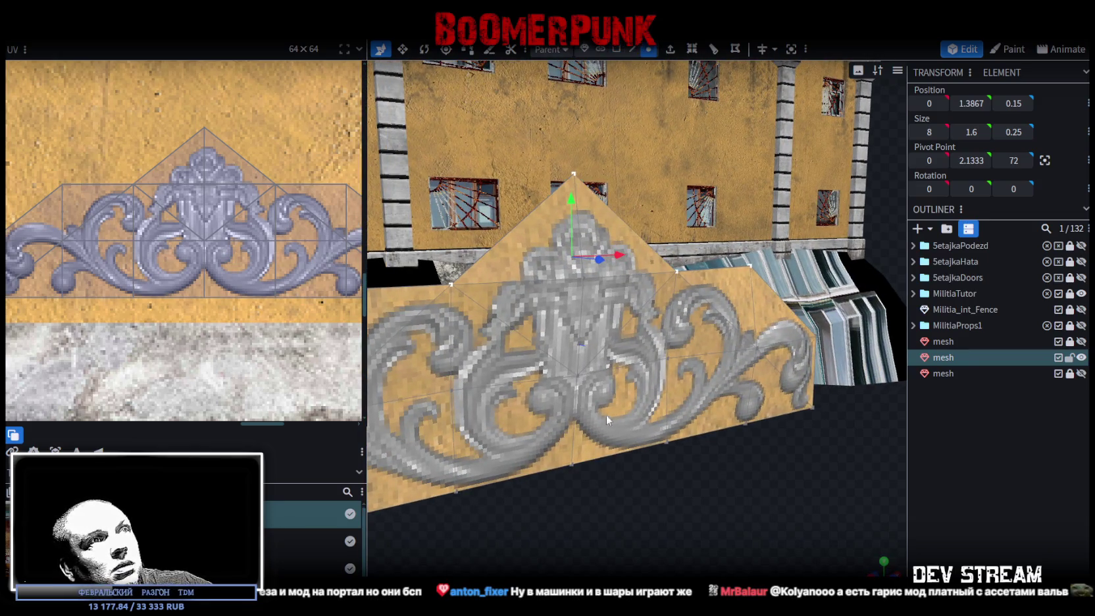
left_click(581, 378)
left_click(667, 441, "shift")
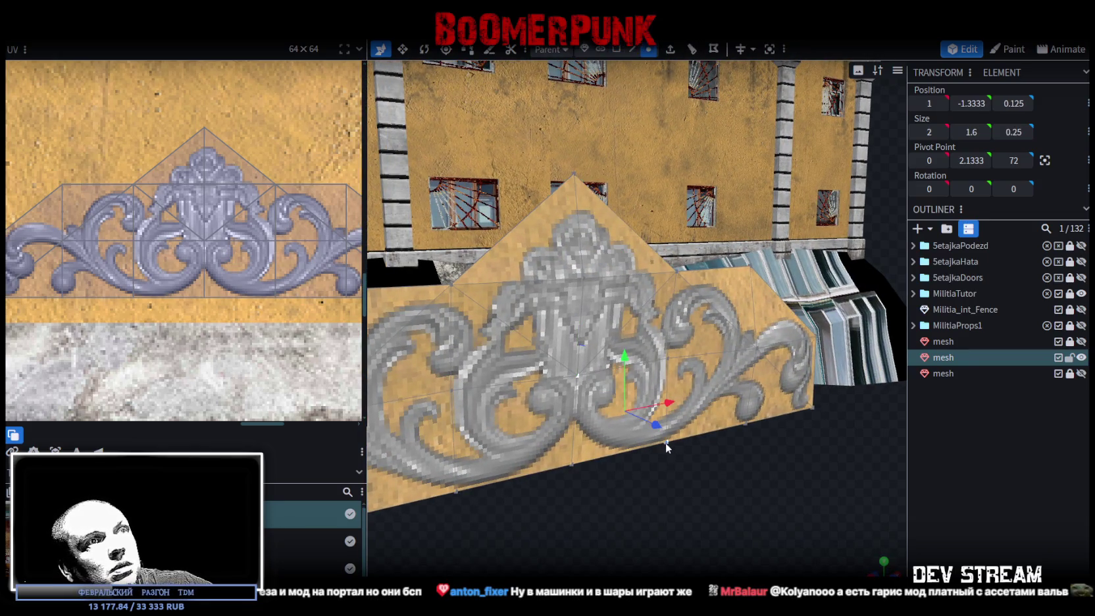
left_click_drag(671, 485, 661, 393)
left_click(639, 359)
left_click(523, 471, "shift")
left_click(632, 49)
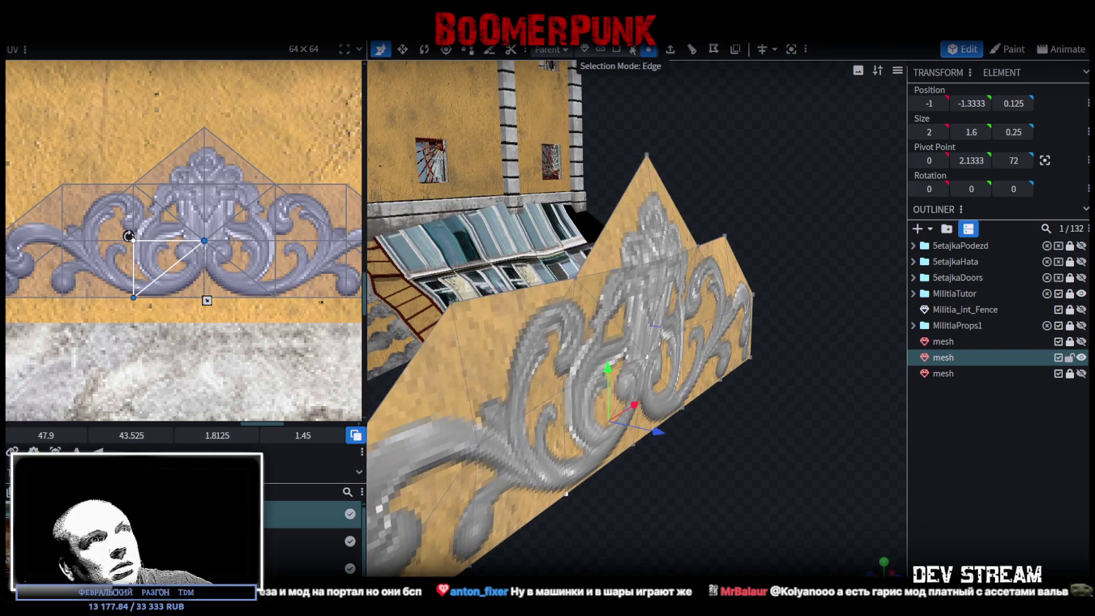
left_click(662, 296)
left_click_drag(704, 316, 725, 328)
key("KP_3")
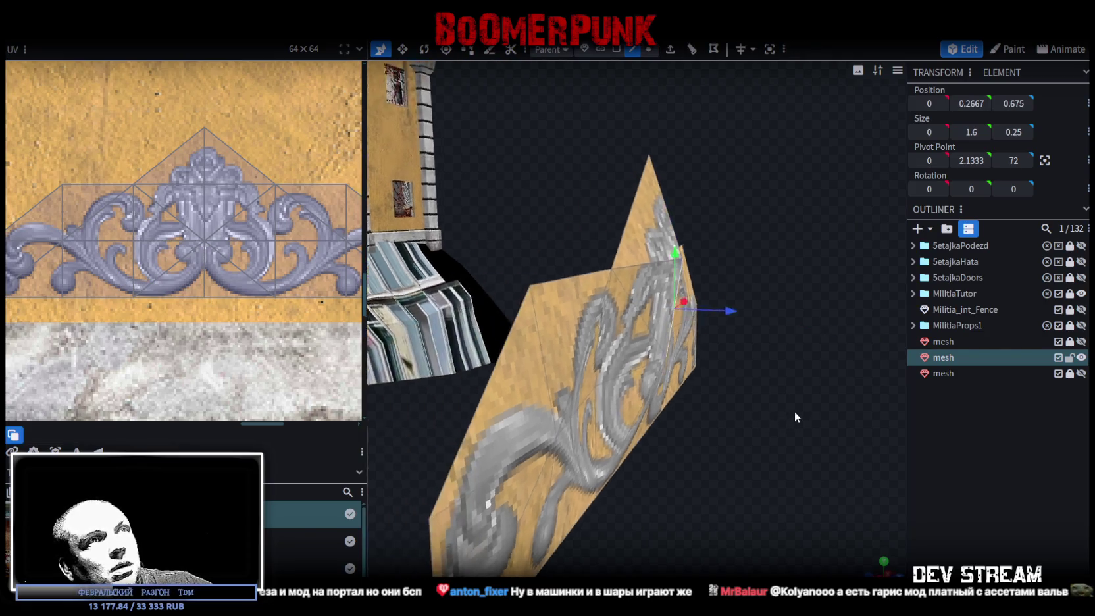
Select the full row of vertices and flatten them to depth 0
left_click(648, 50)
left_click_drag(763, 437, 631, 378)
left_click(632, 321, "shift")
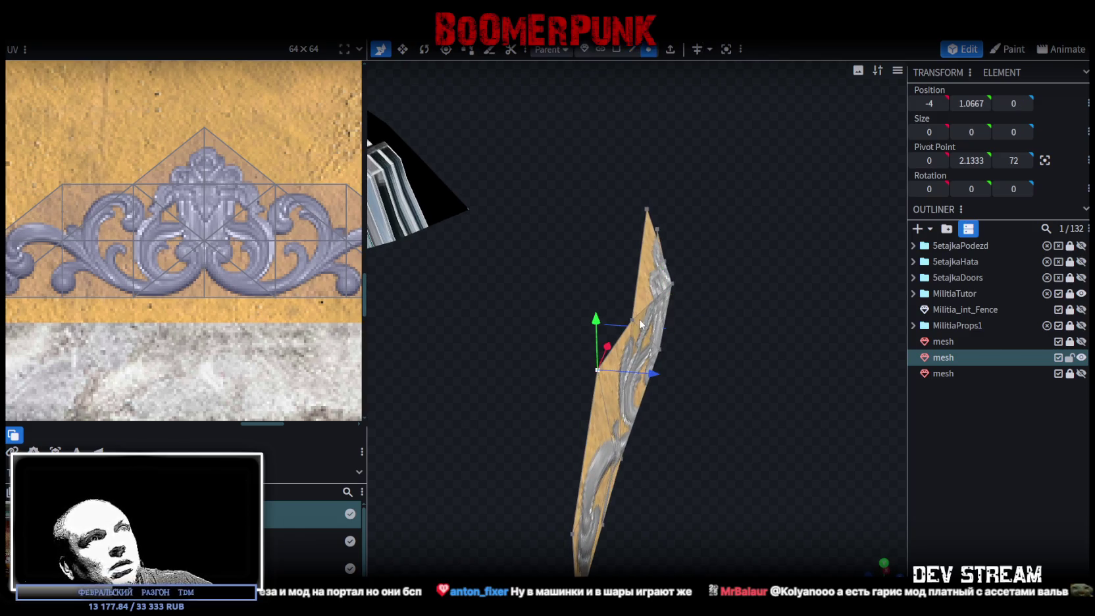
left_click(658, 258, "shift")
left_click(648, 212, "shift")
left_click_drag(652, 217, 724, 270)
key("KP_1")
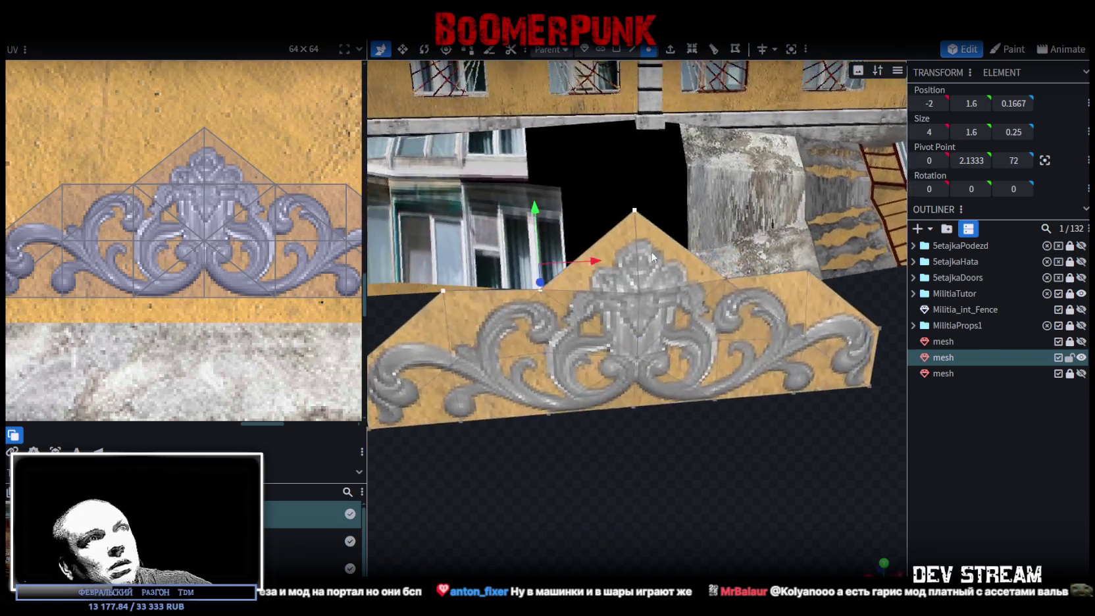
left_click(808, 270, "shift")
left_click(1014, 103)
type("0")
key("Return")
Pull a single vertex back to depth 0.6
mouse_move(599, 461)
left_mouse_down()
mouse_move(752, 434)
mouse_move(741, 423)
left_mouse_up()
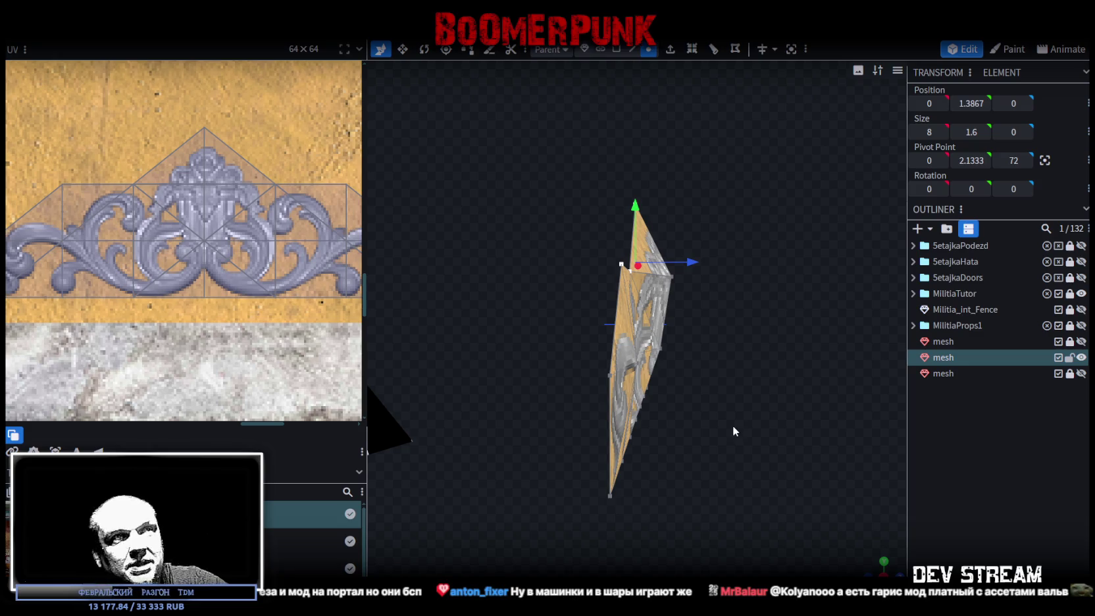
left_click_drag(712, 424, 691, 442)
left_click(660, 290)
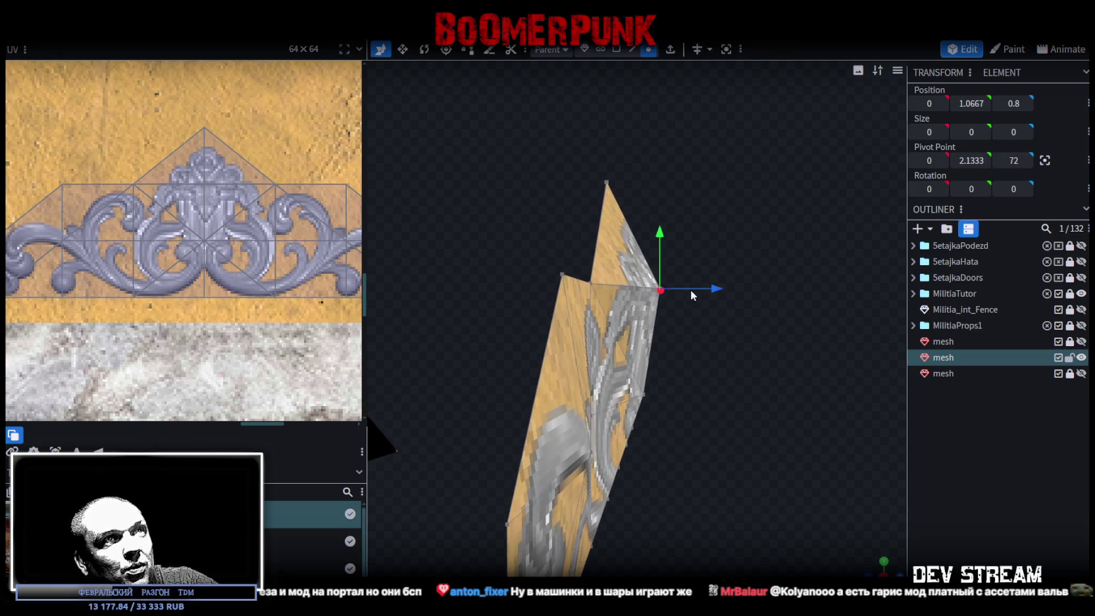
mouse_move(692, 296)
left_mouse_down()
mouse_move(702, 298)
mouse_move(690, 296)
left_mouse_up()
Select several vertices, then pick the right-hand triangle of the pediment
mouse_move(737, 394)
left_mouse_down()
mouse_move(782, 496)
mouse_move(592, 465)
mouse_move(517, 435)
mouse_move(470, 429)
mouse_move(433, 456)
mouse_move(441, 473)
mouse_move(598, 485)
mouse_move(622, 450)
left_mouse_up()
left_click(517, 392)
mouse_move(664, 526)
left_mouse_down()
mouse_move(570, 497)
mouse_move(554, 456)
mouse_move(545, 479)
left_mouse_up()
left_click(516, 484, "shift")
left_click(408, 389, "shift")
mouse_move(454, 415)
left_mouse_down()
mouse_move(721, 458)
mouse_move(654, 474)
left_mouse_up()
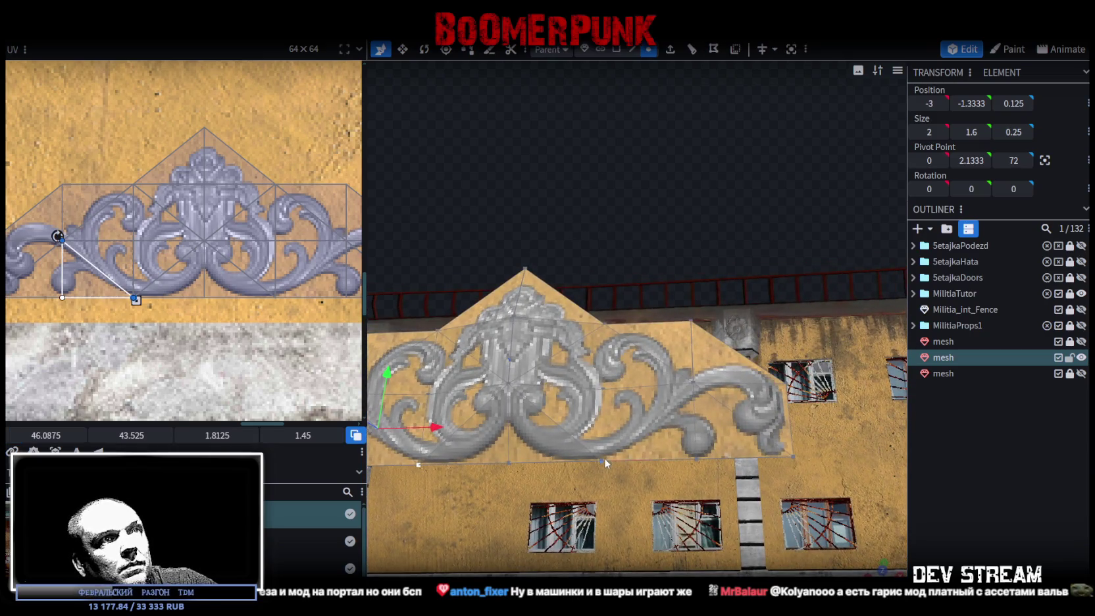
left_click(701, 383)
mouse_move(701, 383)
left_mouse_down()
mouse_move(641, 465)
mouse_move(688, 185)
mouse_move(646, 212)
mouse_move(668, 239)
mouse_move(690, 405)
mouse_move(667, 404)
mouse_move(735, 395)
mouse_move(697, 399)
mouse_move(681, 383)
mouse_move(625, 395)
mouse_move(530, 383)
mouse_move(522, 340)
mouse_move(539, 379)
left_mouse_up()
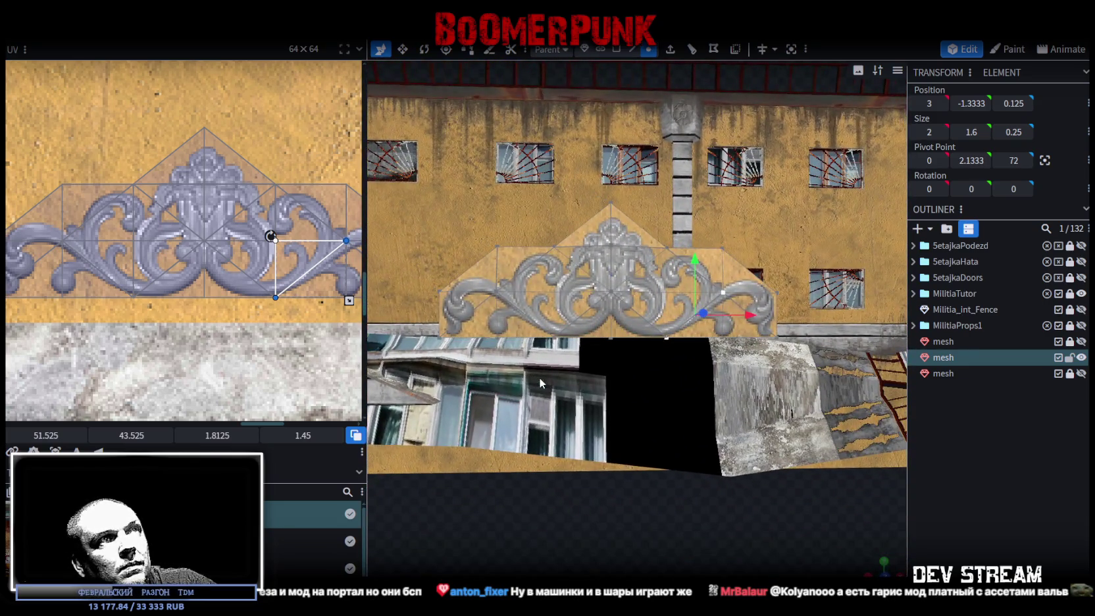
scroll(198, 237, "down", 2)
Box-select all the ornament's UV points and nudge them slightly upward over the scroll texture
mouse_move(60, 175)
left_mouse_down()
mouse_move(202, 255)
mouse_move(325, 282)
left_mouse_up()
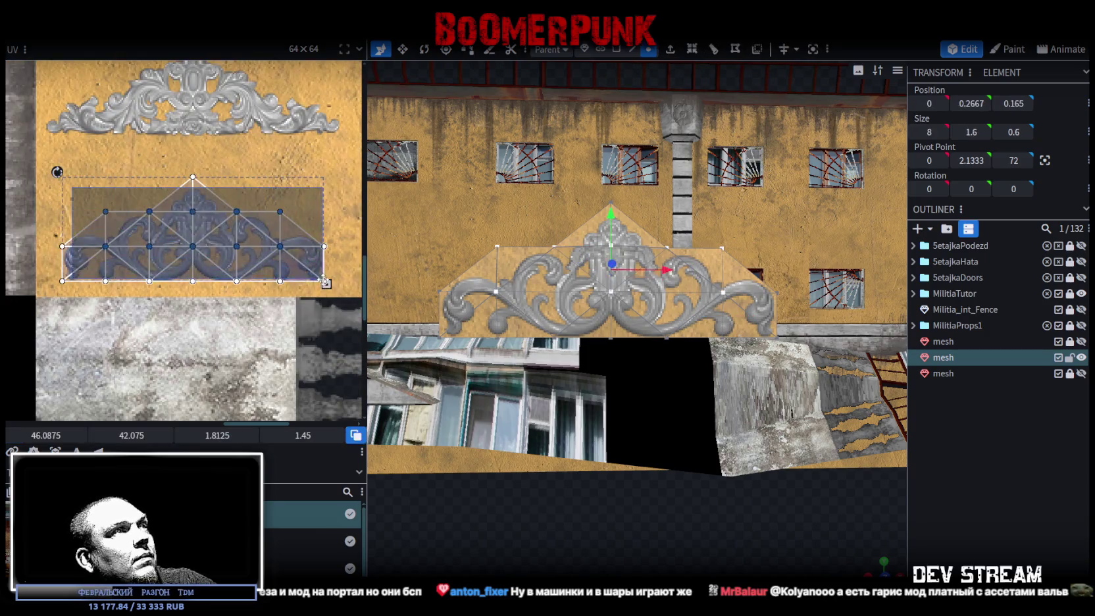
scroll(204, 289, "up", 2)
left_click(208, 298)
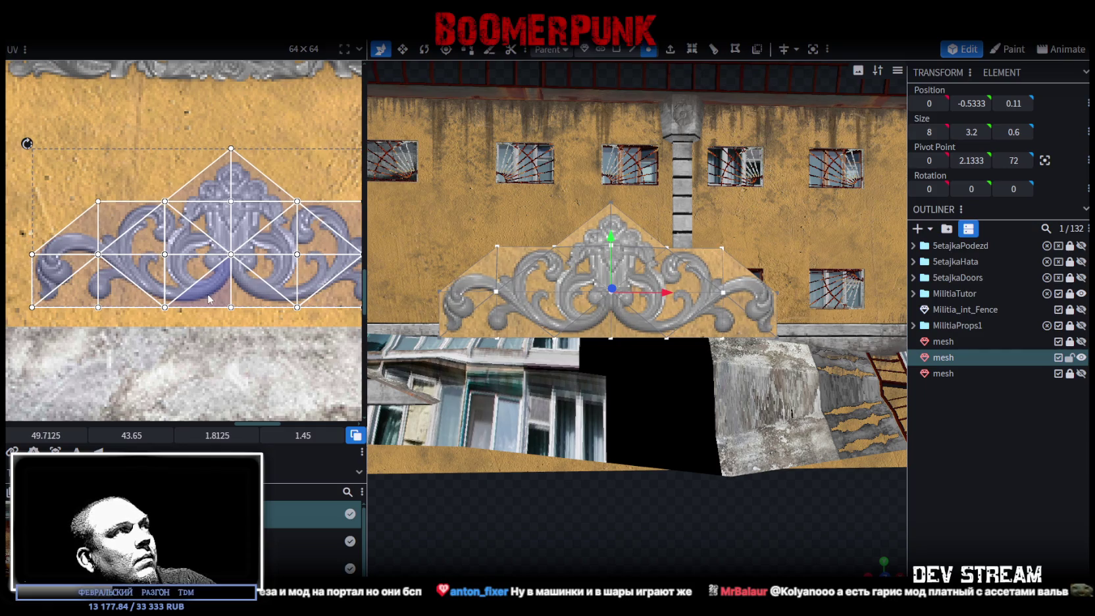
left_click_drag(208, 300, 211, 297)
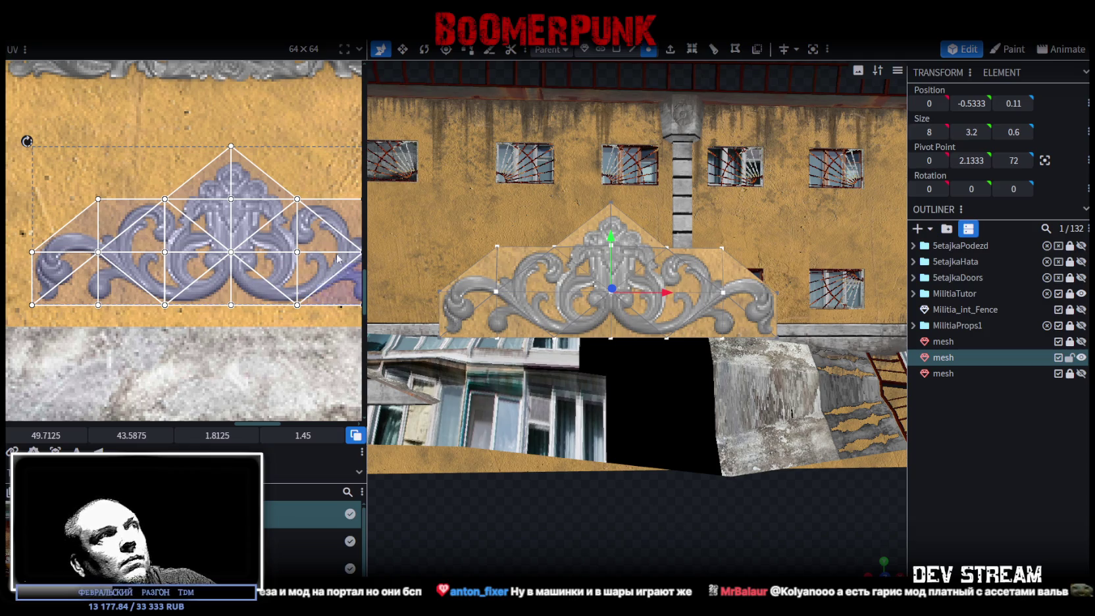
left_click_drag(291, 265, 221, 254)
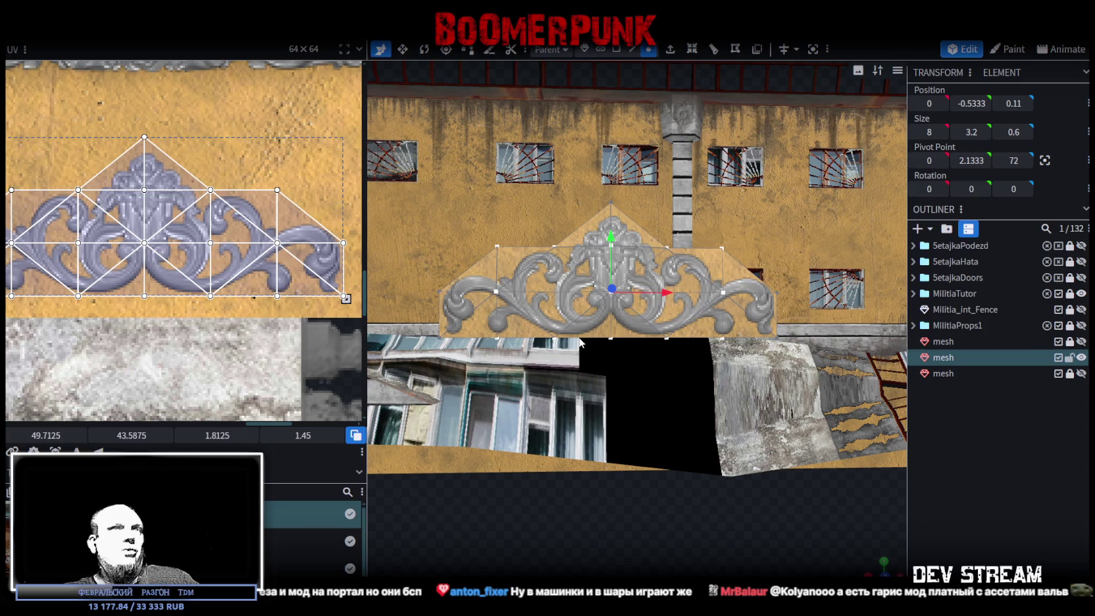
mouse_move(624, 421)
left_mouse_down()
mouse_move(688, 527)
mouse_move(824, 490)
mouse_move(829, 530)
mouse_move(685, 421)
mouse_move(667, 433)
mouse_move(719, 464)
mouse_move(707, 450)
mouse_move(591, 468)
mouse_move(681, 431)
mouse_move(449, 445)
mouse_move(734, 385)
mouse_move(669, 428)
mouse_move(585, 416)
mouse_move(639, 402)
mouse_move(654, 430)
mouse_move(716, 442)
mouse_move(821, 428)
mouse_move(802, 428)
left_mouse_up()
Save Build0Tutor.bbmodel and view the finished ornament in perspective
key("ctrl+s")
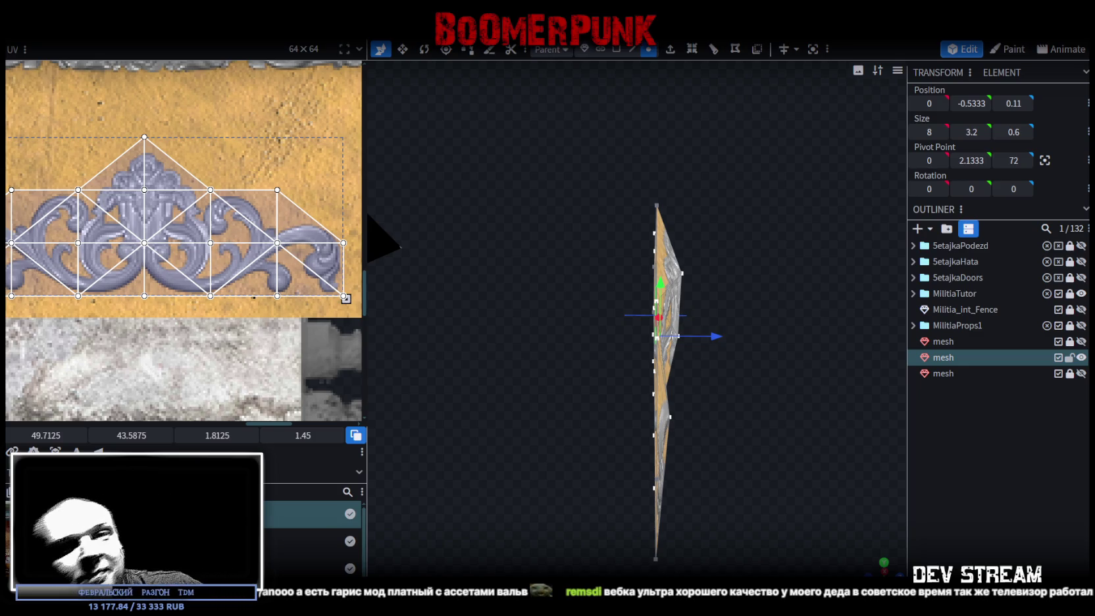
mouse_move(533, 287)
left_mouse_down()
mouse_move(776, 345)
mouse_move(684, 353)
mouse_move(695, 361)
mouse_move(664, 366)
mouse_move(708, 360)
left_mouse_up()
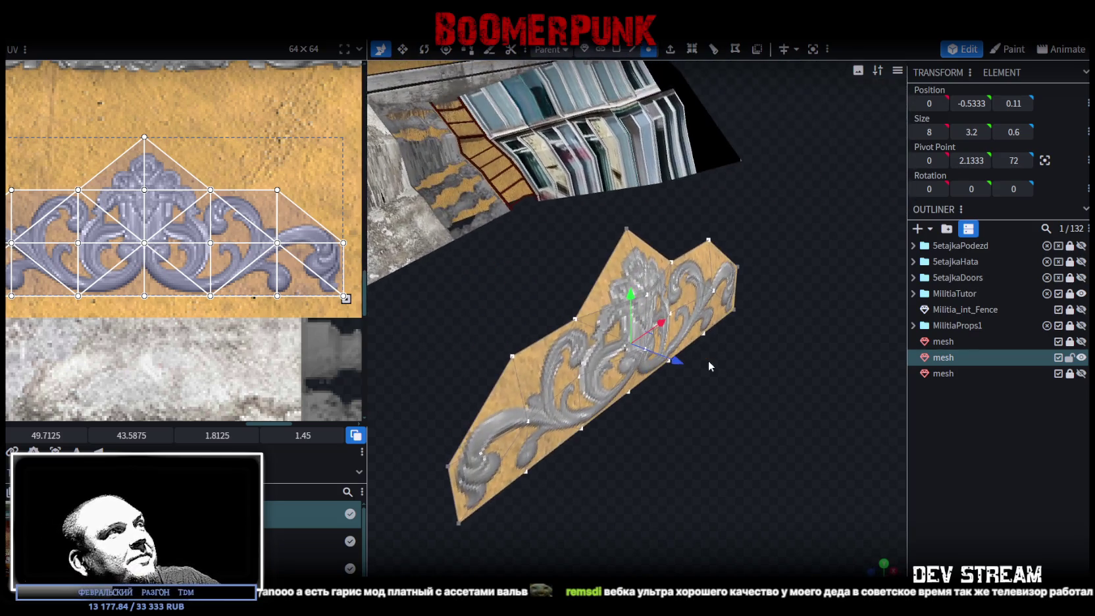
Rename the first two ornament meshes lepnina1 and lepnina2
scroll(266, 238, "down", 3)
left_click_drag(473, 304, 759, 415)
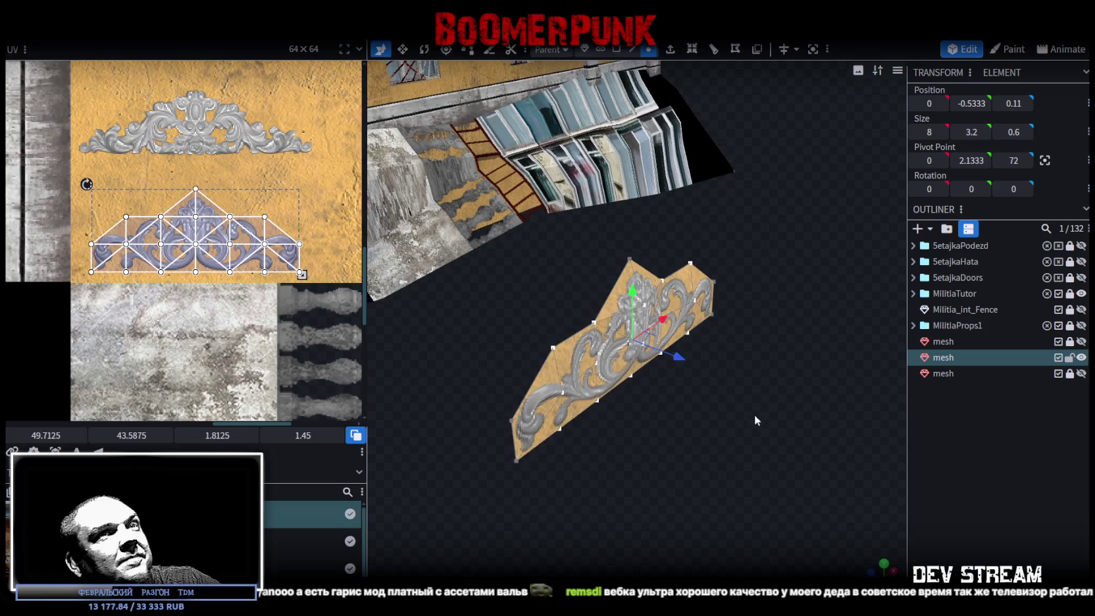
scroll(759, 415, "up", 3)
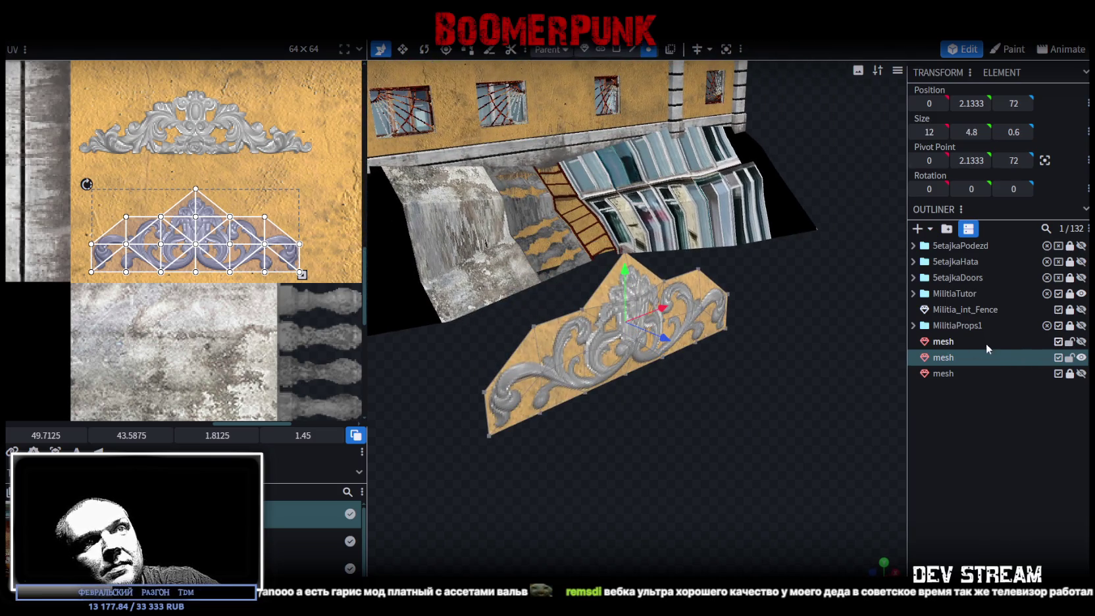
double_click(964, 341)
type("lepni")
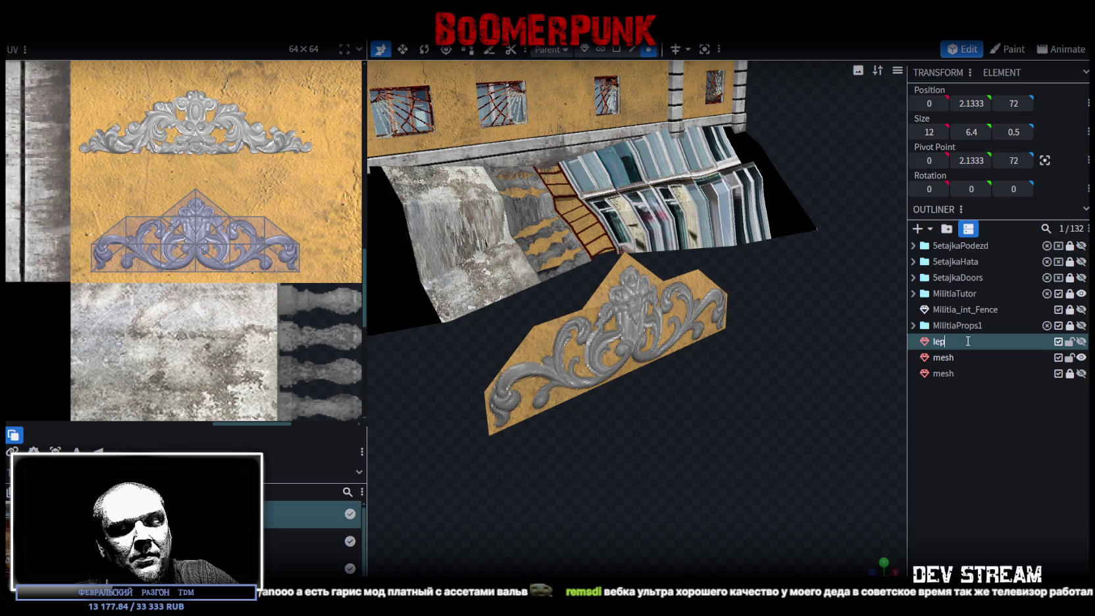
type("na1")
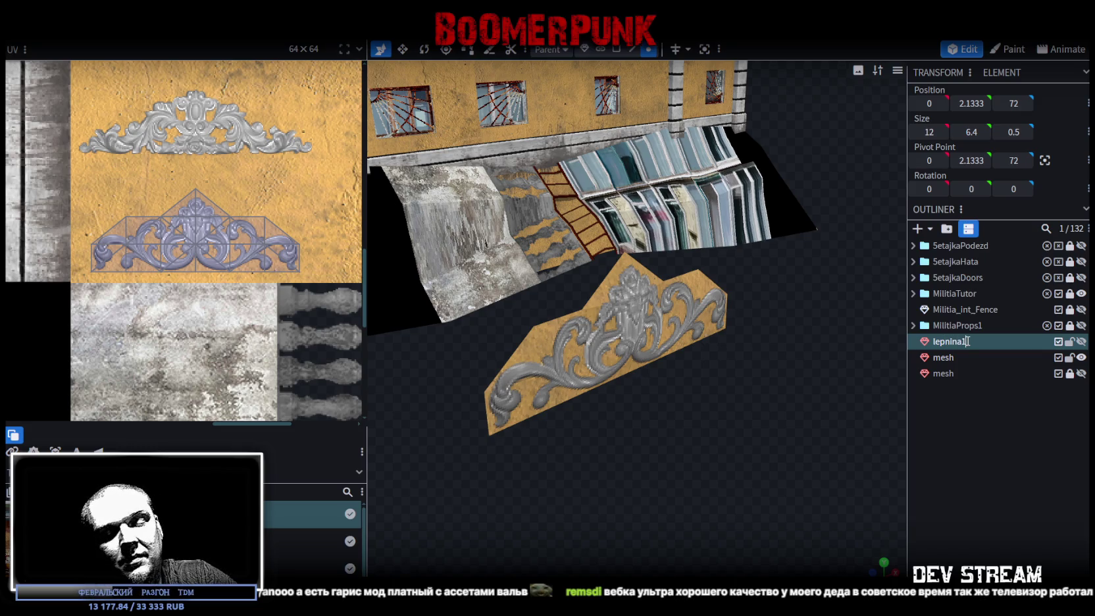
double_click(967, 341)
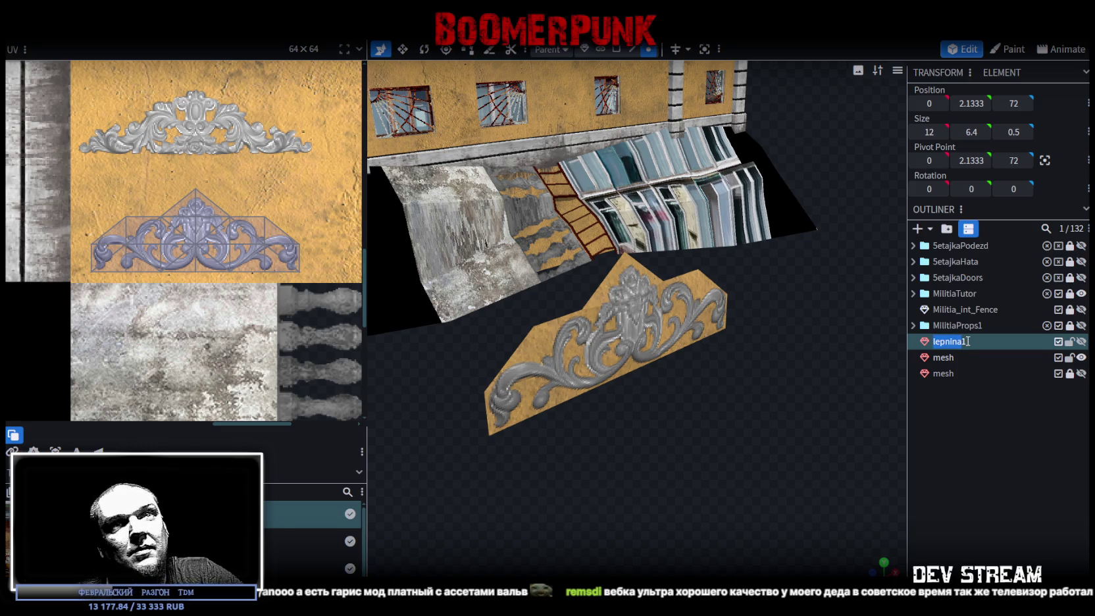
left_click(1070, 342)
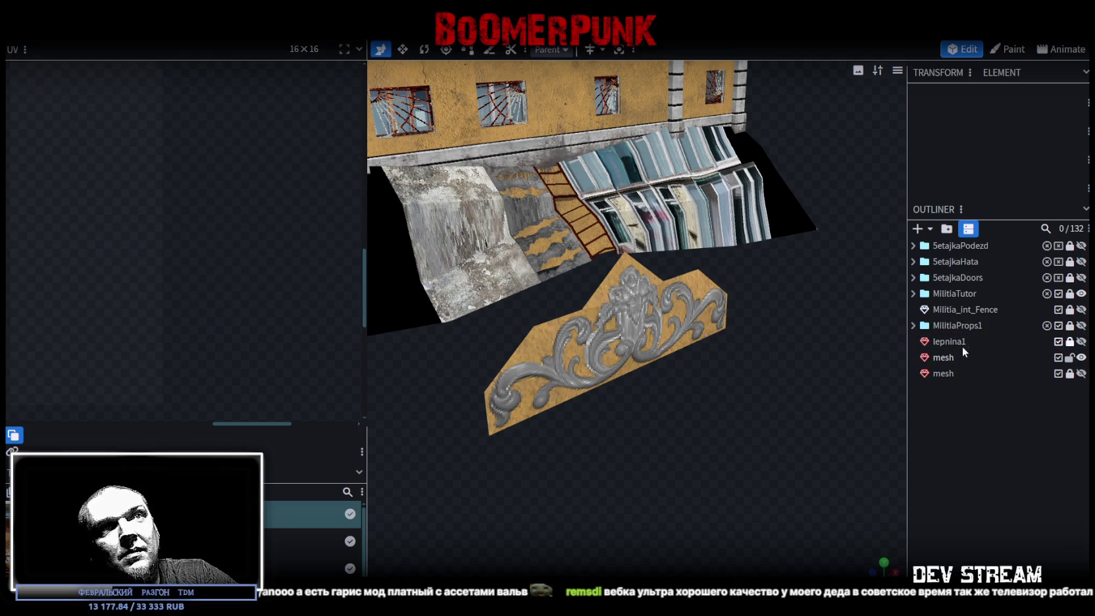
double_click(962, 356)
type("lepnina2")
key("Return")
Unlock the last ornament mesh and rename it lepnina3
left_click(1070, 373)
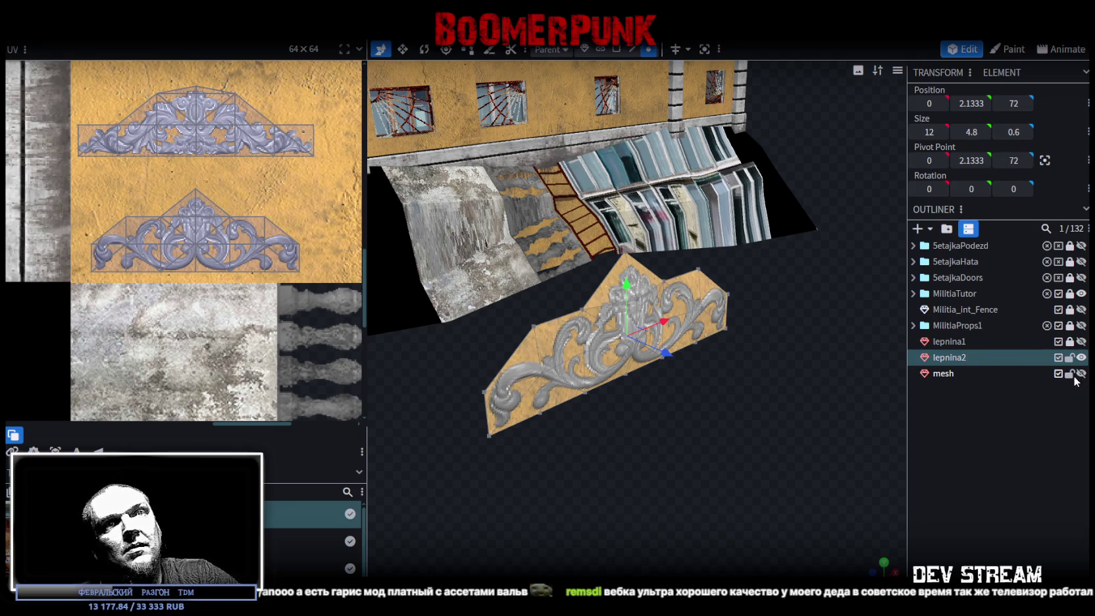
left_click(941, 373)
double_click(961, 370)
type("lepnina3")
key("Return")
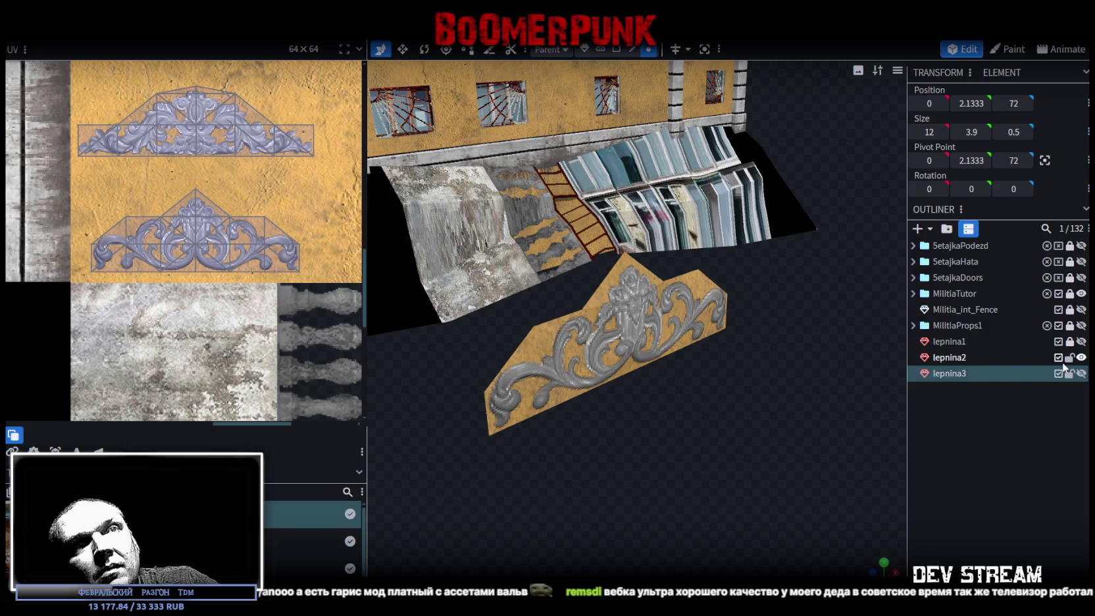
left_click(1070, 373)
Unlock and show all three lepnina meshes, then move them into MilitiaProps1
left_click(1070, 358)
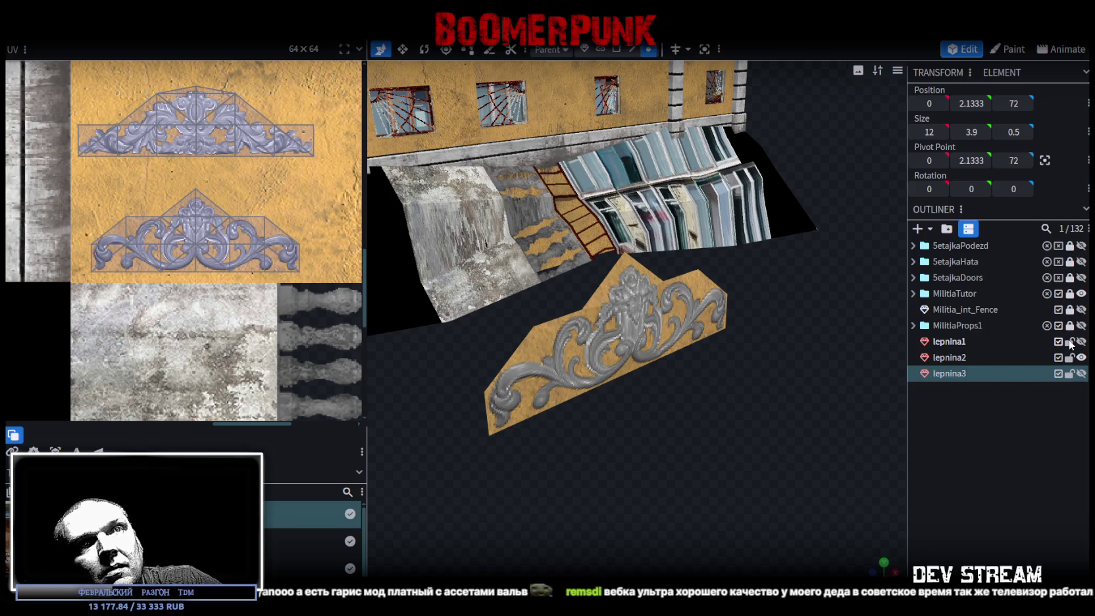
left_click(1070, 342)
left_click(1081, 341)
left_click(1082, 373)
left_click(949, 342)
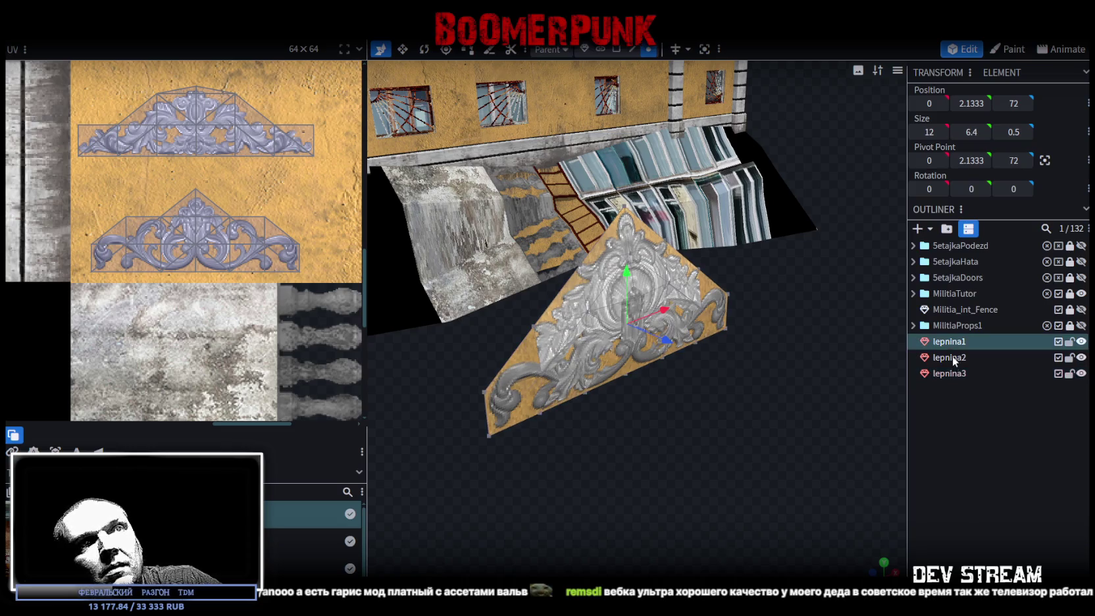
left_click(953, 372, "shift")
mouse_move(962, 346)
left_mouse_down()
mouse_move(947, 340)
mouse_move(955, 323)
left_mouse_up()
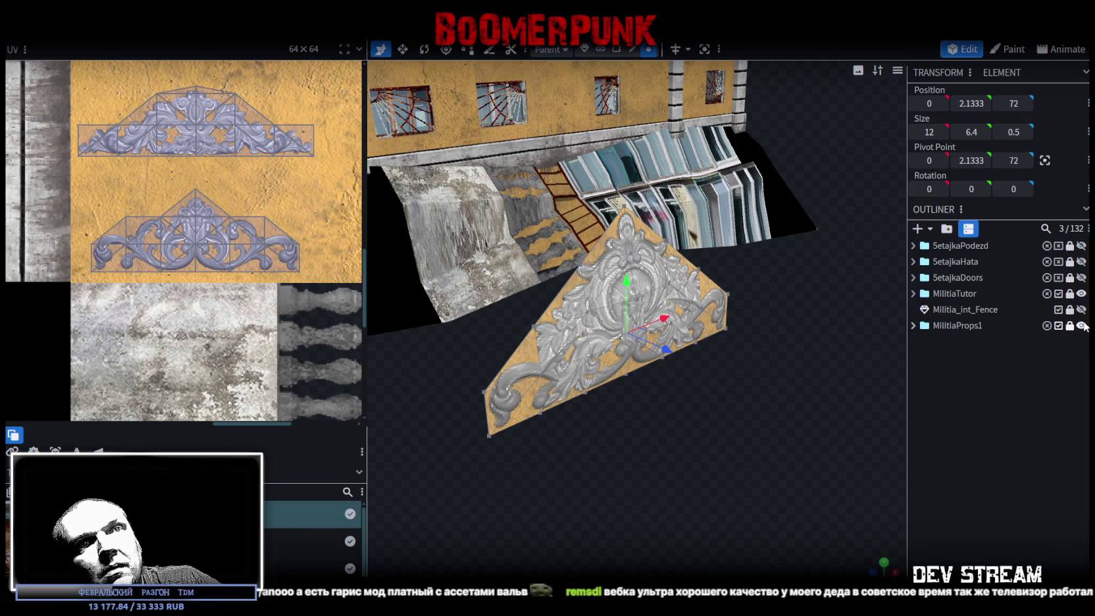
Hide the MilitiaProps1 folder and save the model
left_click(1081, 325)
left_click_drag(764, 369, 663, 393)
key("ctrl+s")
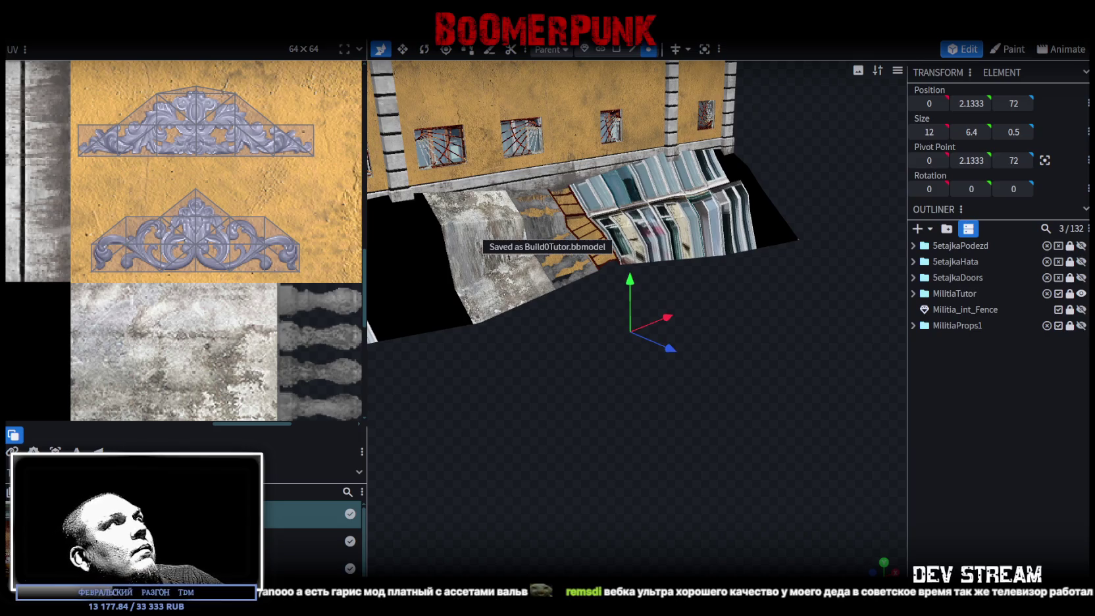
Export the model as Build0Tutor.fbx via File > Export > Export FBX Model
left_click(95, 29)
mouse_move(145, 259)
left_click(316, 304)
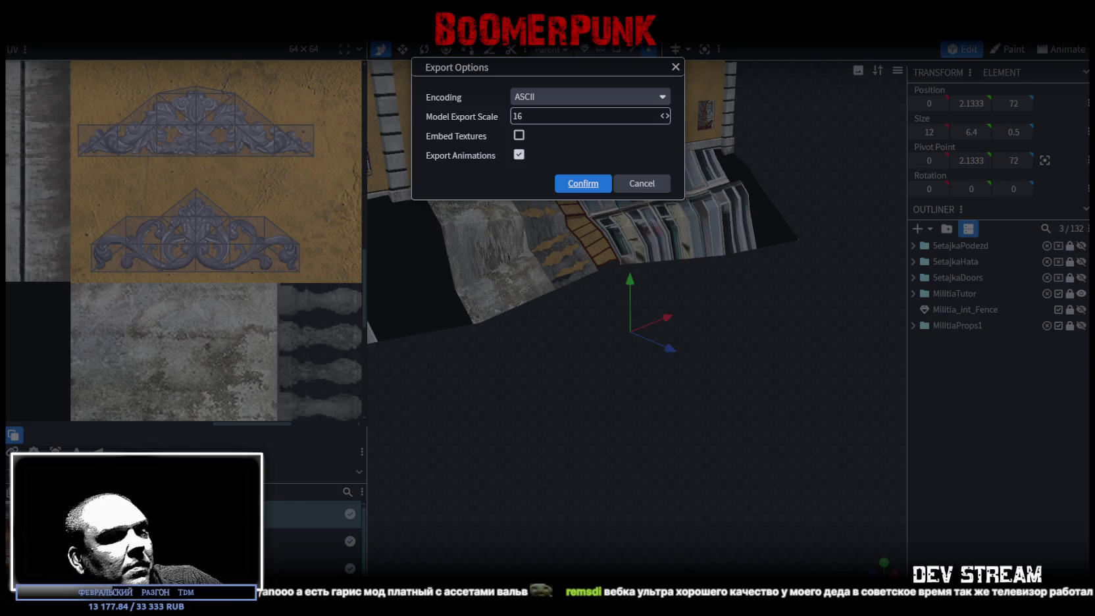
left_click(583, 183)
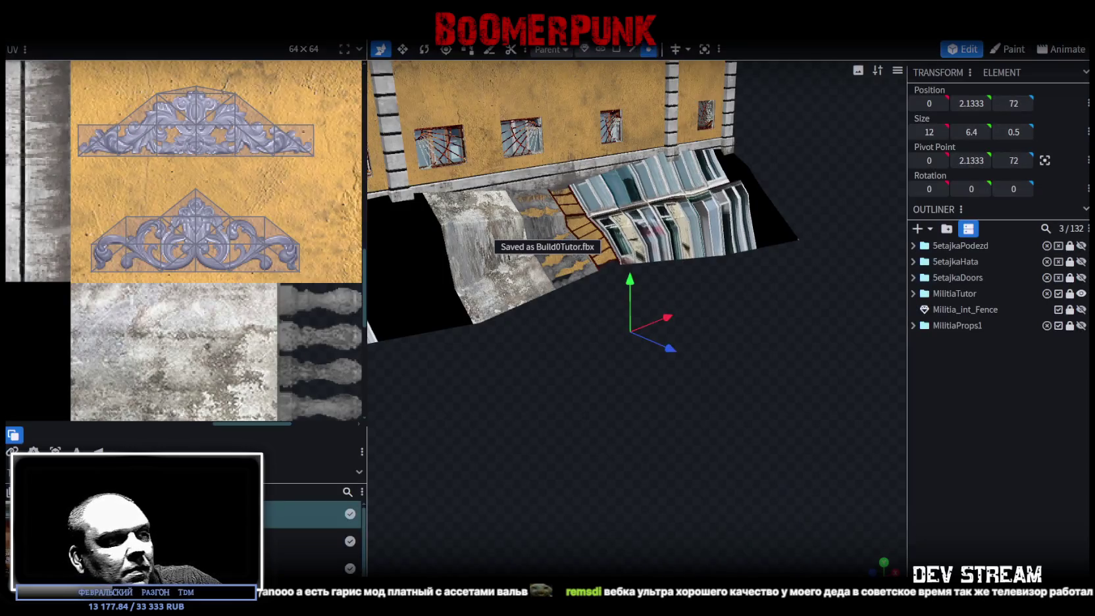
key("alt+Tab")
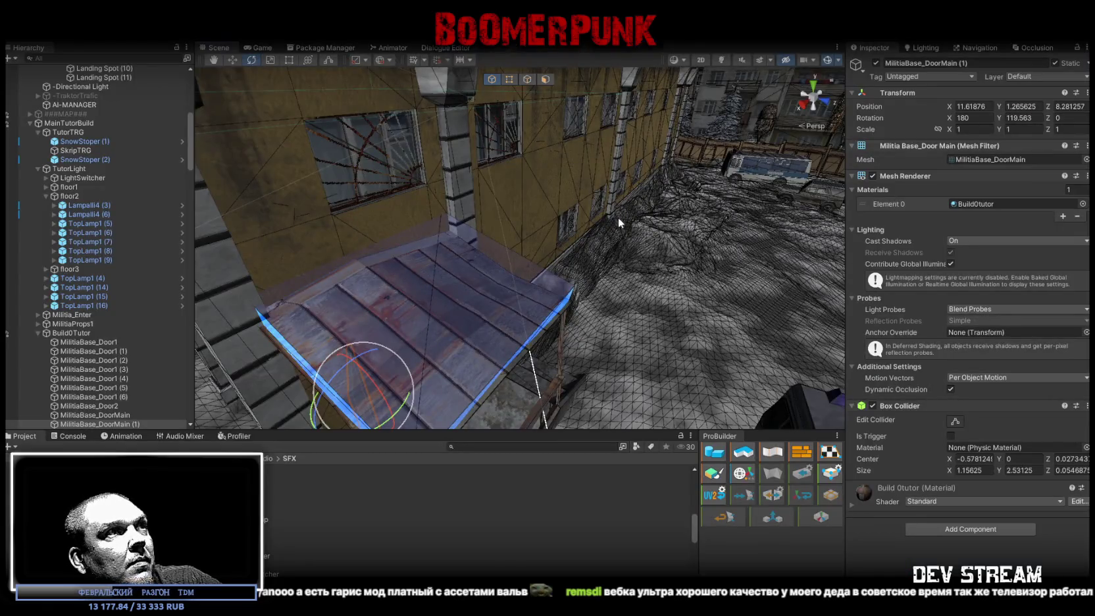
Check the TutorSnow and Kamod1 objects and review the Build0Tutor model's import settings
mouse_move(513, 226)
left_mouse_down()
mouse_move(581, 248)
mouse_move(585, 108)
left_mouse_up()
left_click(388, 200)
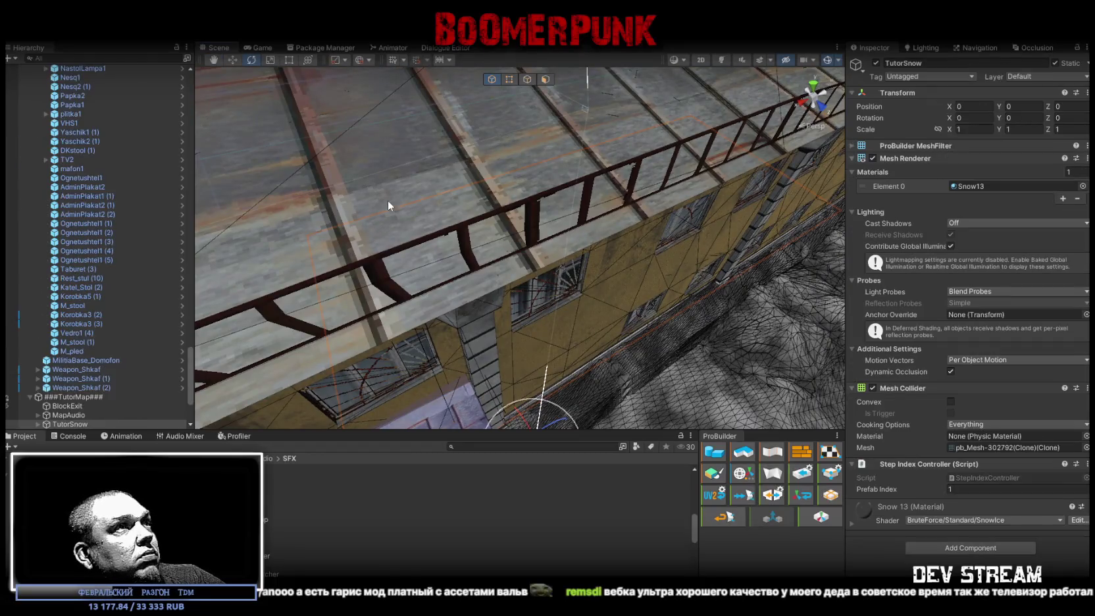
left_click(464, 142)
left_click(981, 169)
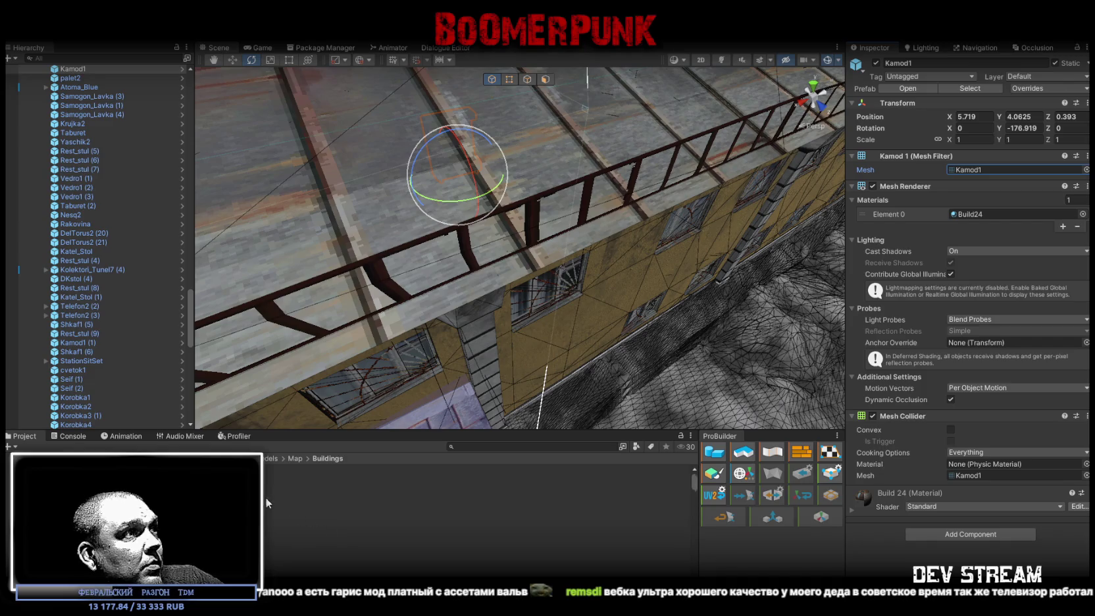
left_click(231, 478)
scroll(103, 279, "up", 15)
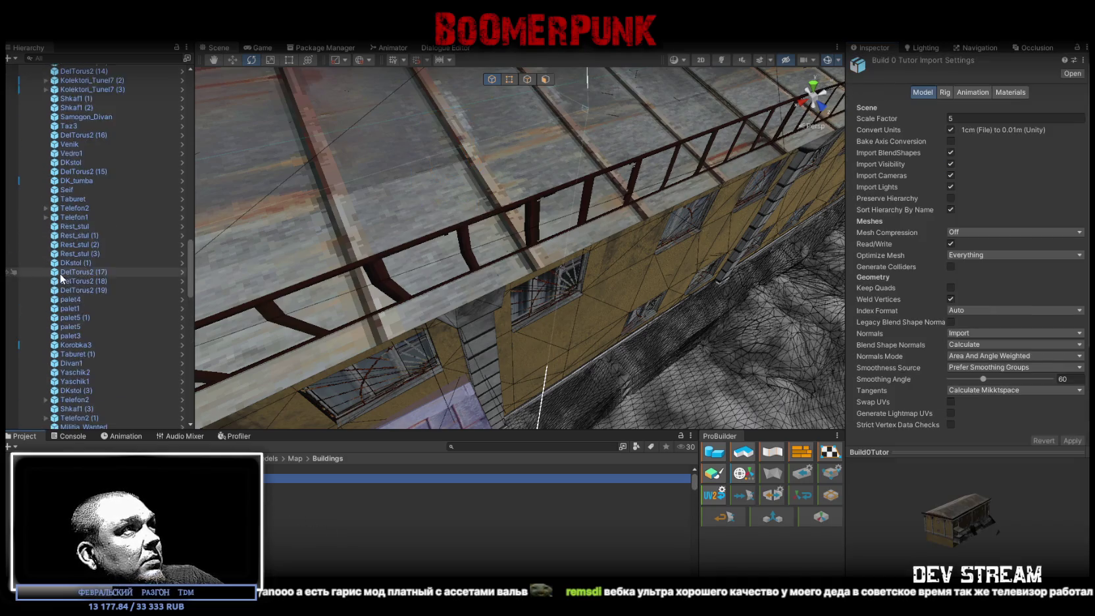
mouse_move(191, 229)
left_mouse_down()
mouse_move(185, 57)
mouse_move(189, 103)
left_mouse_up()
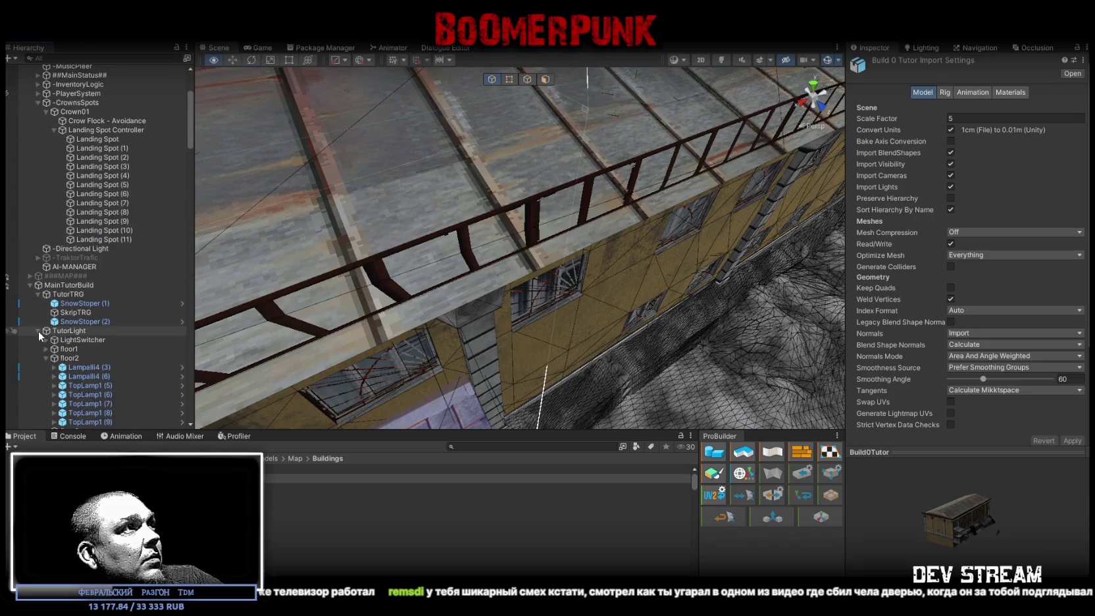
Collapse the Build0Tutor, TutorTRG and TutorProps groups and select MainTutorBuild
left_click(38, 357)
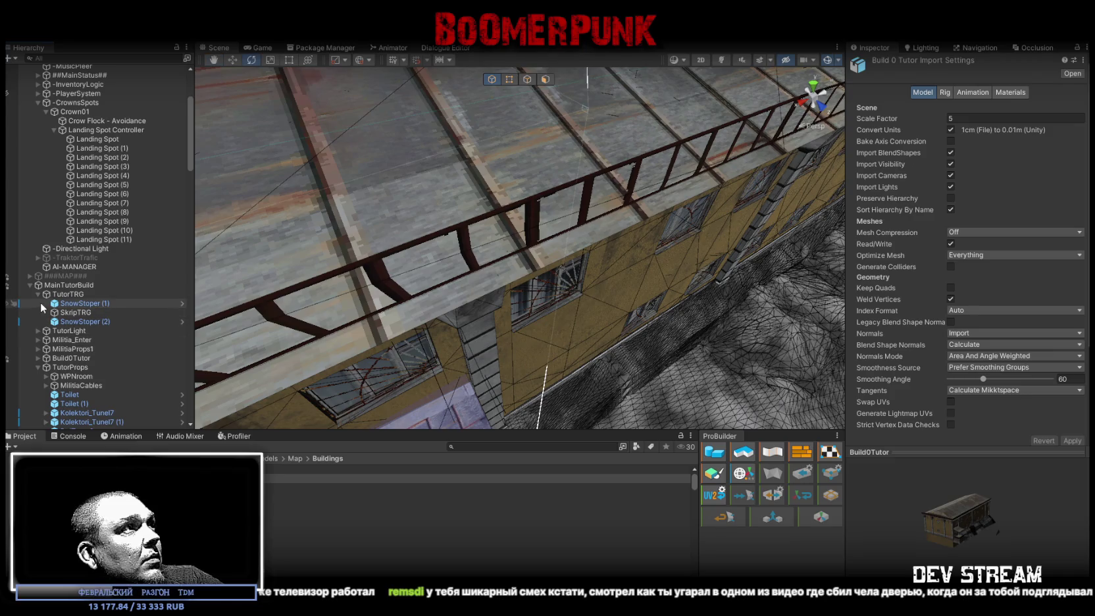
left_click(38, 294)
left_click(38, 338)
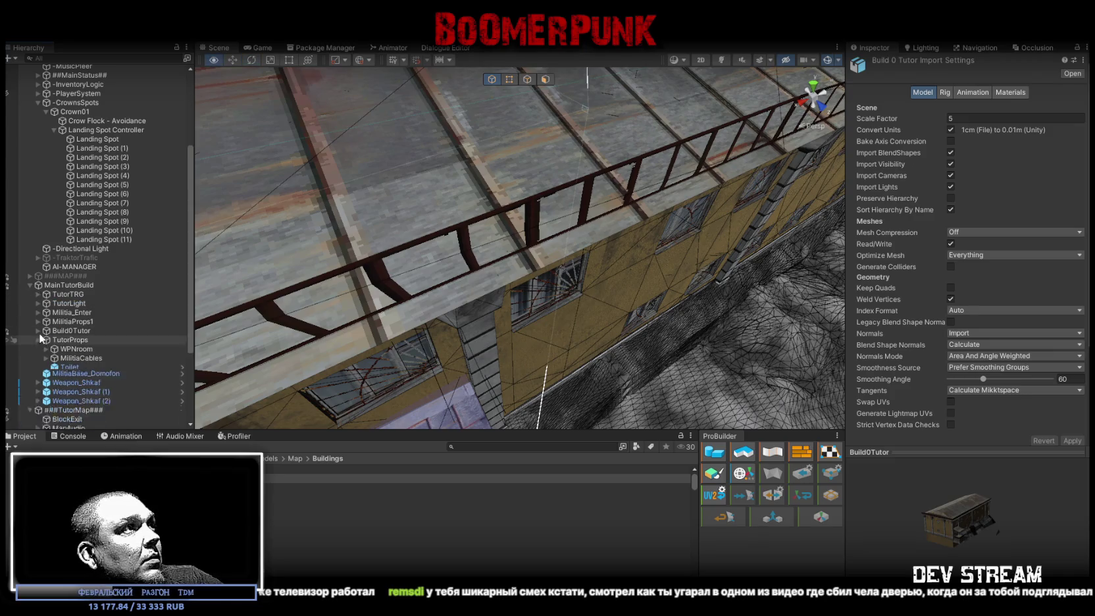
left_click(72, 285)
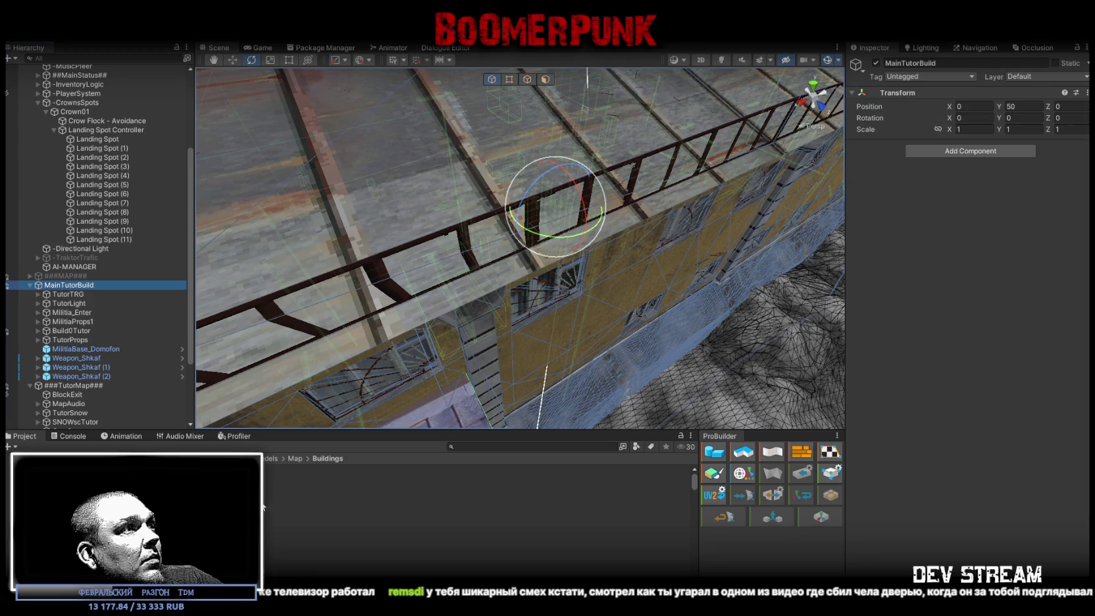
mouse_move(73, 285)
left_mouse_down()
mouse_move(141, 373)
mouse_move(85, 289)
left_mouse_up()
Duplicate lepnina1, lepnina2 and lepnina3 from MilitiaProps1 to place copies under MainTutorBuild
left_click(37, 295)
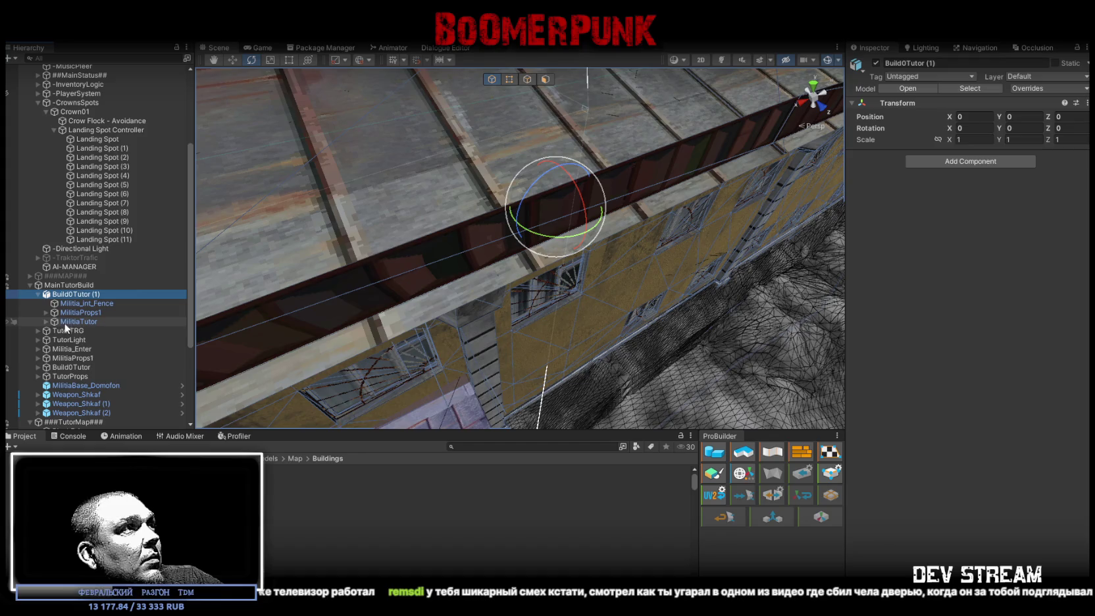
left_click(45, 312)
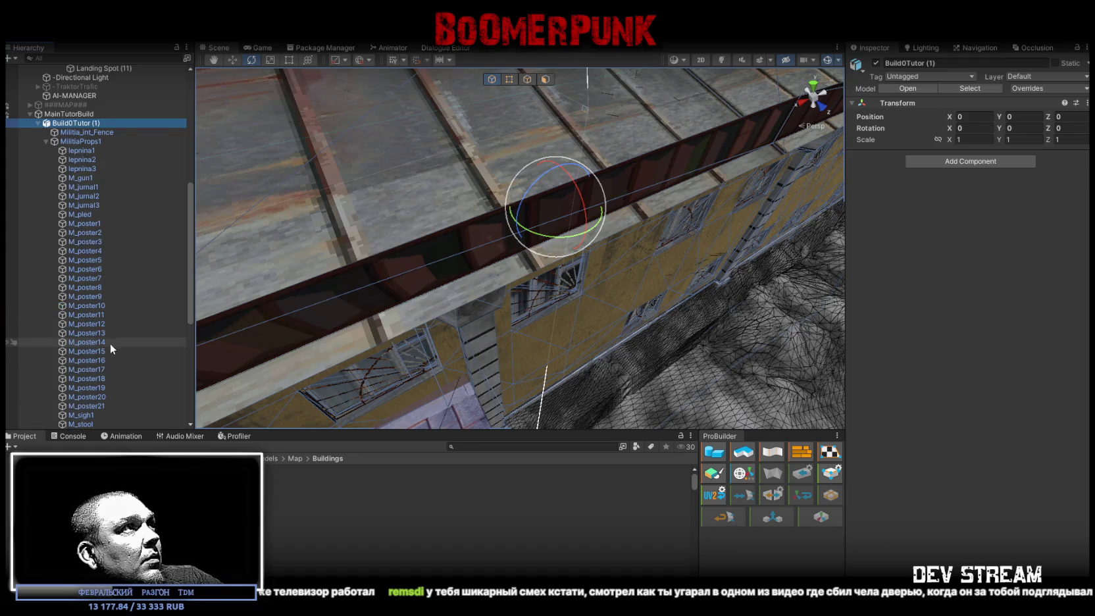
left_click(85, 151)
left_click(87, 169, "shift")
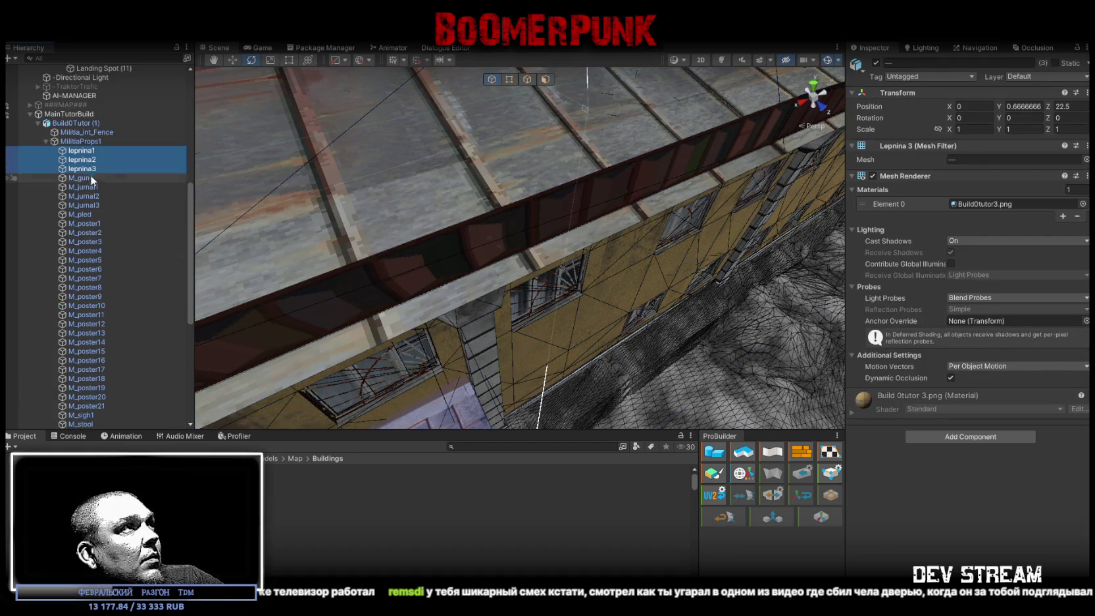
key("ctrl+d")
Delete the extra Build0Tutor (1) model from the hierarchy
scroll(99, 329, "down", 10)
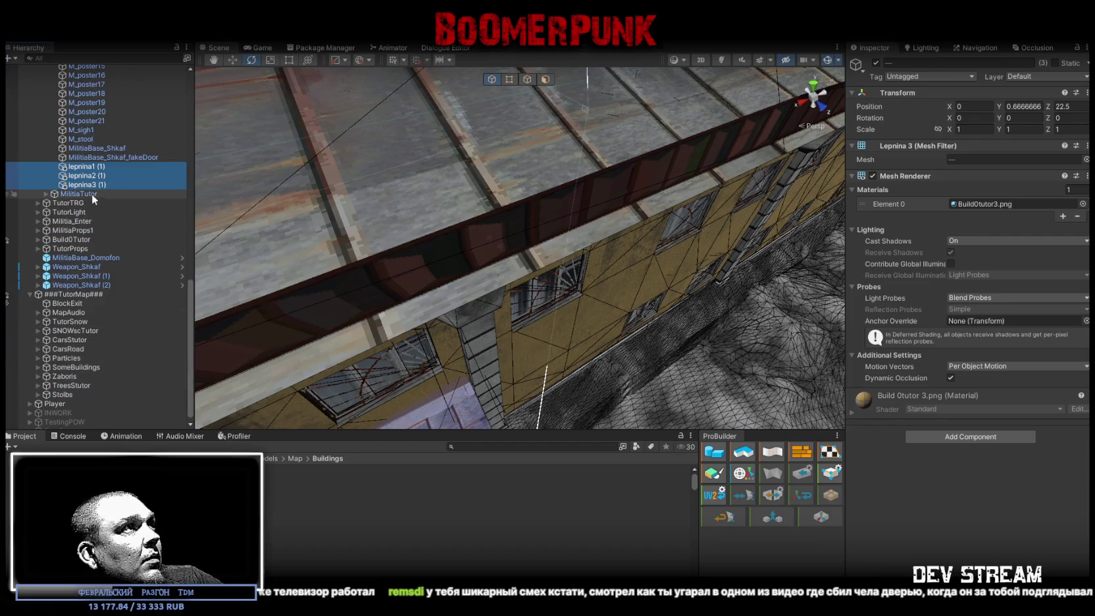
scroll(116, 312, "up", 15)
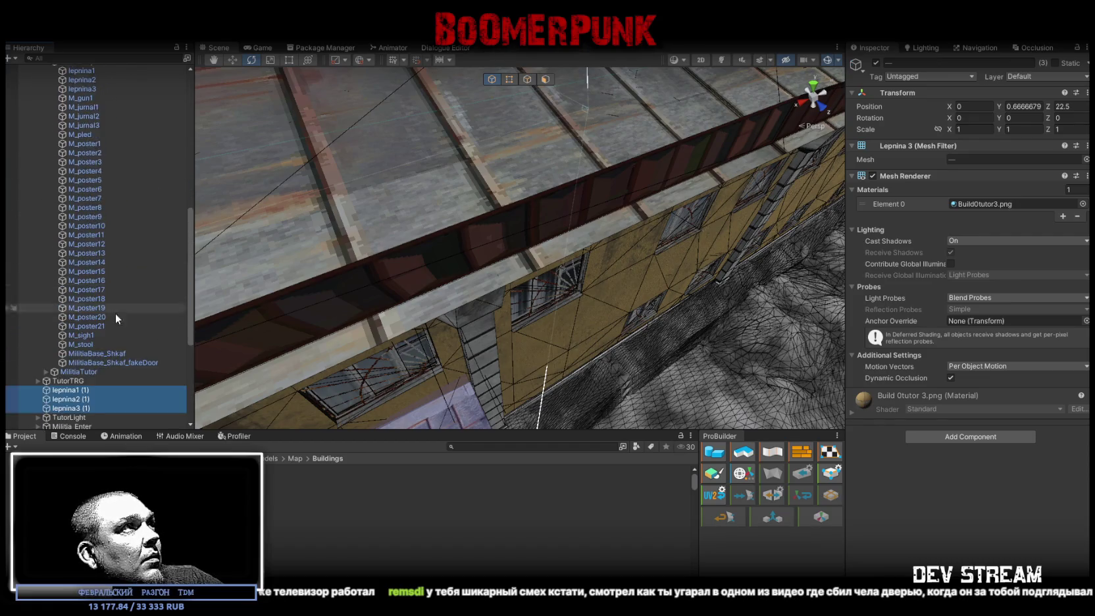
scroll(109, 260, "down", 2)
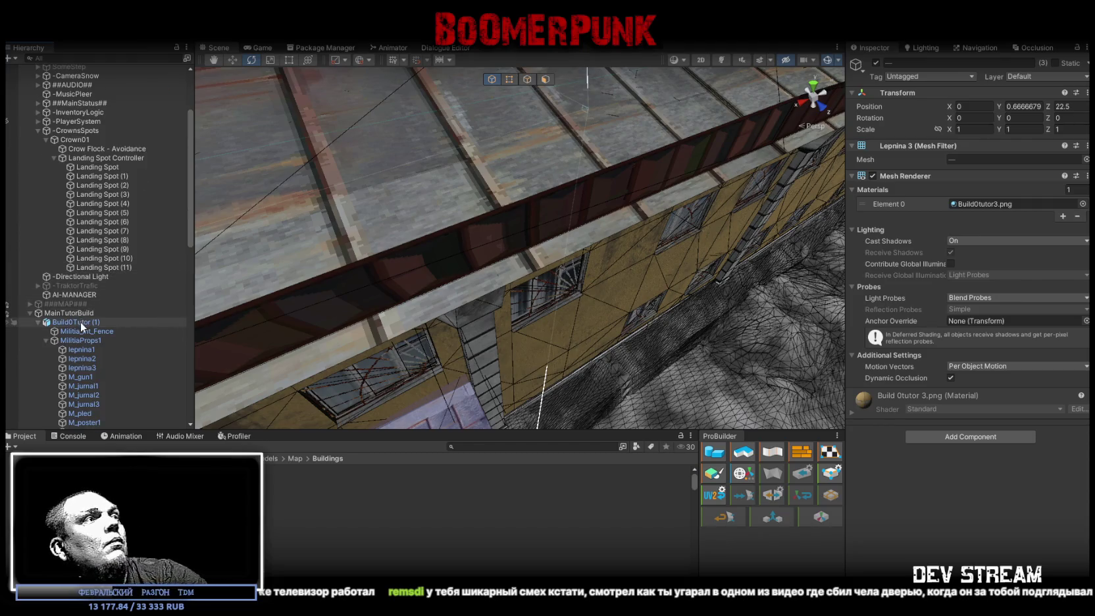
left_click(81, 321)
key("Delete")
scroll(85, 329, "down", 6)
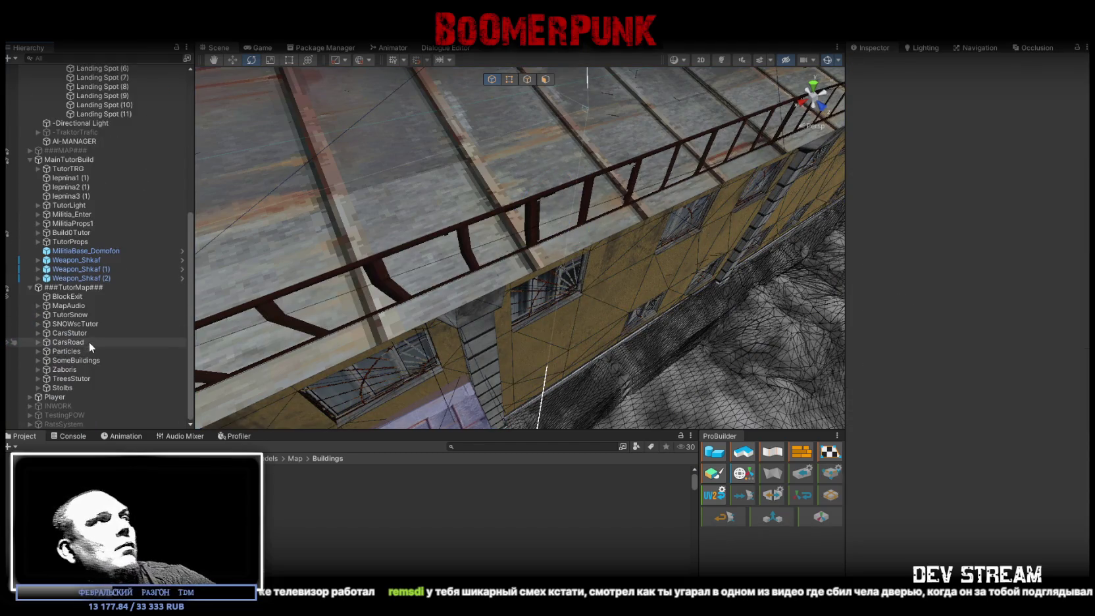
Rename the copies to plain lepnina1, lepnina2, lepnina3, select them, and show the TutorProps folder
left_click(92, 178)
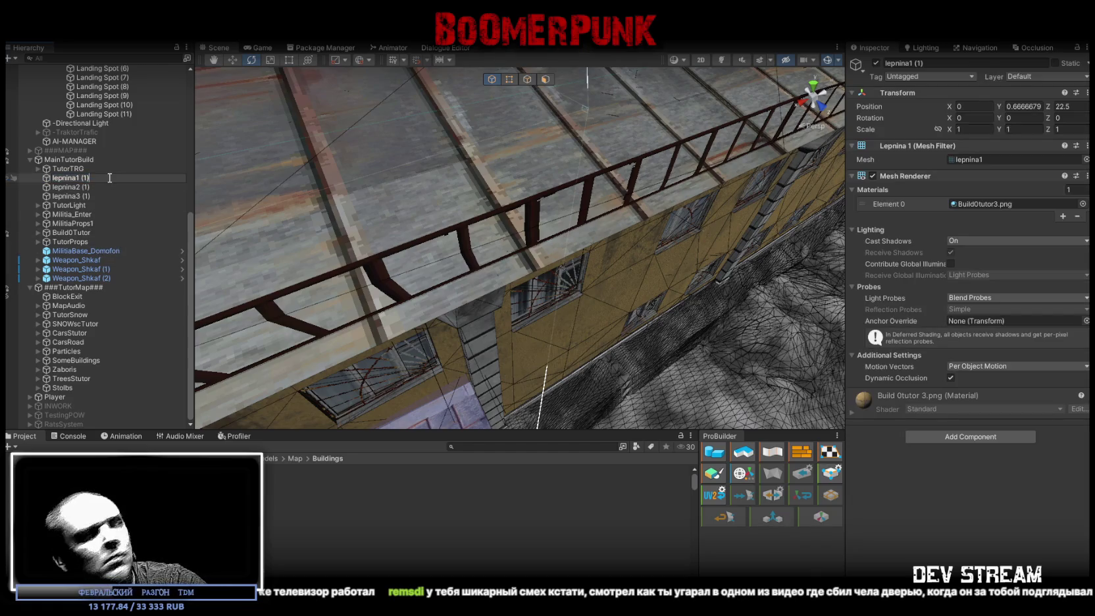
left_click(92, 188)
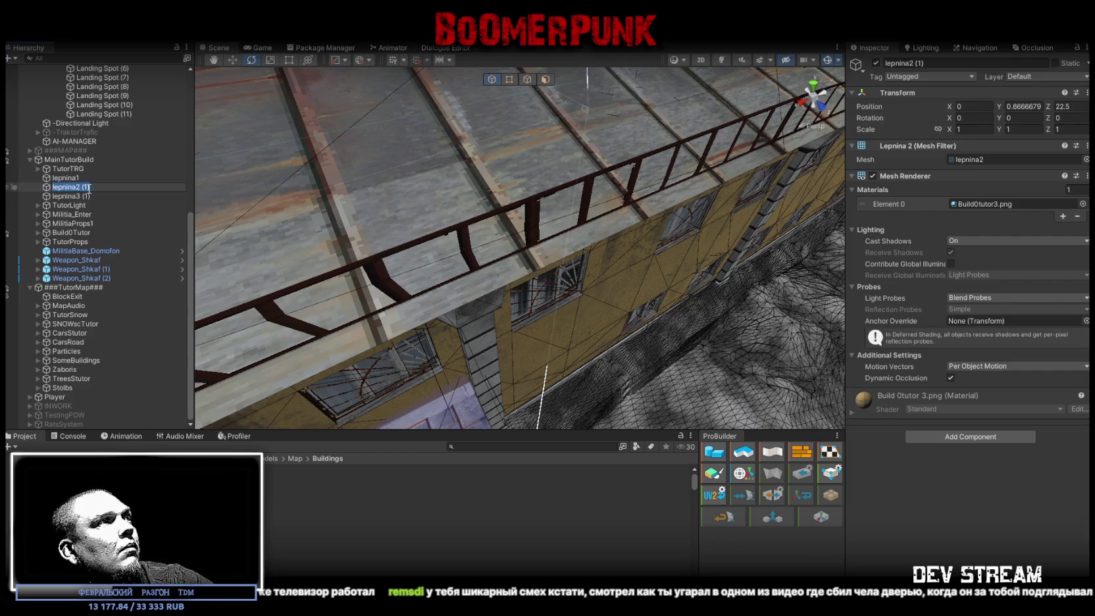
key("BackSpace")
left_click(80, 196)
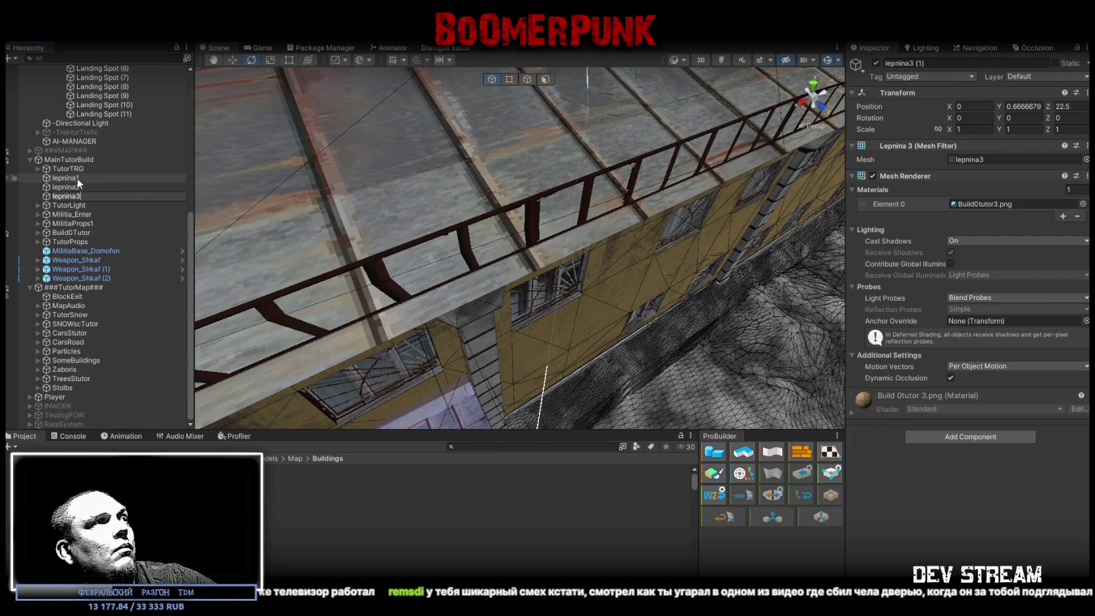
left_click(72, 178, "shift")
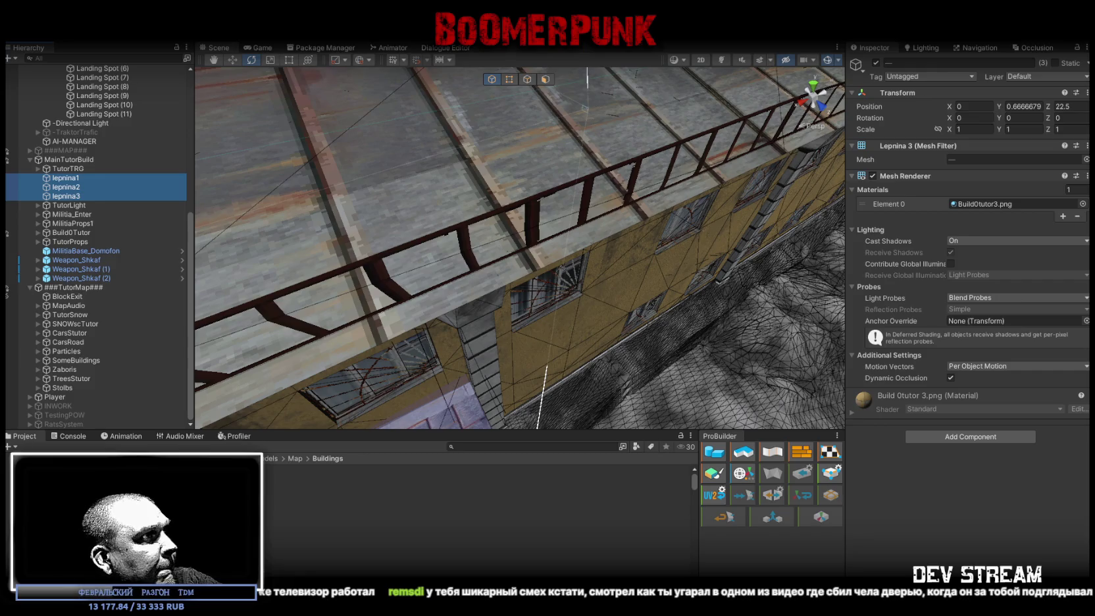
left_click(79, 500)
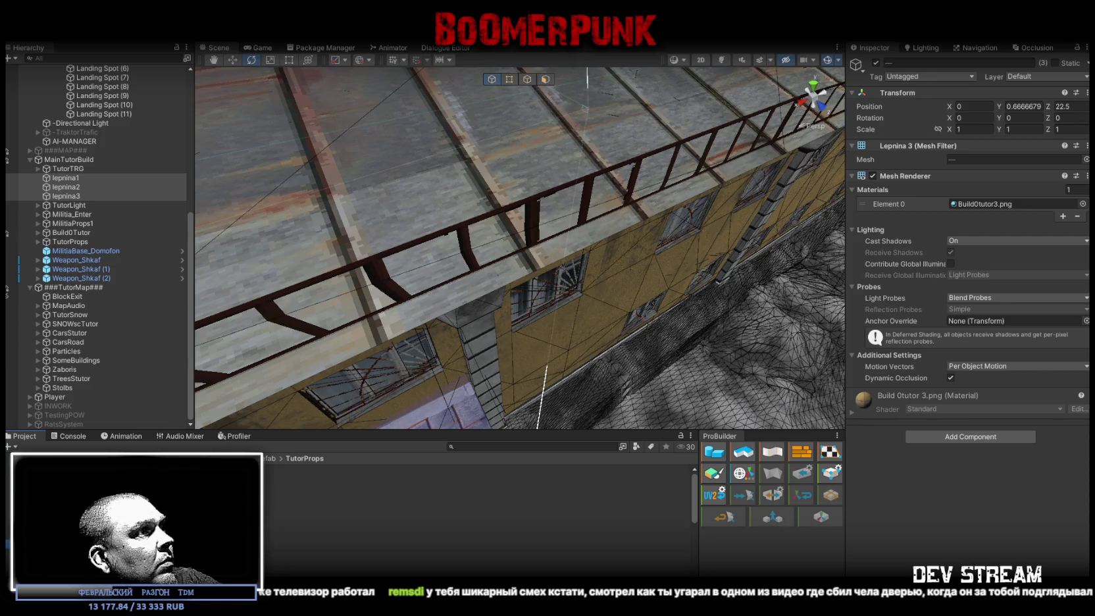
Save lepnina1–3 as prefabs in the TutorProps folder and mark them Static
left_click_drag(66, 187, 351, 522)
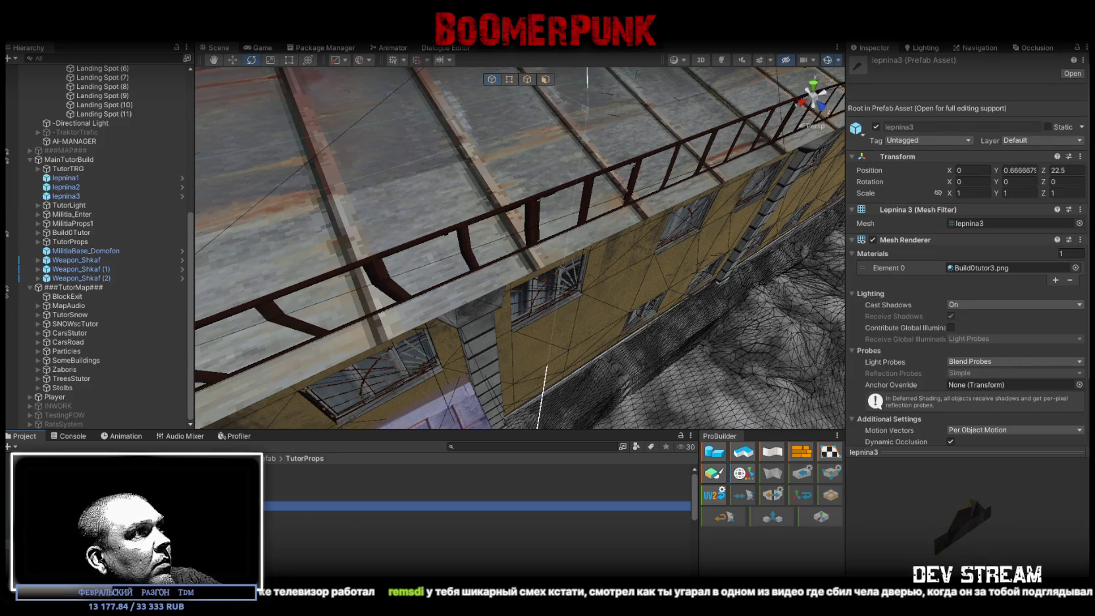
left_click(1020, 171)
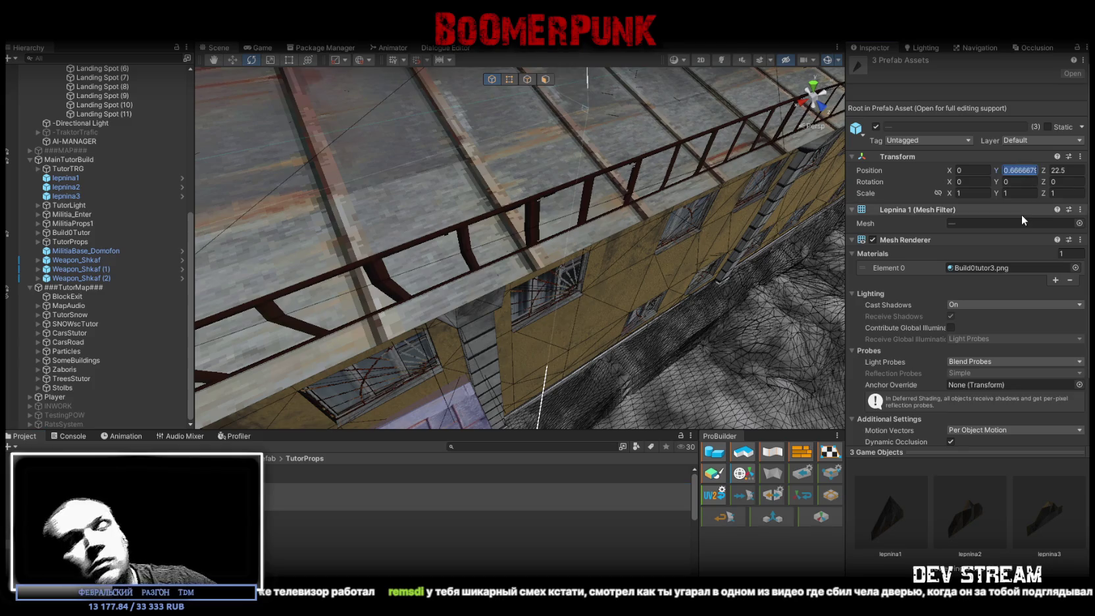
left_click(1048, 127)
scroll(1001, 250, "down", 3)
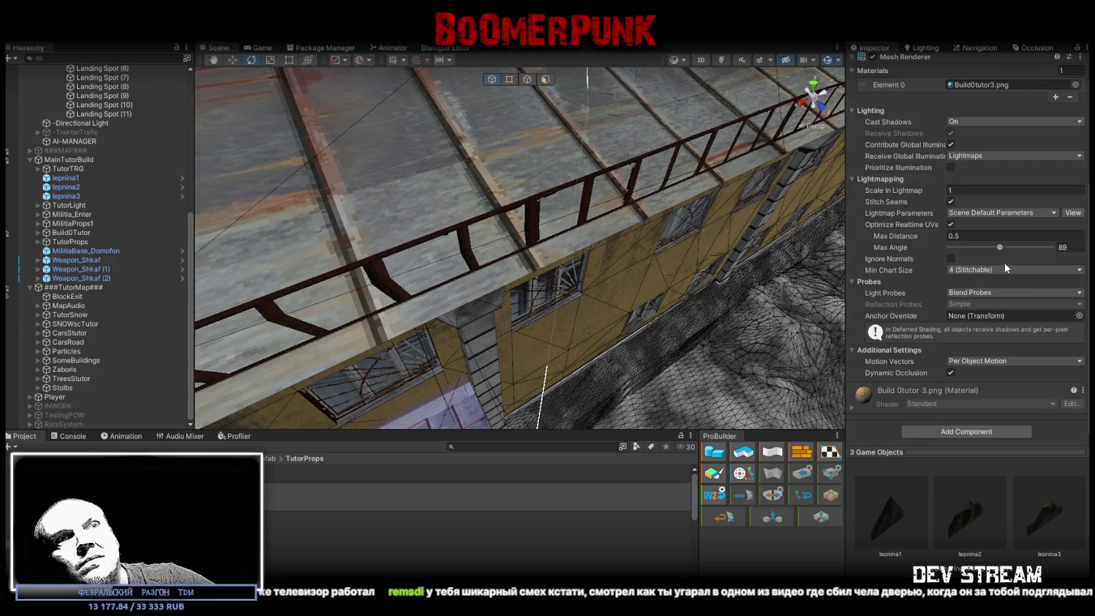
scroll(405, 225, "down", 5)
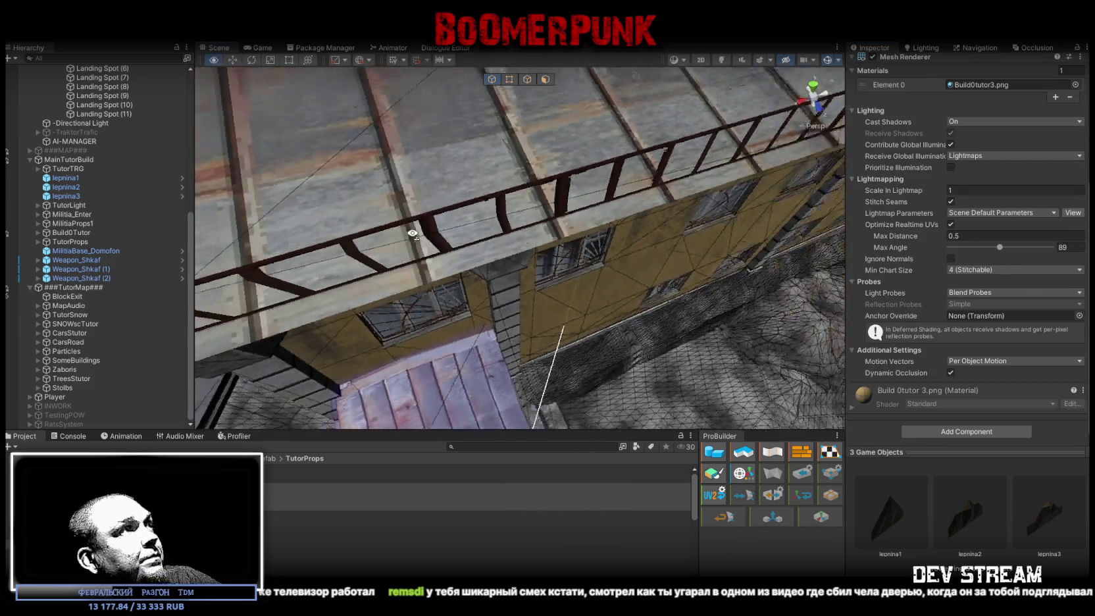
Expand MilitiaProps1 and bring up the object options for MilitiaBase_Shkaf
left_click(65, 179)
left_click(68, 197, "shift")
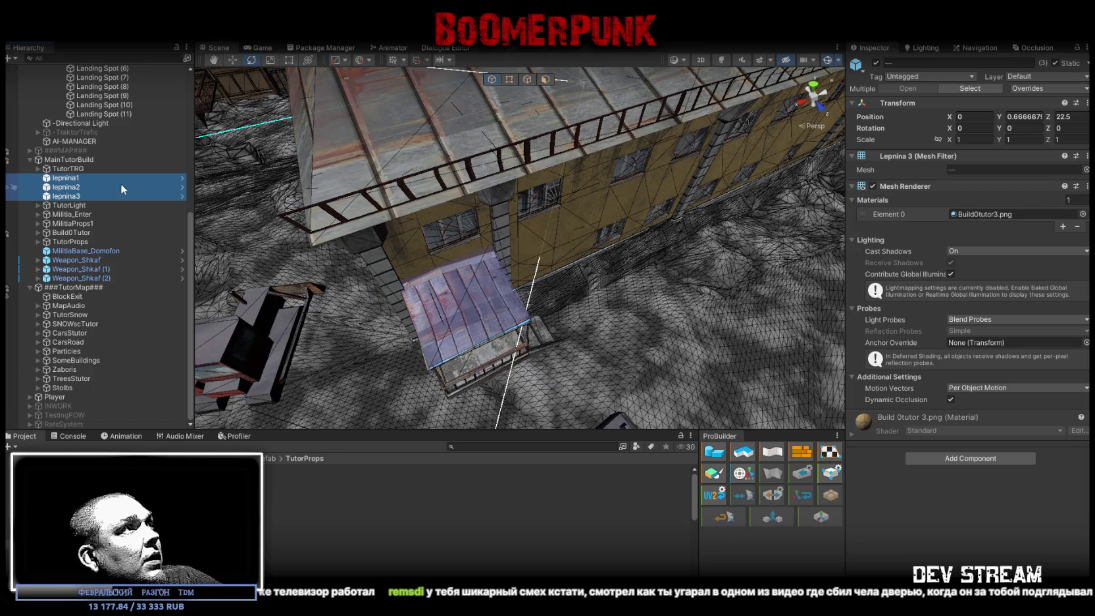
left_click(37, 168)
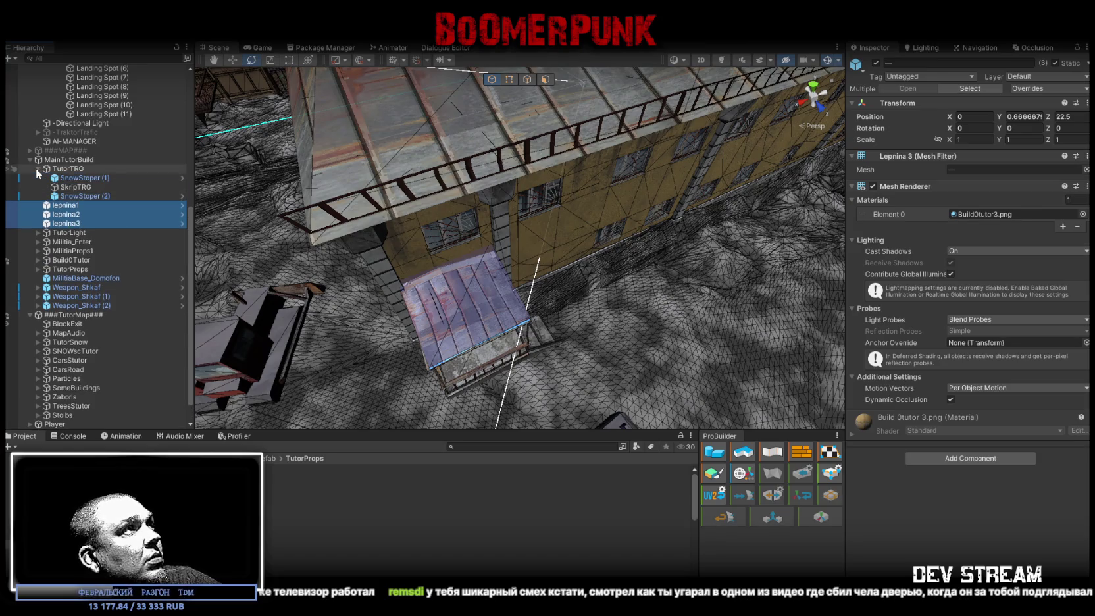
left_click(37, 168)
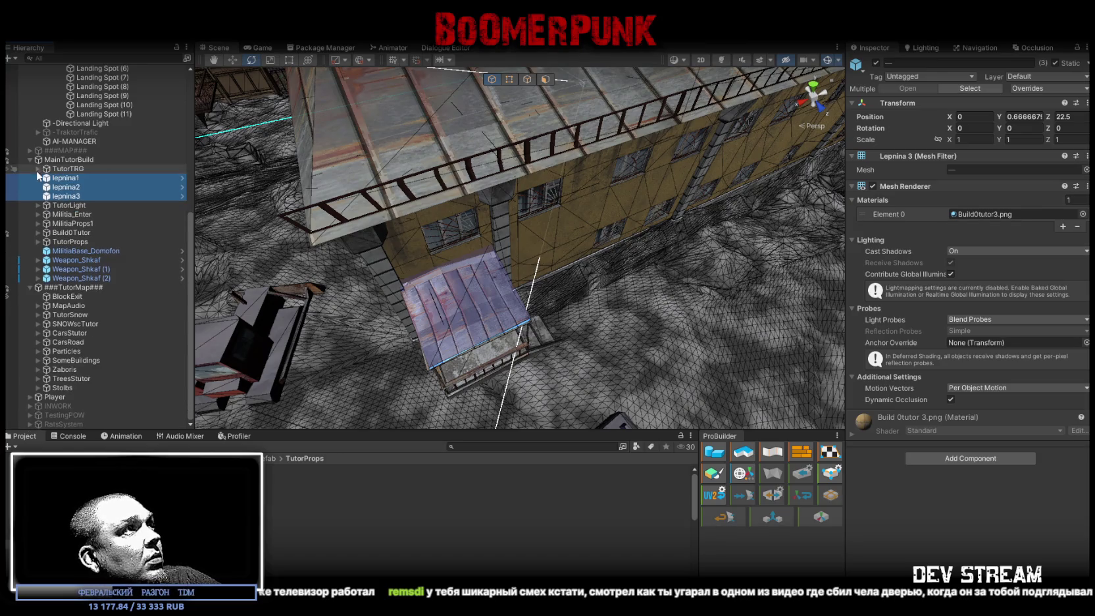
left_click(38, 223)
scroll(83, 291, "down", 5)
scroll(83, 291, "up", 4)
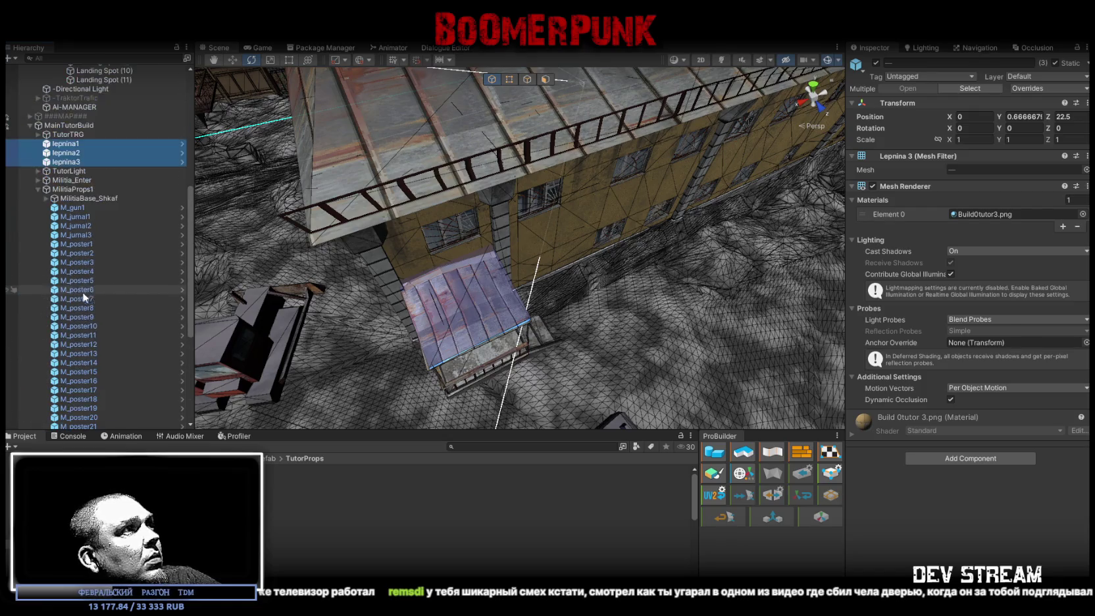
right_click(77, 199)
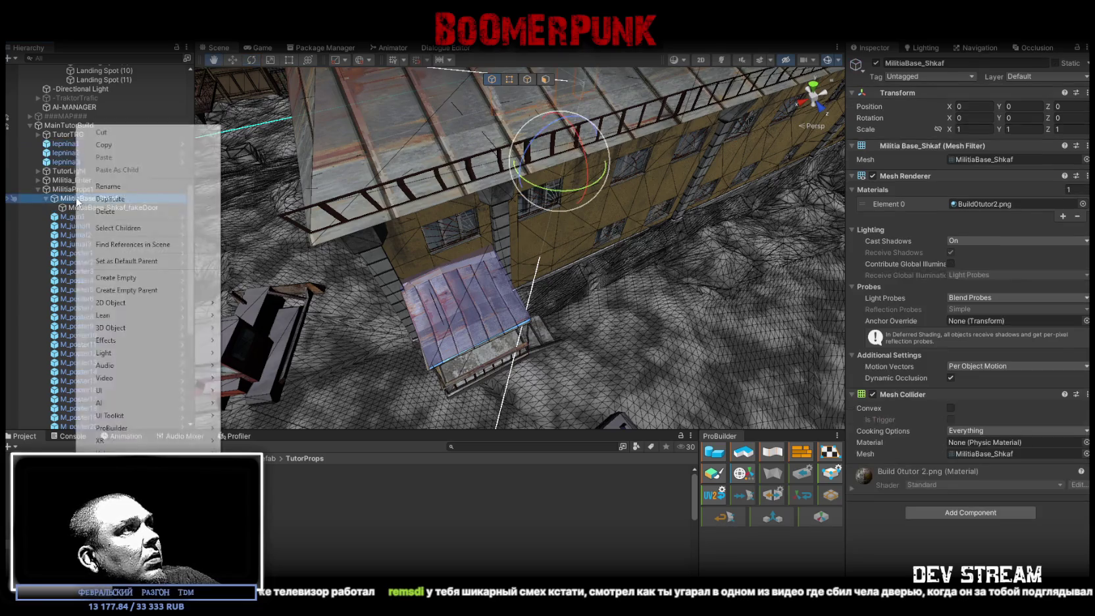
Create a static empty object named Lepnina directly under MilitiaProps1
left_click(115, 277)
left_click(88, 208)
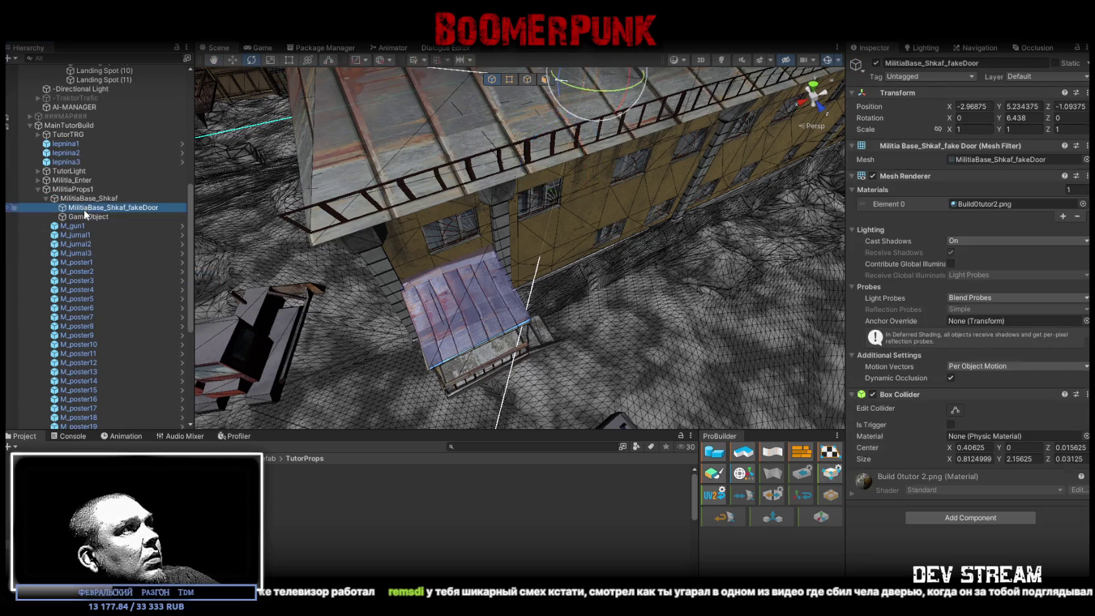
left_click_drag(87, 208, 82, 198)
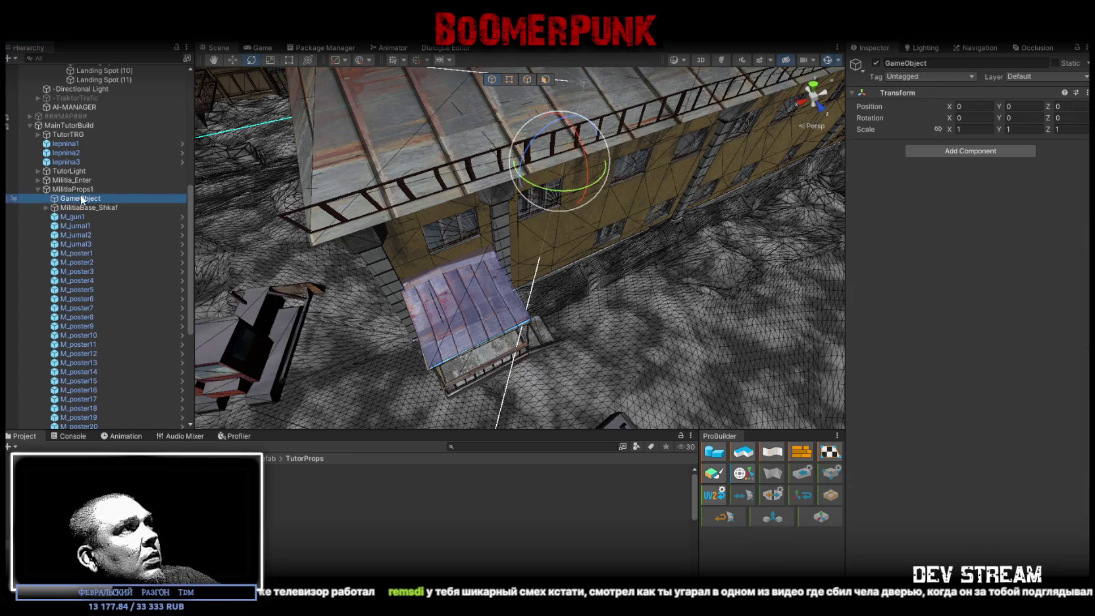
left_click(1054, 62)
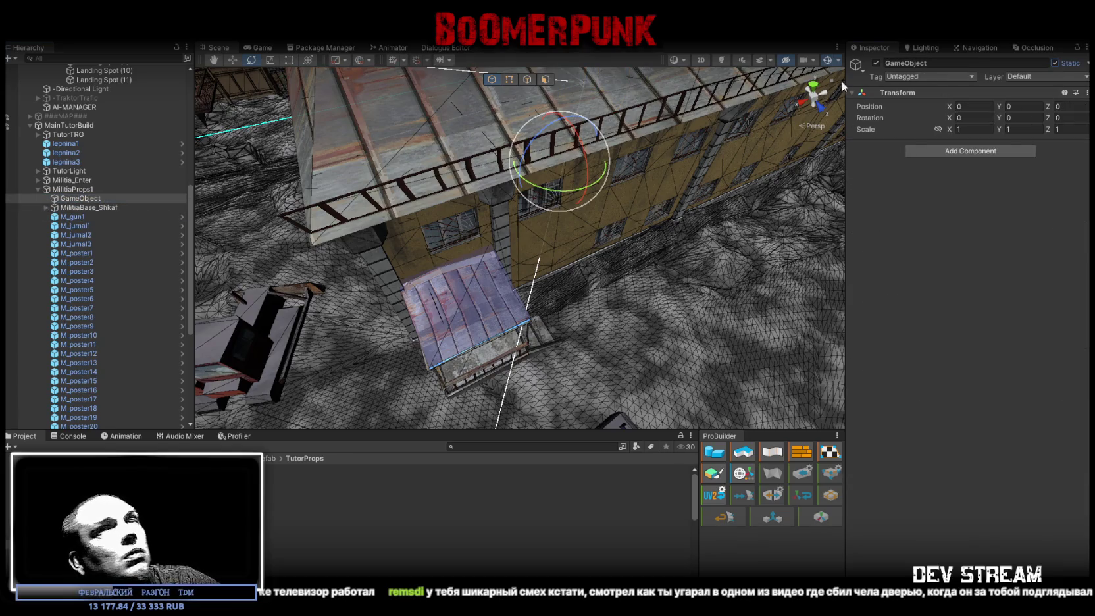
type("Lepnina")
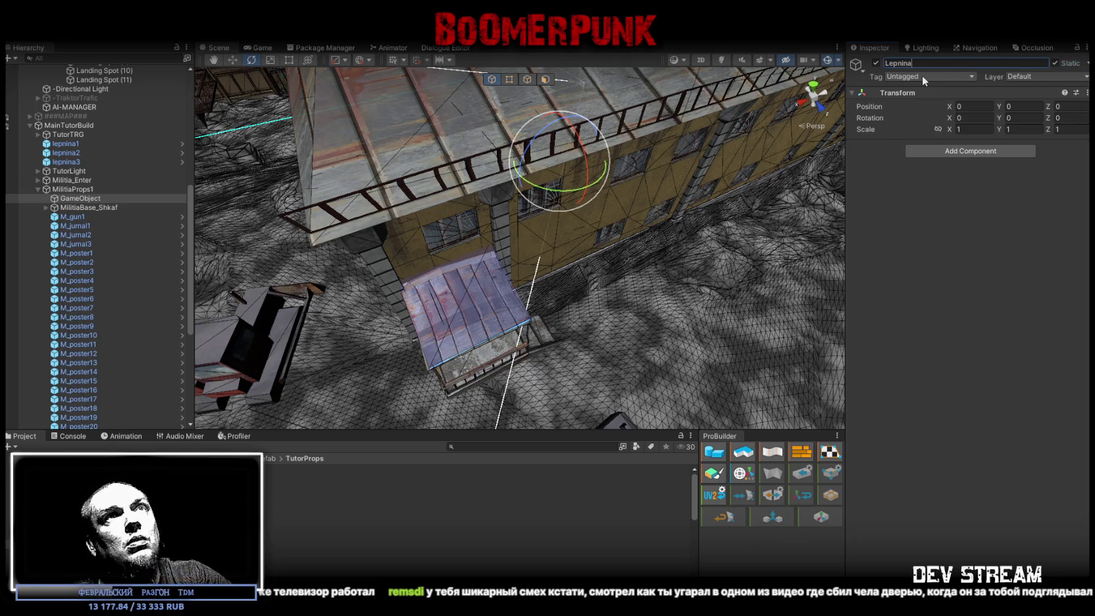
Nest lepnina1, lepnina2 and lepnina3 inside the Lepnina object
scroll(92, 197, "up", 2)
left_click(65, 178)
left_click(74, 194, "shift")
key("f")
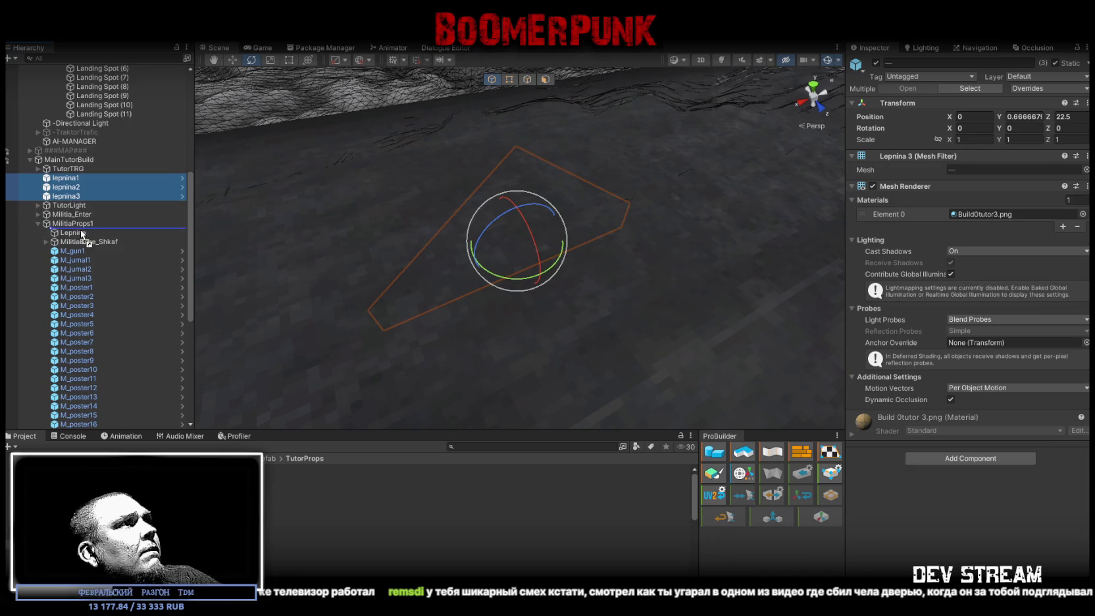
left_click_drag(81, 232, 114, 229)
mouse_move(421, 289)
left_mouse_down()
mouse_move(533, 281)
mouse_move(443, 259)
left_mouse_up()
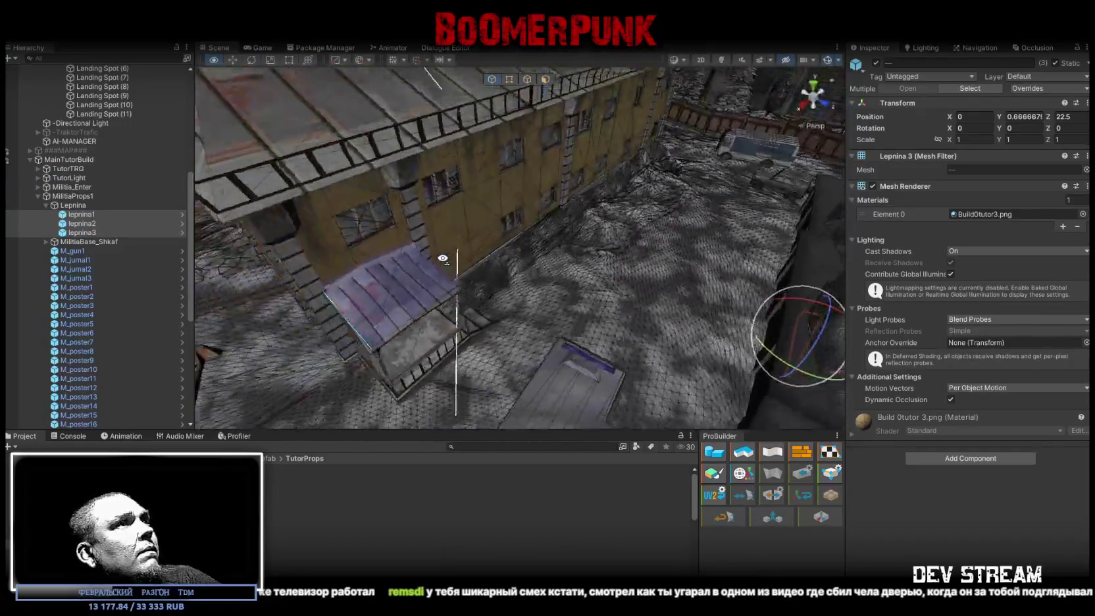
Turn off shadow casting for the lepnina ornaments
left_click(82, 215)
mouse_move(501, 276)
left_mouse_down()
mouse_move(520, 288)
mouse_move(486, 287)
left_mouse_up()
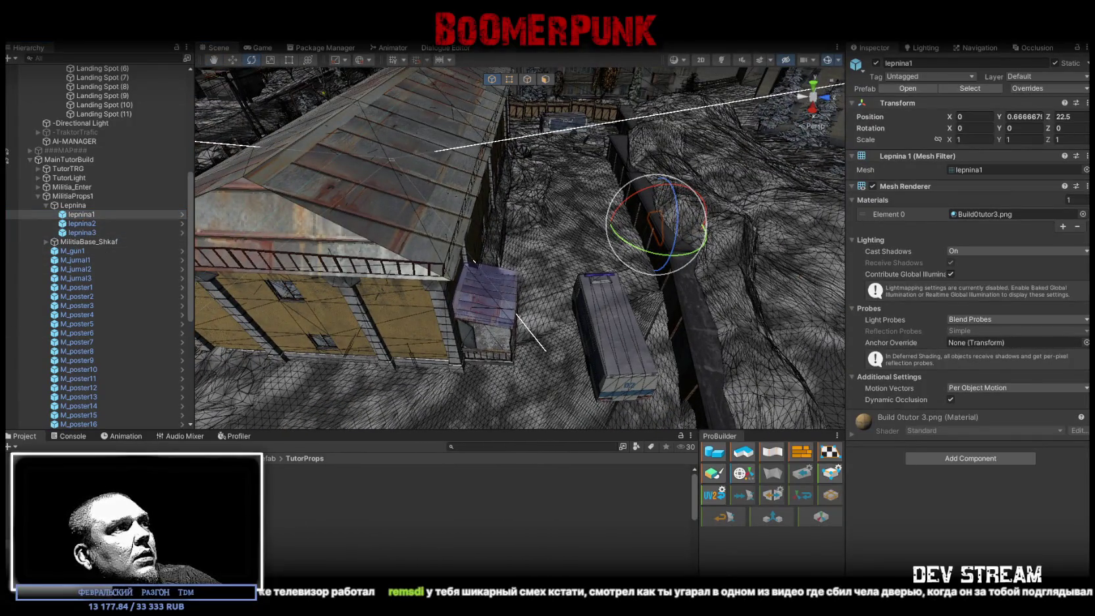
left_click(981, 302)
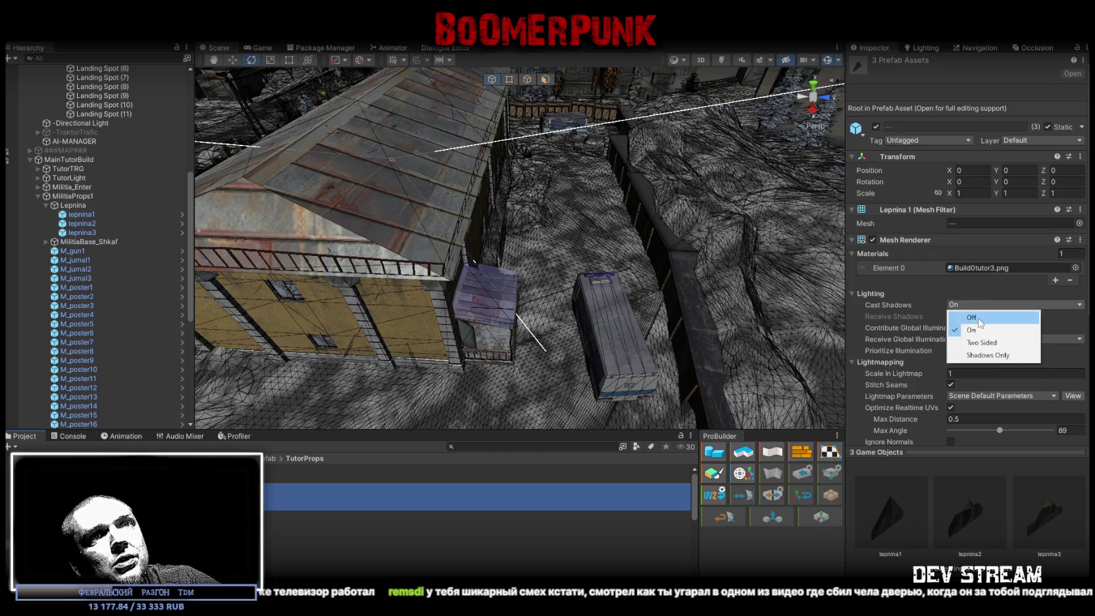
left_click(980, 320)
left_click_drag(658, 305, 608, 295)
Scale the three lepnina prefabs uniformly to 0.75 and reselect lepnina1 in the Hierarchy
left_click(81, 218)
double_click(81, 218)
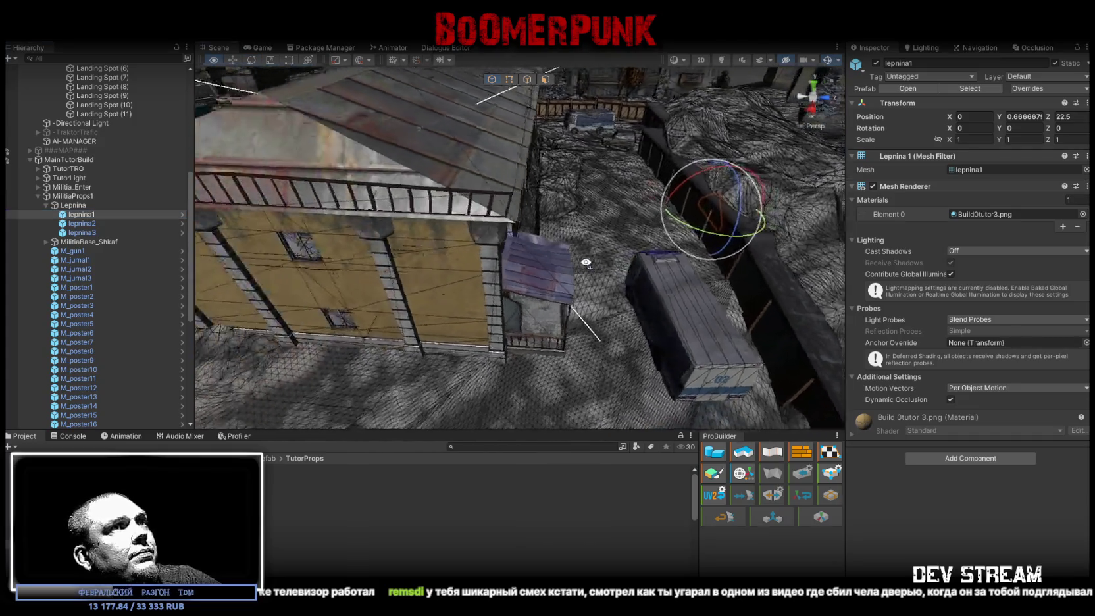
left_click(327, 485)
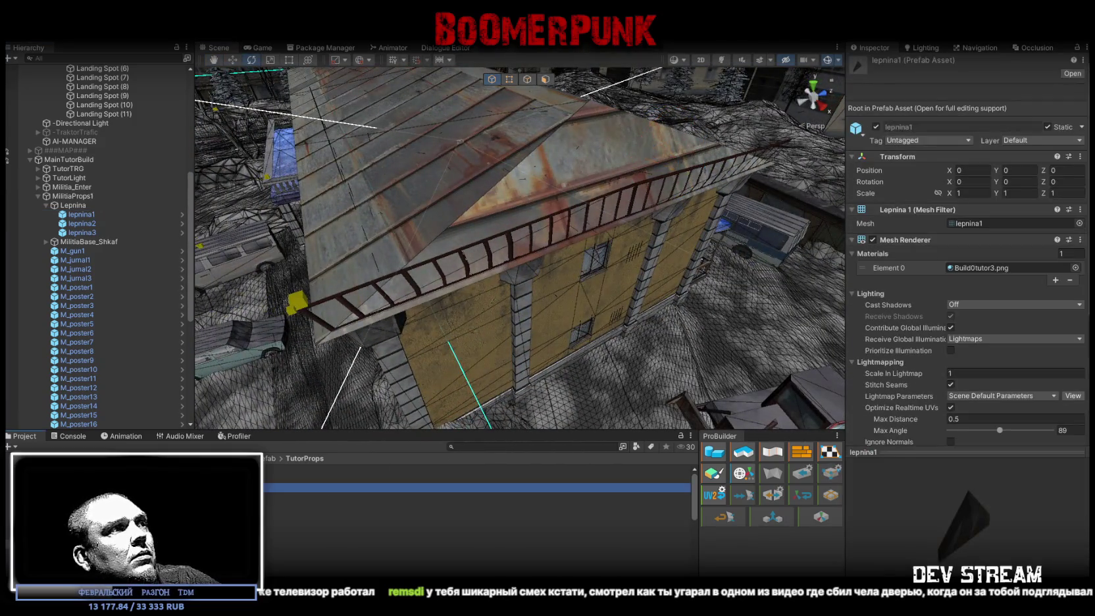
left_click(939, 193)
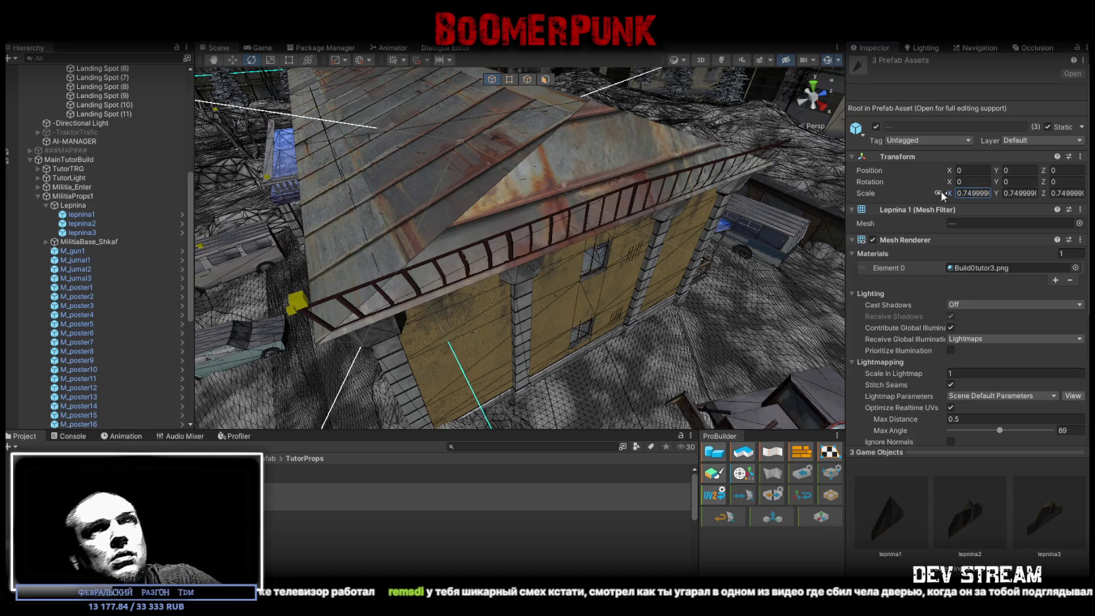
left_click(81, 214)
left_click(82, 233, "shift")
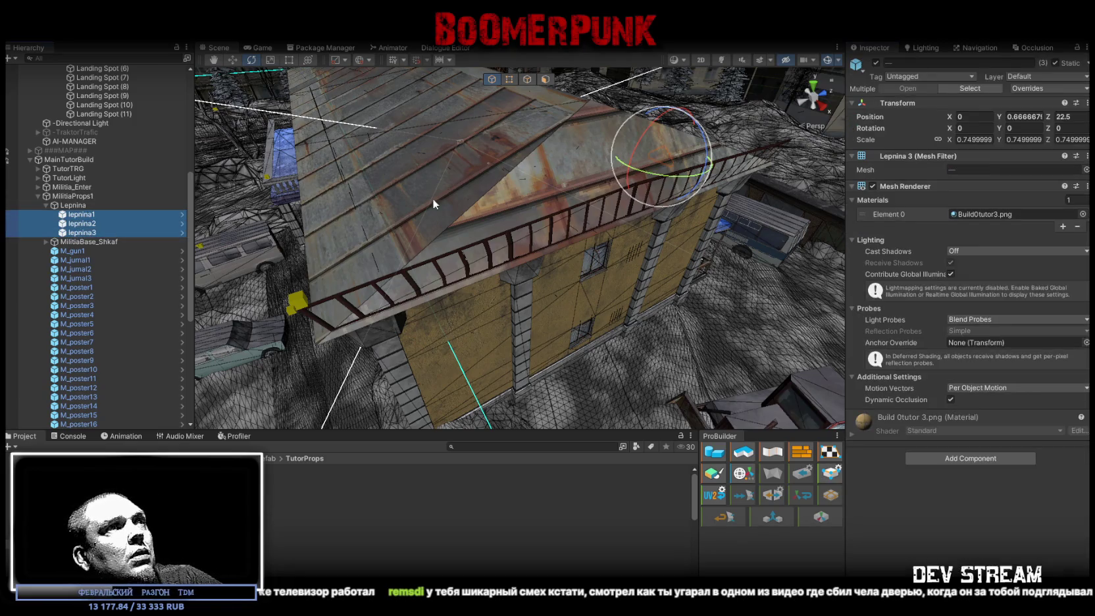
left_click(77, 217)
Rotate lepnina1 to Y -180 and place it on the wall above a facade window
key("w")
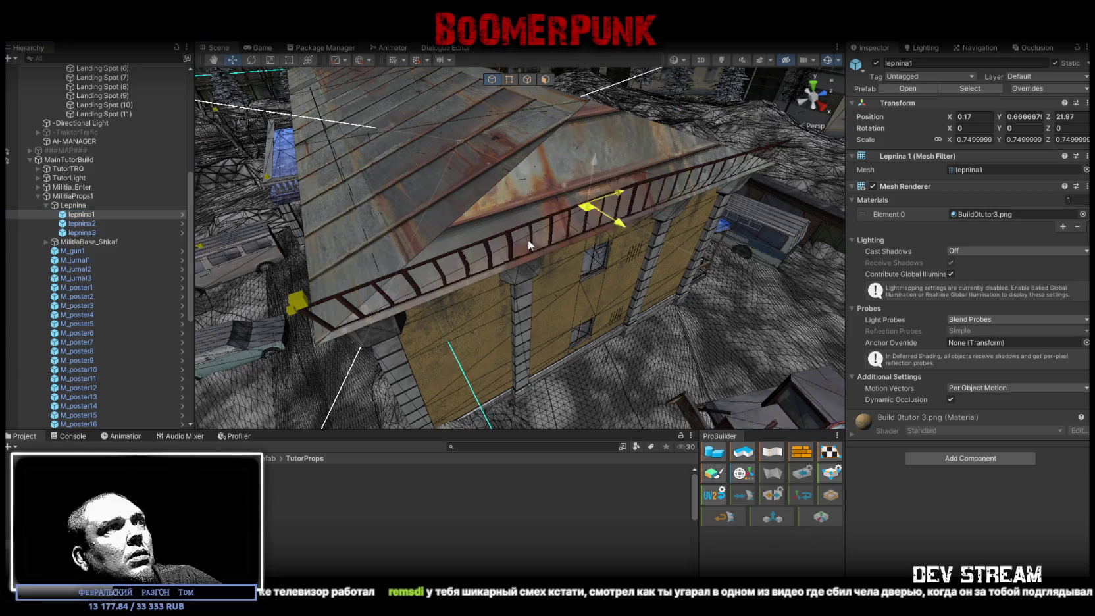
key("f")
key("e")
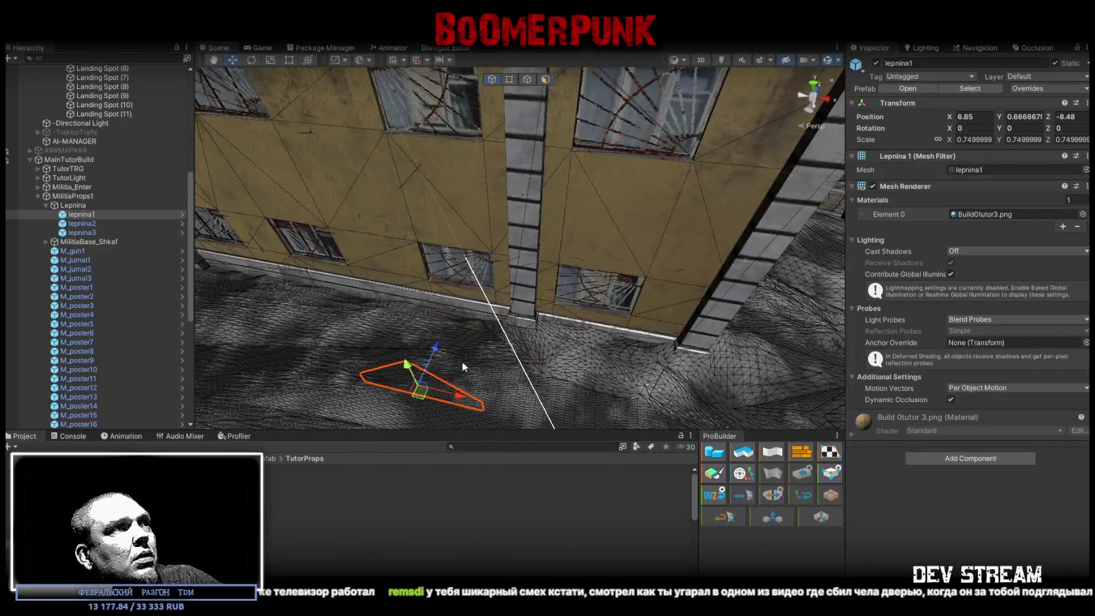
mouse_move(439, 419)
left_mouse_down()
mouse_move(793, 312)
mouse_move(497, 316)
left_mouse_up()
key("w")
mouse_move(358, 408)
left_mouse_down()
mouse_move(555, 184)
mouse_move(567, 105)
mouse_move(589, 118)
mouse_move(568, 152)
mouse_move(645, 104)
mouse_move(649, 152)
left_mouse_up()
scroll(652, 171, "up", 5)
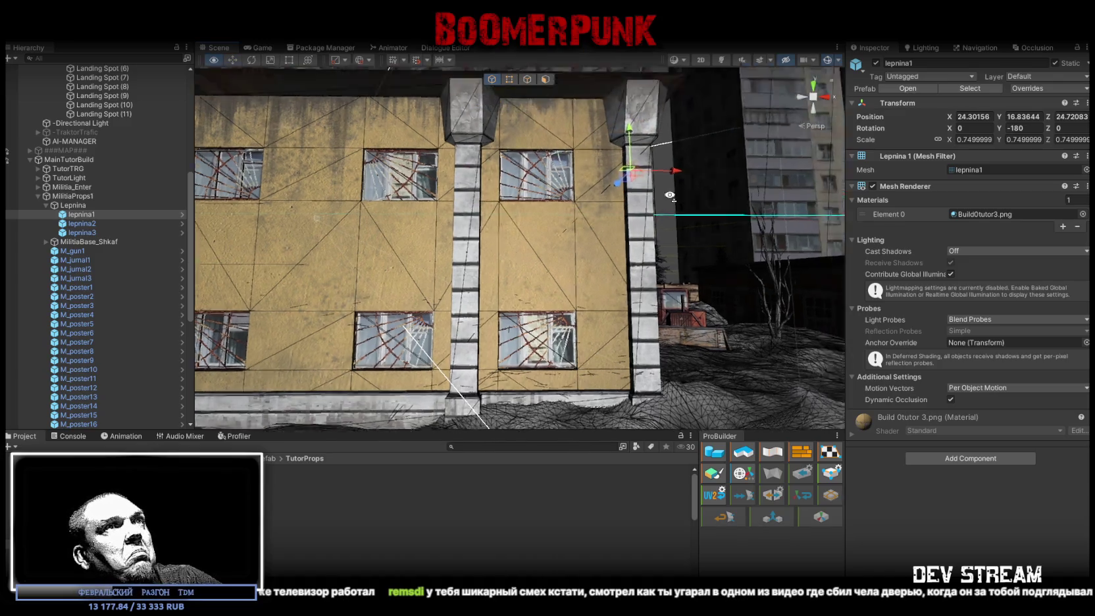
scroll(655, 210, "up", 1)
mouse_move(605, 229)
left_mouse_down()
mouse_move(561, 178)
mouse_move(572, 162)
left_mouse_up()
mouse_move(641, 206)
left_mouse_down()
mouse_move(613, 203)
mouse_move(312, 467)
left_mouse_up()
Set the scale of the three lepnina prefabs to 0.5
left_click(316, 491)
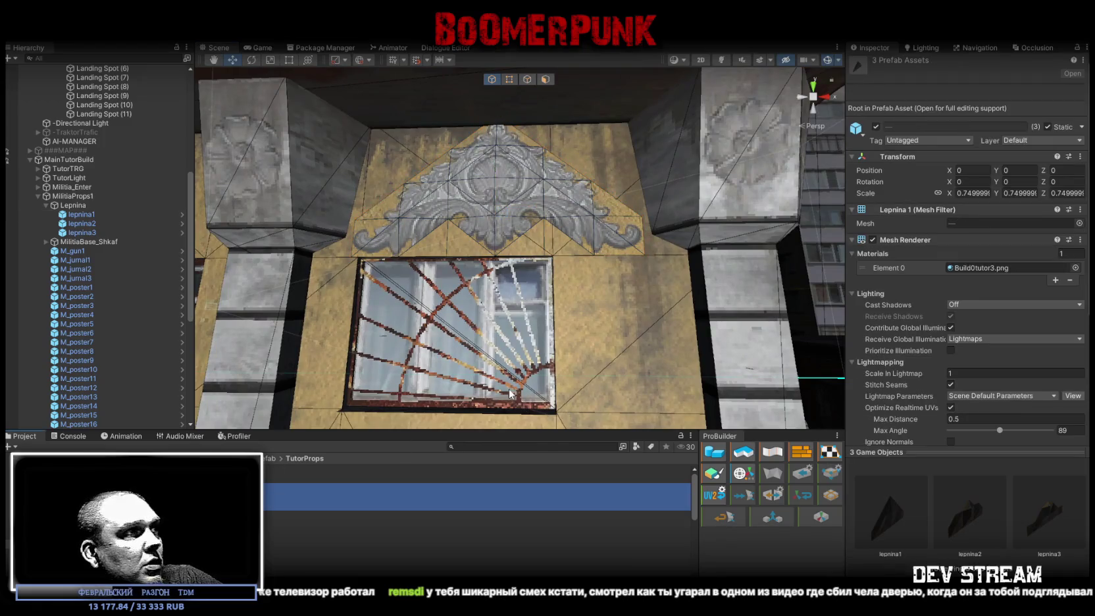
left_click(968, 192)
type("0.5")
key("Return")
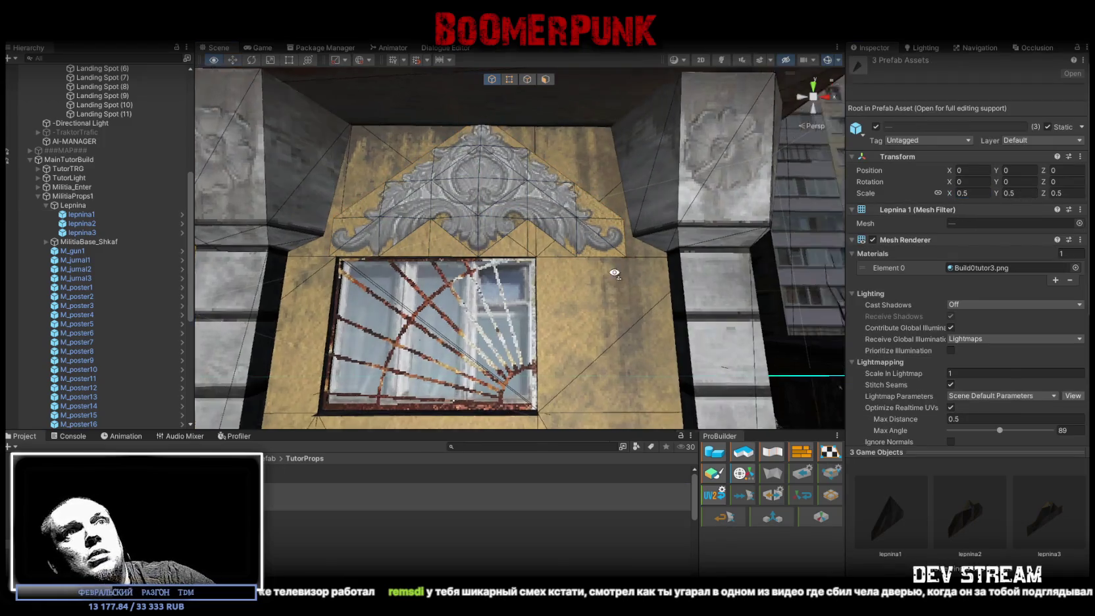
Fine-tune lepnina1 so it sits just above the window
left_click(490, 193)
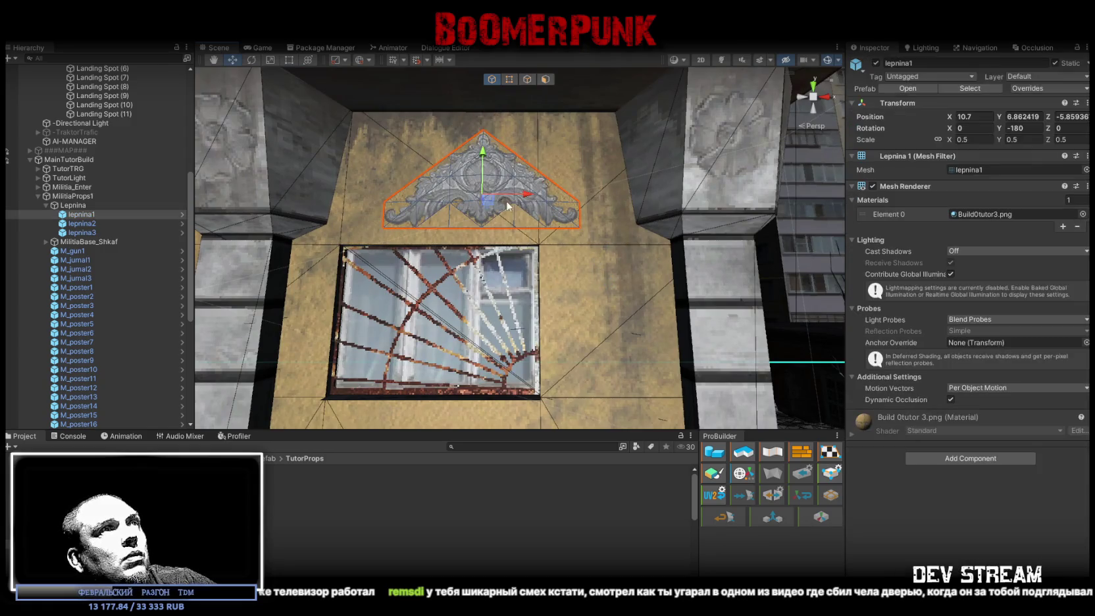
left_click_drag(512, 208, 519, 205)
left_click_drag(562, 237, 570, 240)
scroll(570, 241, "down", 10)
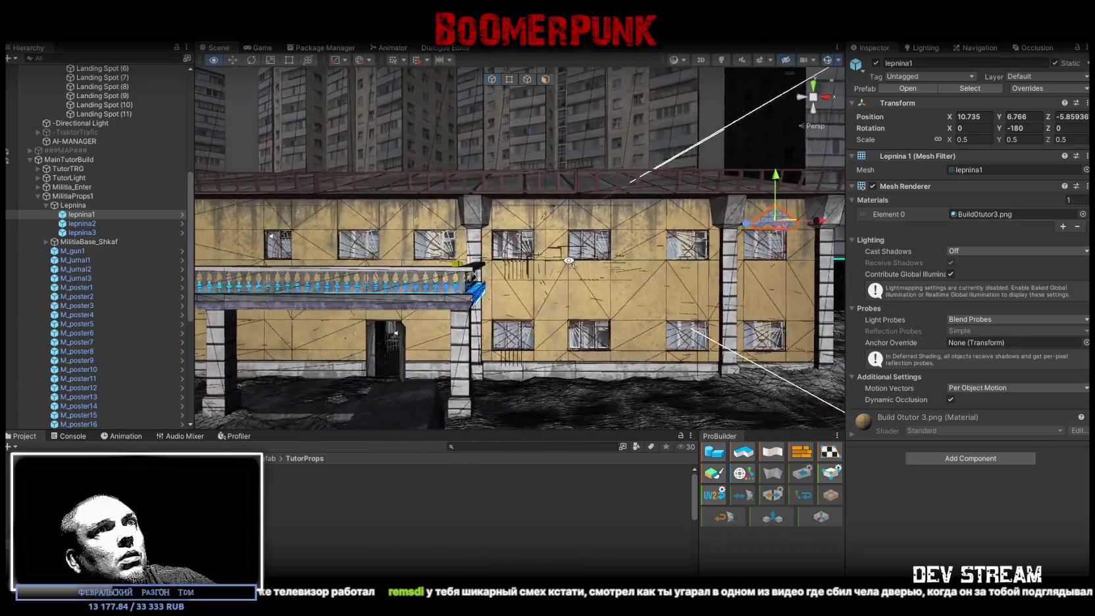
scroll(586, 249, "up", 5)
scroll(587, 248, "up", 3)
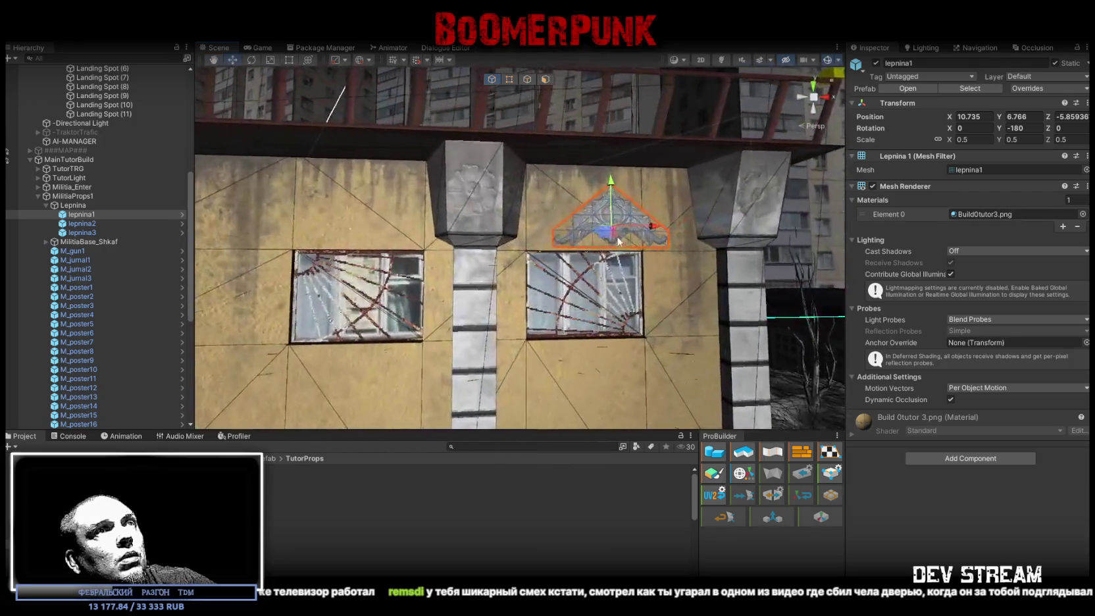
mouse_move(606, 232)
left_mouse_down()
mouse_move(592, 204)
mouse_move(582, 234)
mouse_move(604, 234)
mouse_move(581, 237)
left_mouse_up()
scroll(618, 245, "up", 6)
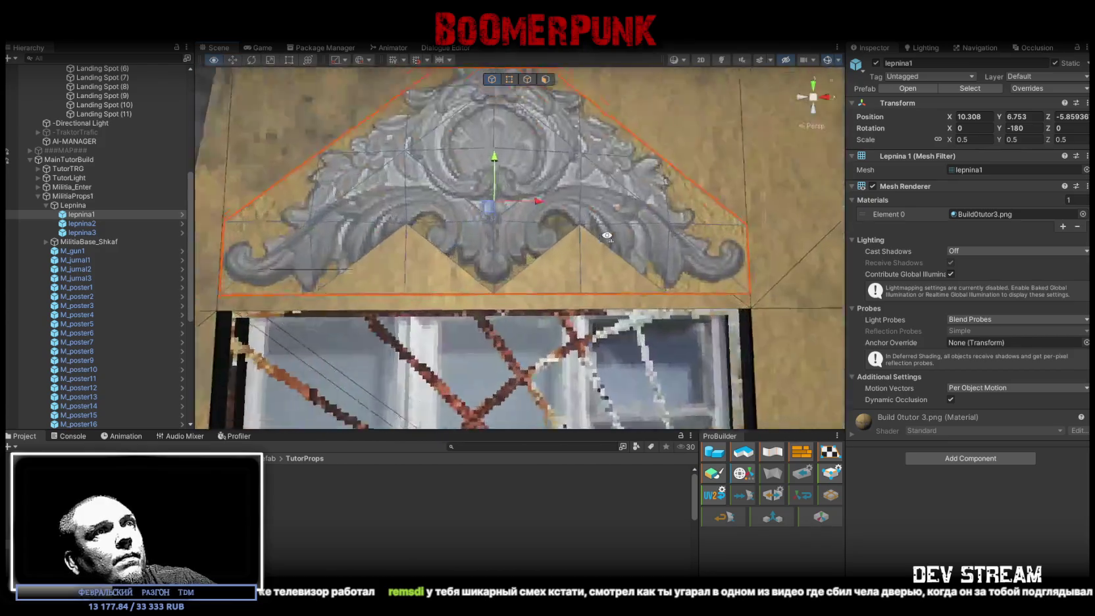
scroll(618, 245, "down", 10)
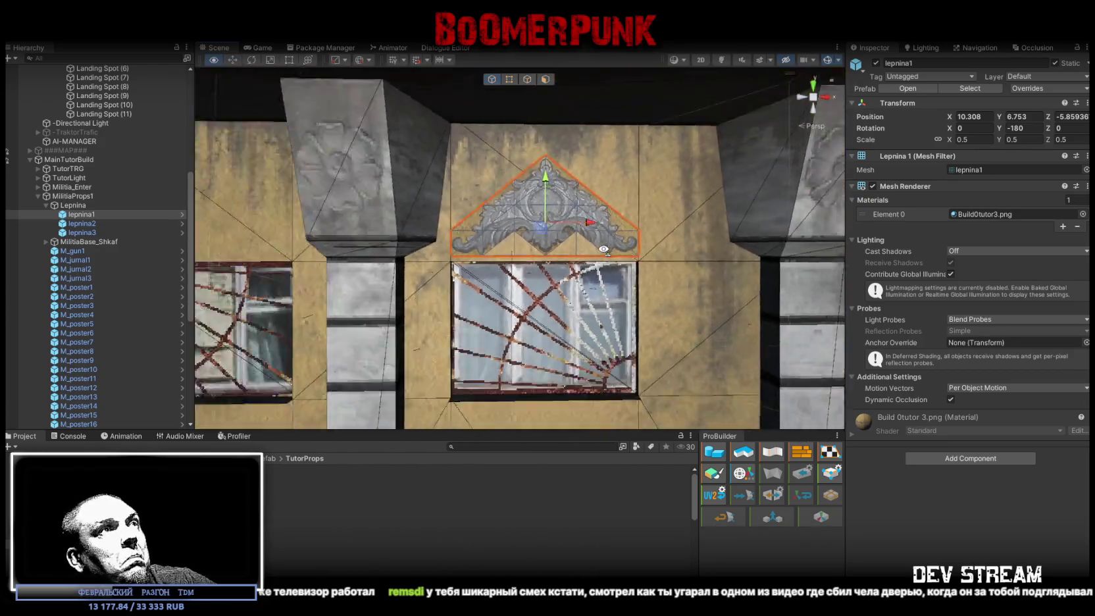
Duplicate the ornament and snap copy lepnina1 (1) above the neighbouring window
key("ctrl+d")
left_click_drag(668, 237, 572, 238)
scroll(586, 235, "up", 5)
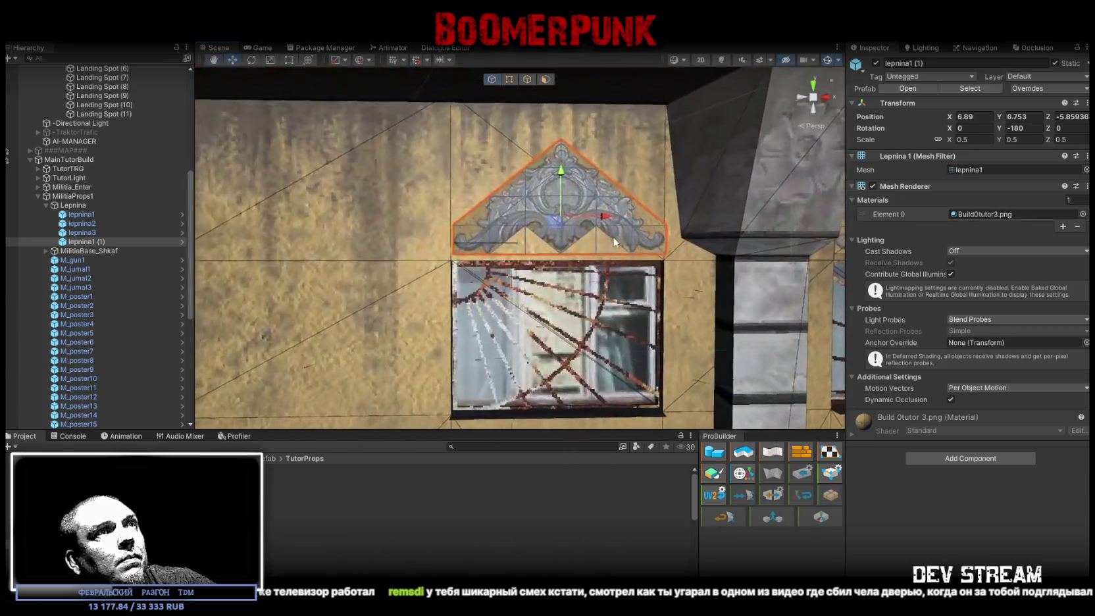
left_click_drag(612, 221, 603, 222)
scroll(603, 221, "down", 8)
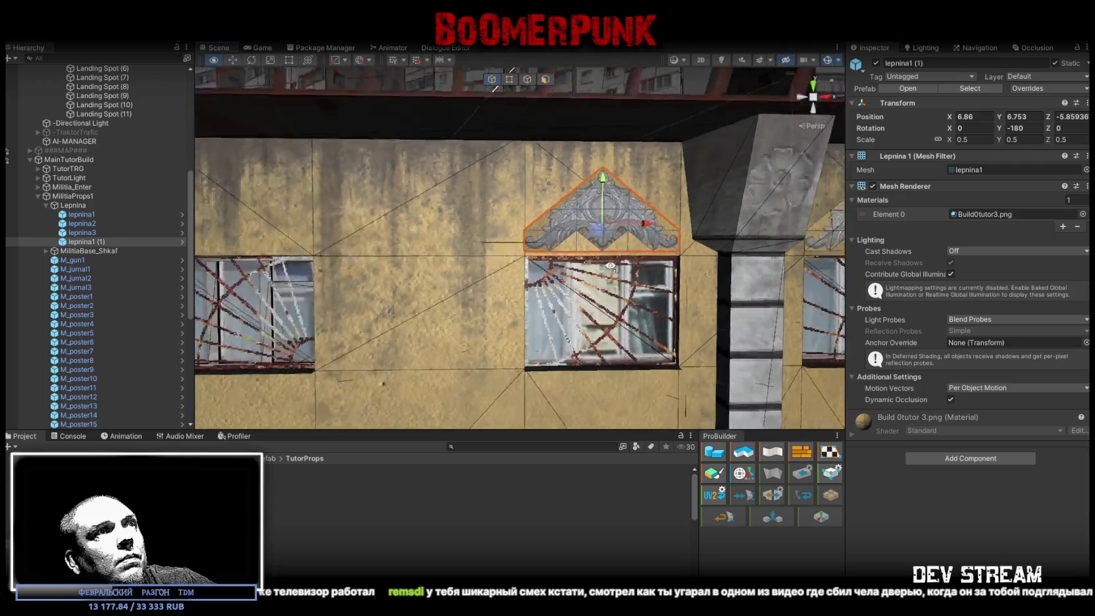
scroll(585, 277, "up", 10)
scroll(585, 277, "down", 3)
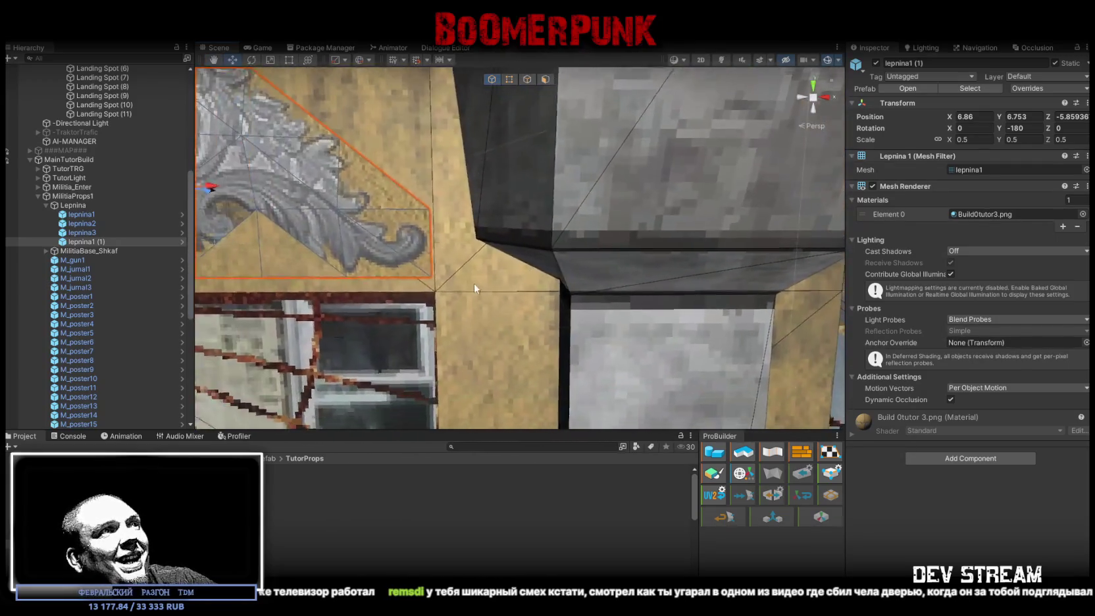
left_click_drag(439, 289, 445, 293)
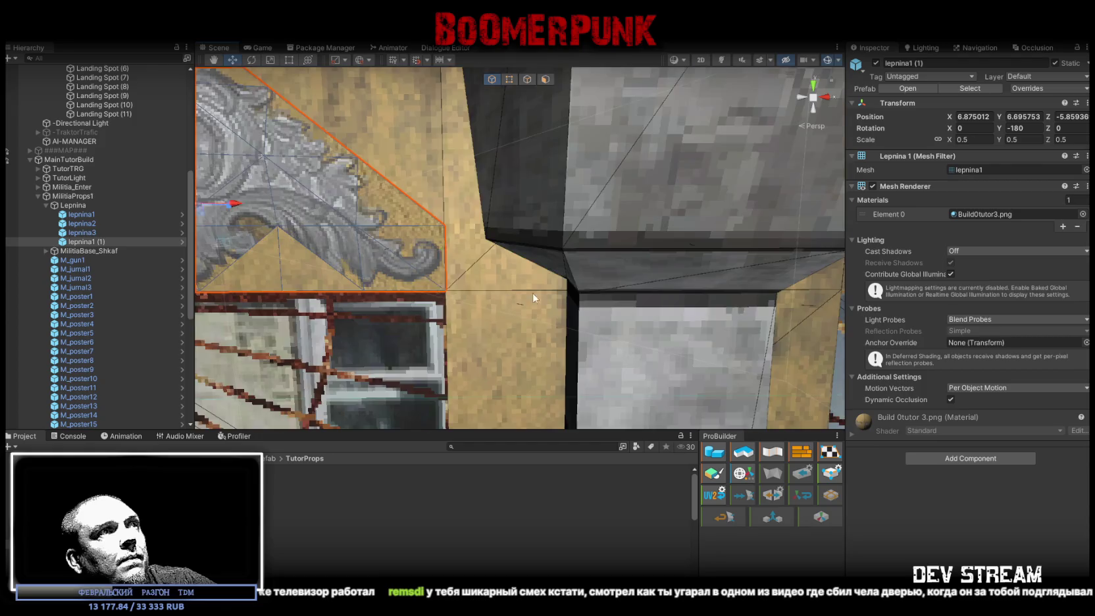
scroll(533, 298, "down", 5)
scroll(533, 297, "up", 5)
Check both ornaments from an angled view and reselect lepnina1 in the Hierarchy
left_click(465, 191)
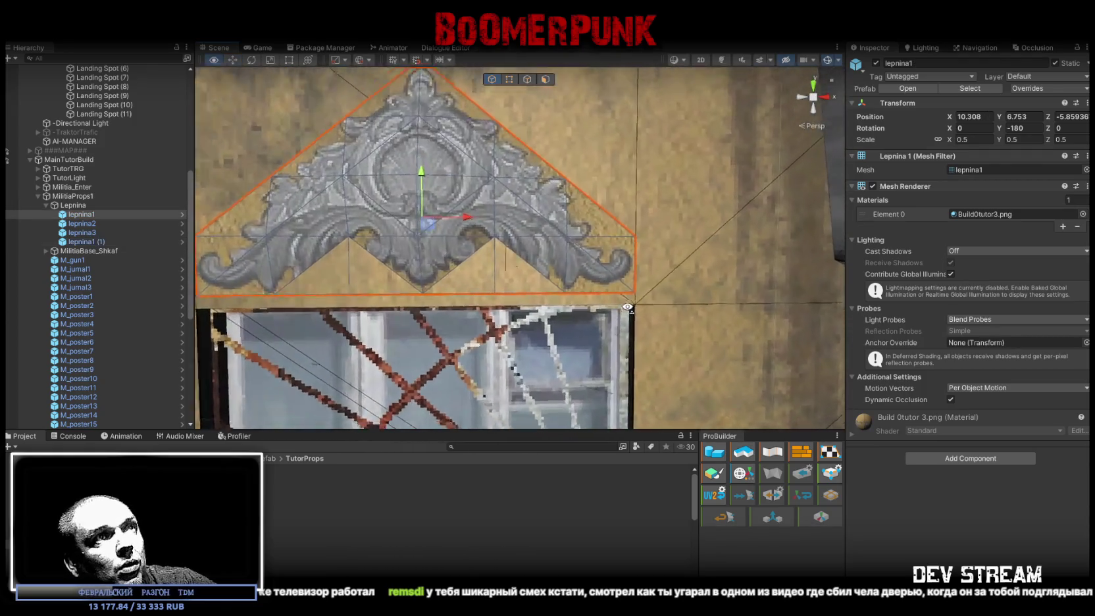
scroll(628, 306, "down", 2)
scroll(615, 306, "up", 4)
scroll(615, 309, "down", 3)
mouse_move(615, 309)
left_mouse_down()
mouse_move(504, 277)
mouse_move(549, 296)
left_mouse_up()
left_click(92, 242)
left_click(91, 215)
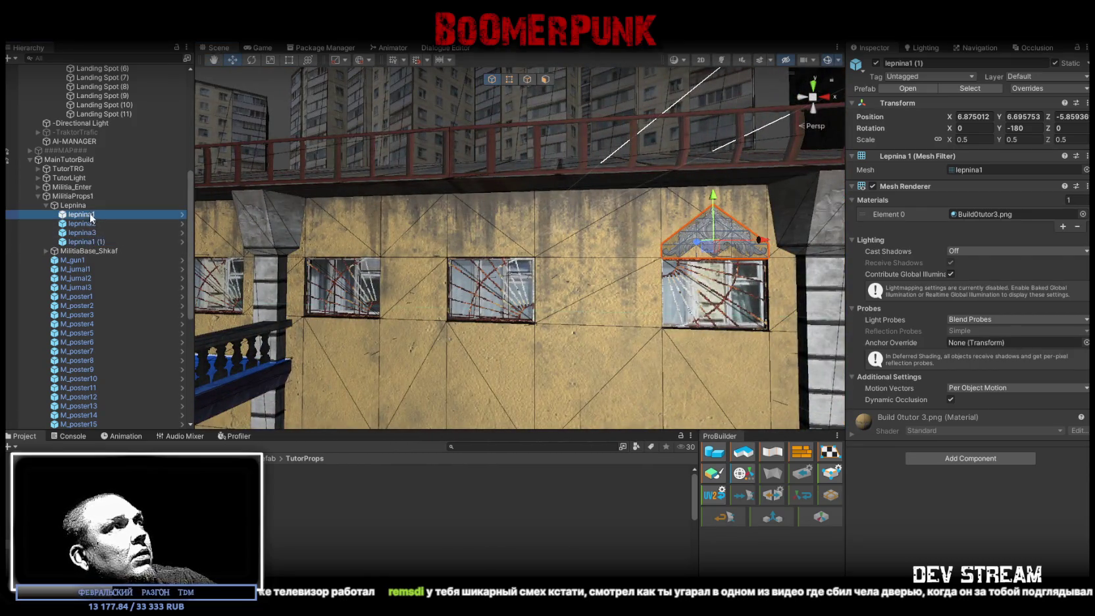
Duplicate the ornament repeatedly, placing copies over the next windows along the facade
left_click_drag(91, 242, 91, 239)
left_click(86, 241)
key("ctrl+d")
mouse_move(746, 249)
left_mouse_down()
mouse_move(617, 265)
mouse_move(534, 260)
left_mouse_up()
mouse_move(556, 276)
left_mouse_down()
mouse_move(605, 255)
mouse_move(452, 244)
left_mouse_up()
key("ctrl+d")
key("w")
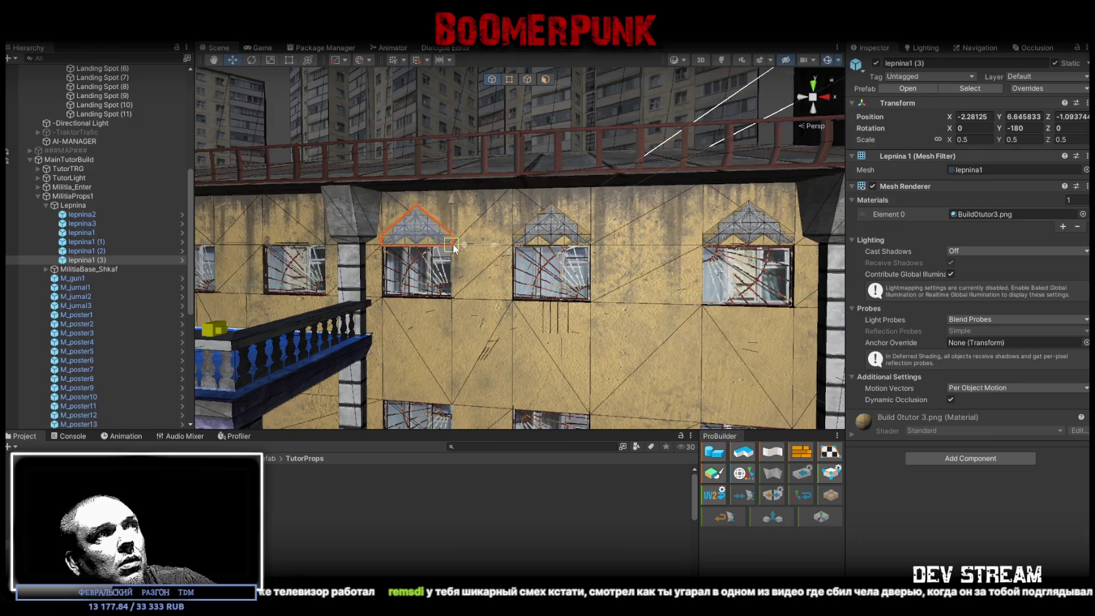
scroll(452, 243, "down", 3)
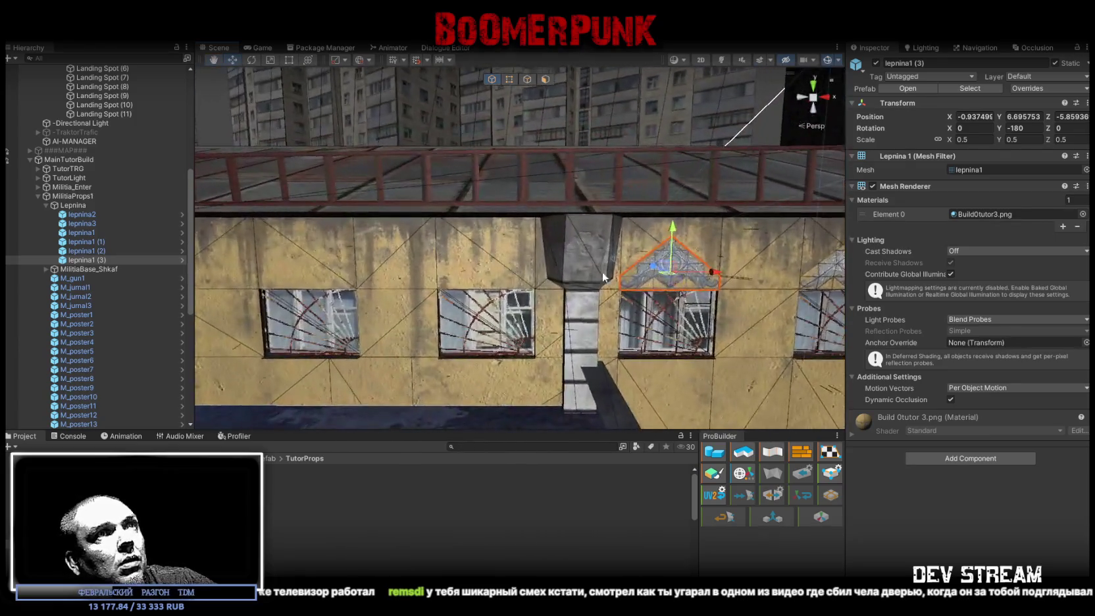
key("ctrl+d")
mouse_move(720, 287)
left_mouse_down()
mouse_move(545, 284)
mouse_move(644, 263)
mouse_move(514, 271)
left_mouse_up()
Add another copy over the leftmost window, undoing one misplaced duplicate
key("ctrl+d")
key("ctrl+z")
scroll(664, 248, "up", 4)
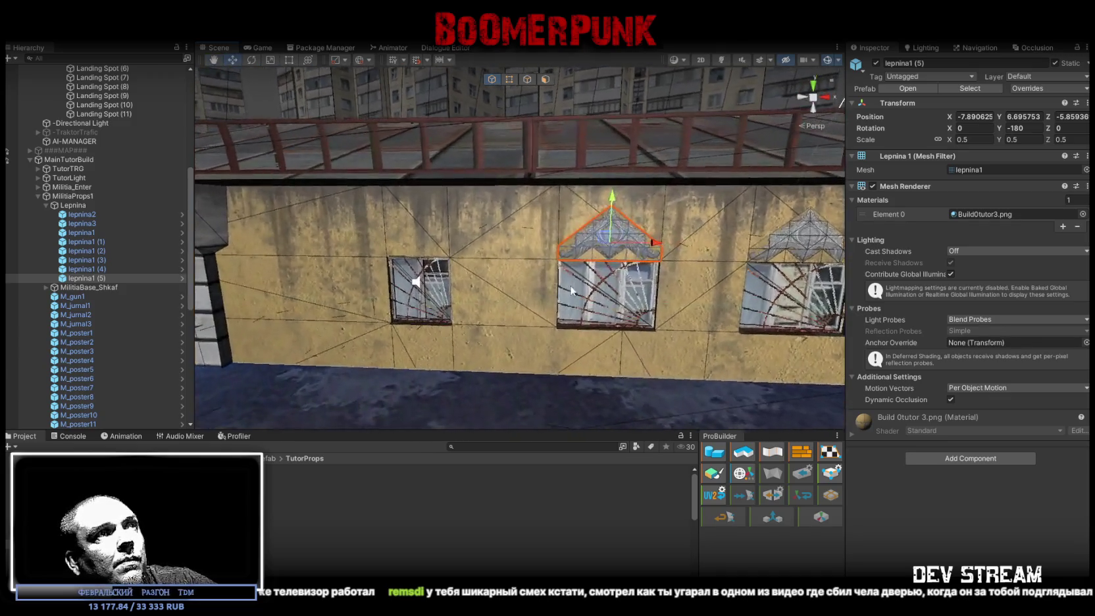
key("ctrl+d")
left_click_drag(663, 248, 464, 241)
scroll(464, 241, "up", 3)
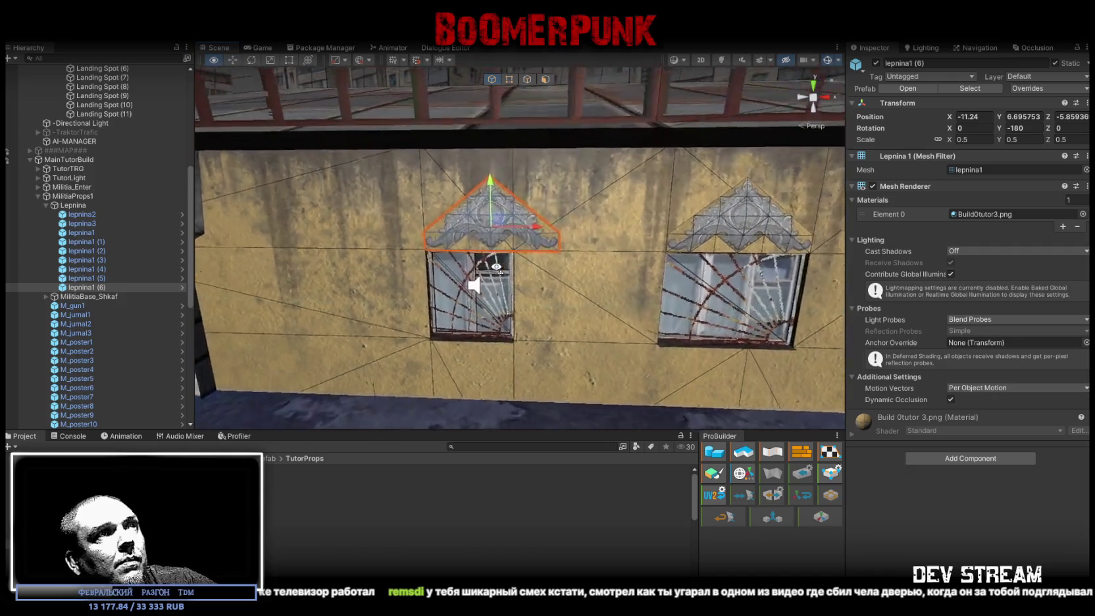
left_click_drag(547, 228, 517, 228)
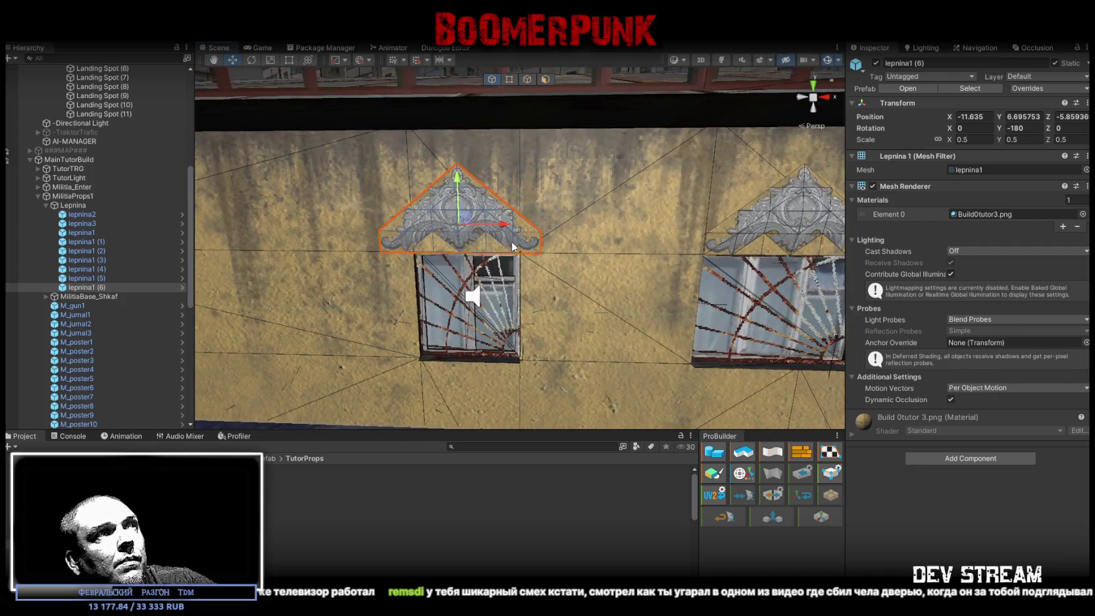
scroll(517, 228, "down", 3)
mouse_move(573, 293)
left_mouse_down()
mouse_move(728, 240)
mouse_move(447, 246)
mouse_move(462, 246)
left_mouse_up()
Select all eight facade ornaments and duplicate them into lepnina1 (8)–(15)
key("ctrl+d")
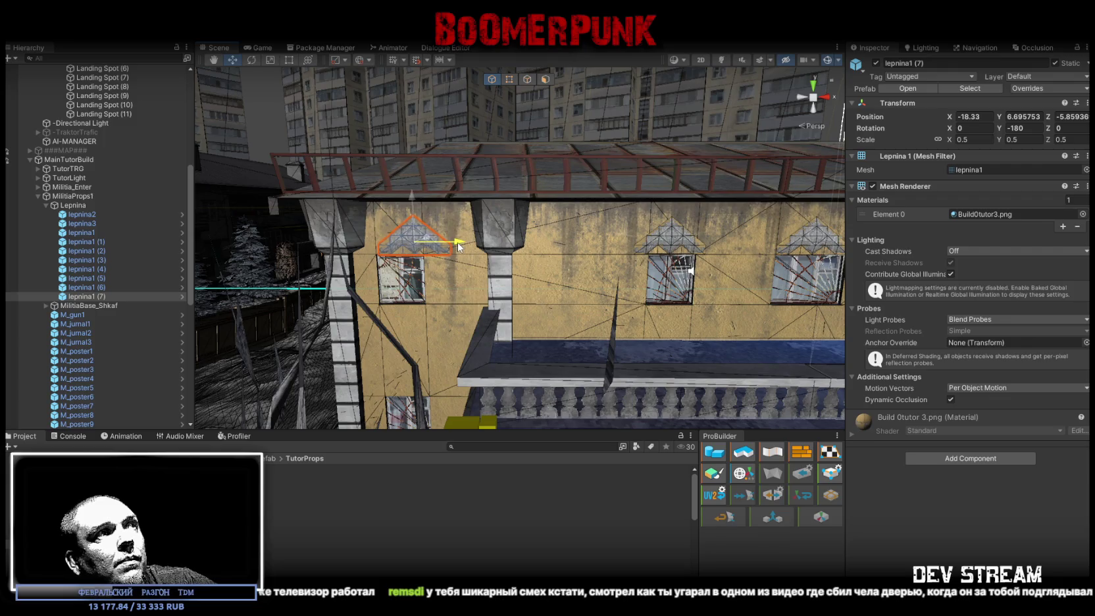
scroll(468, 257, "up", 6)
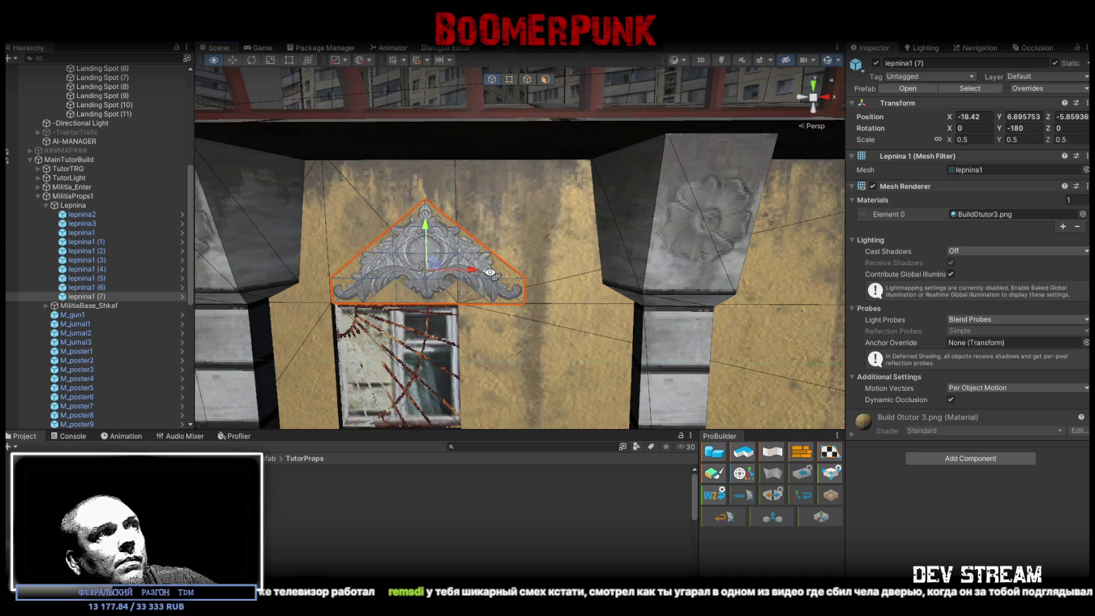
mouse_move(517, 292)
left_mouse_down()
mouse_move(542, 275)
mouse_move(530, 337)
mouse_move(408, 283)
mouse_move(263, 269)
left_mouse_up()
left_click(81, 233, "shift")
mouse_move(460, 277)
left_mouse_down()
mouse_move(483, 287)
mouse_move(425, 302)
mouse_move(450, 302)
left_mouse_up()
key("ctrl+d")
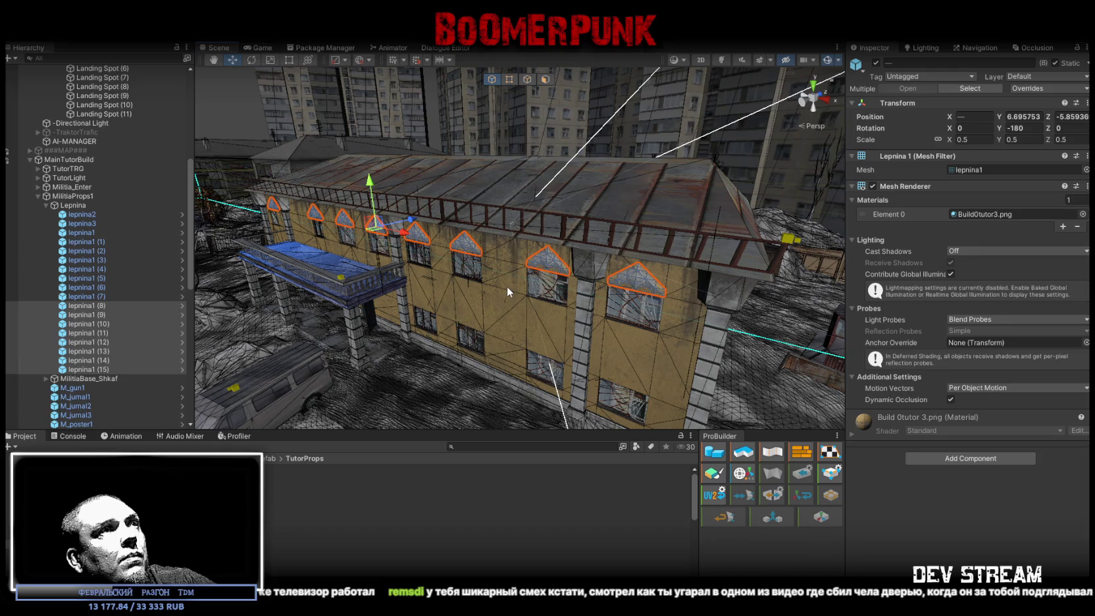
Turn copies lepnina1 (8)–(15) to rotation Y 0 and move them onto the back facade
key("e")
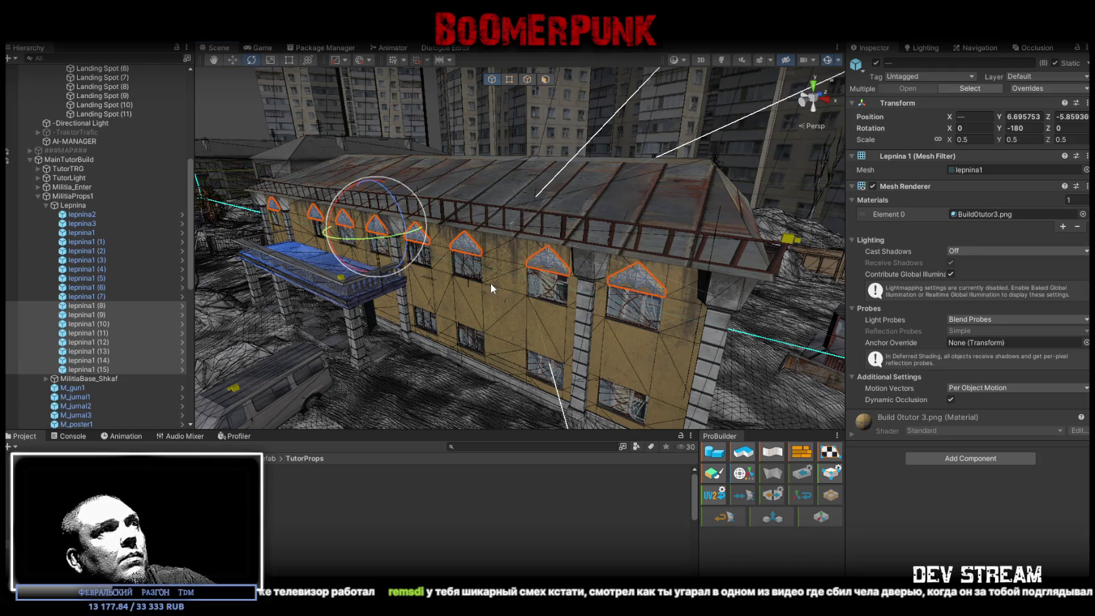
mouse_move(492, 283)
left_mouse_down()
mouse_move(520, 312)
mouse_move(461, 293)
mouse_move(776, 266)
left_mouse_up()
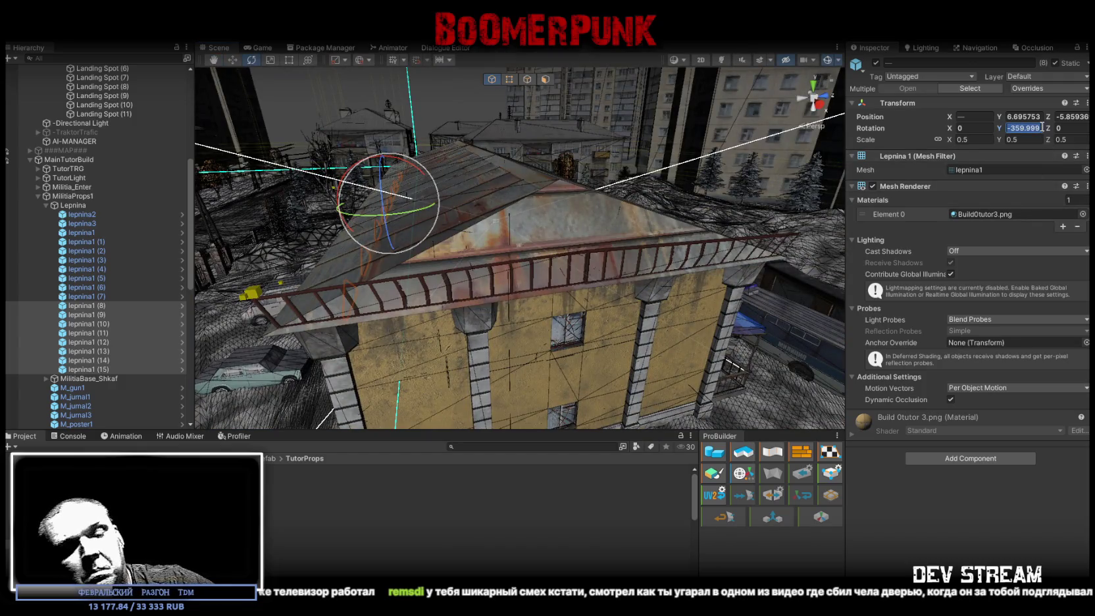
key("w")
mouse_move(692, 263)
left_mouse_down()
mouse_move(634, 277)
mouse_move(497, 178)
mouse_move(652, 188)
left_mouse_up()
mouse_move(739, 195)
left_mouse_down()
mouse_move(635, 238)
mouse_move(672, 286)
mouse_move(420, 181)
mouse_move(430, 189)
mouse_move(483, 150)
mouse_move(425, 179)
mouse_move(512, 193)
mouse_move(753, 270)
mouse_move(719, 241)
mouse_move(676, 235)
left_mouse_up()
left_click(441, 171)
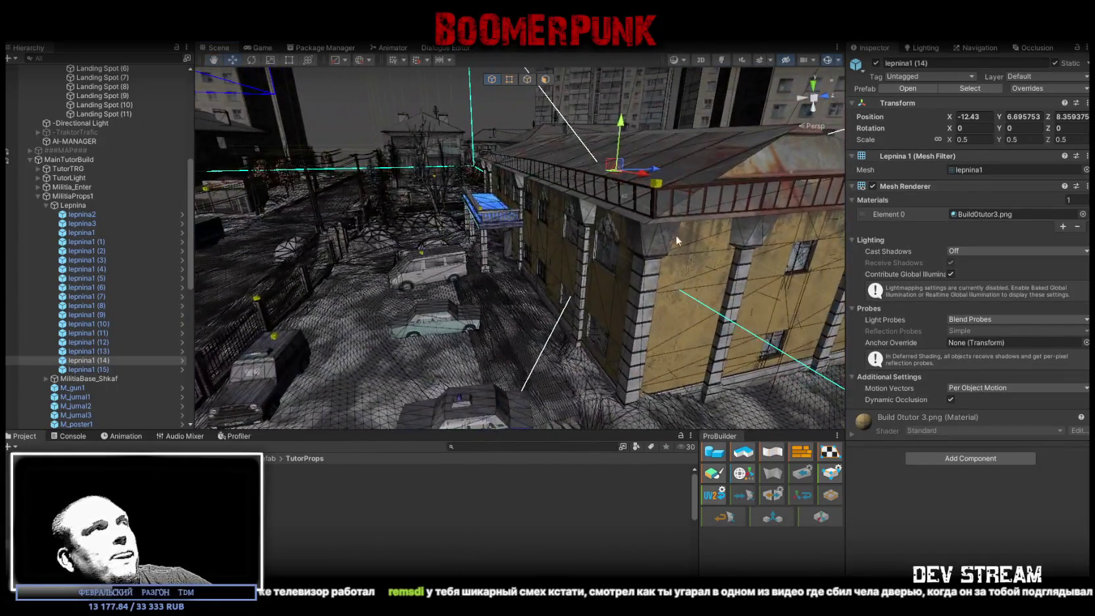
left_click(103, 242)
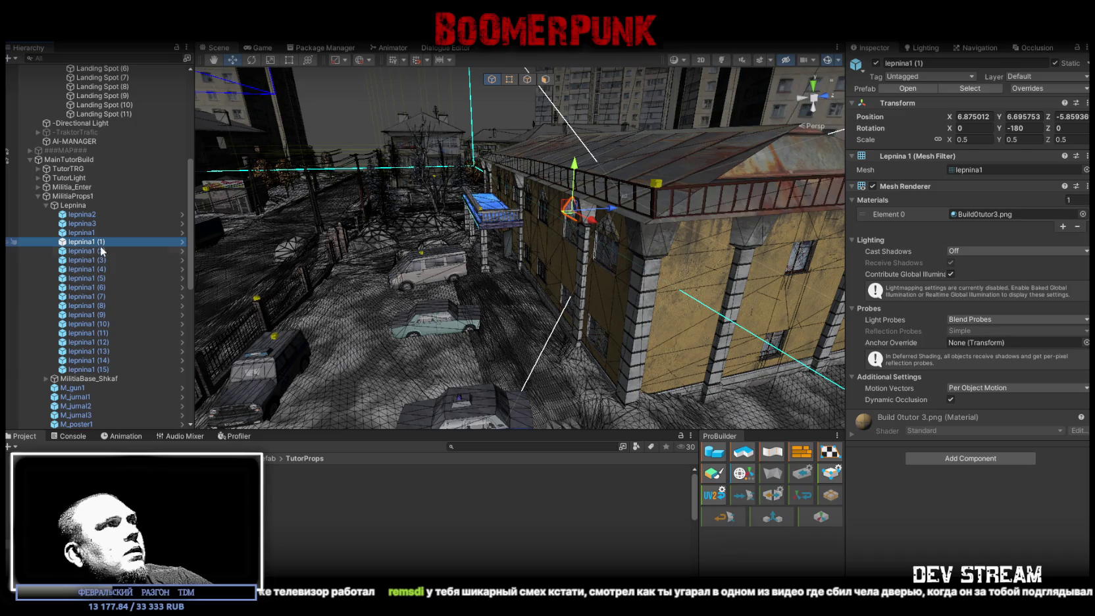
Select lepnina1 through lepnina1 (8) and reset their mixed Y and Z rotations to 0
left_click(105, 297, "shift")
left_click(112, 304, "shift")
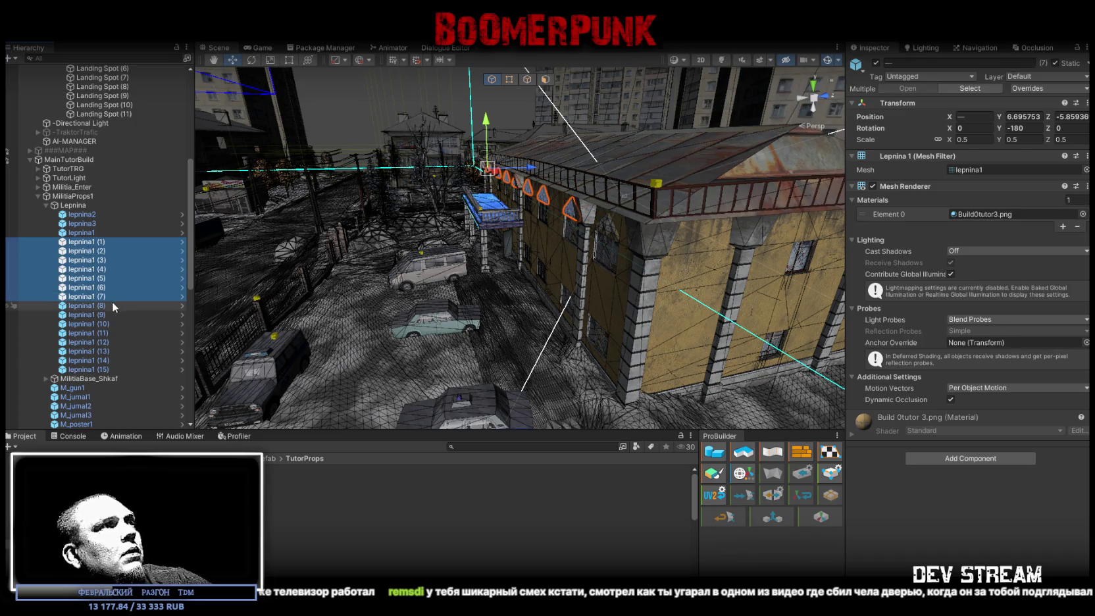
left_click(86, 233, "ctrl")
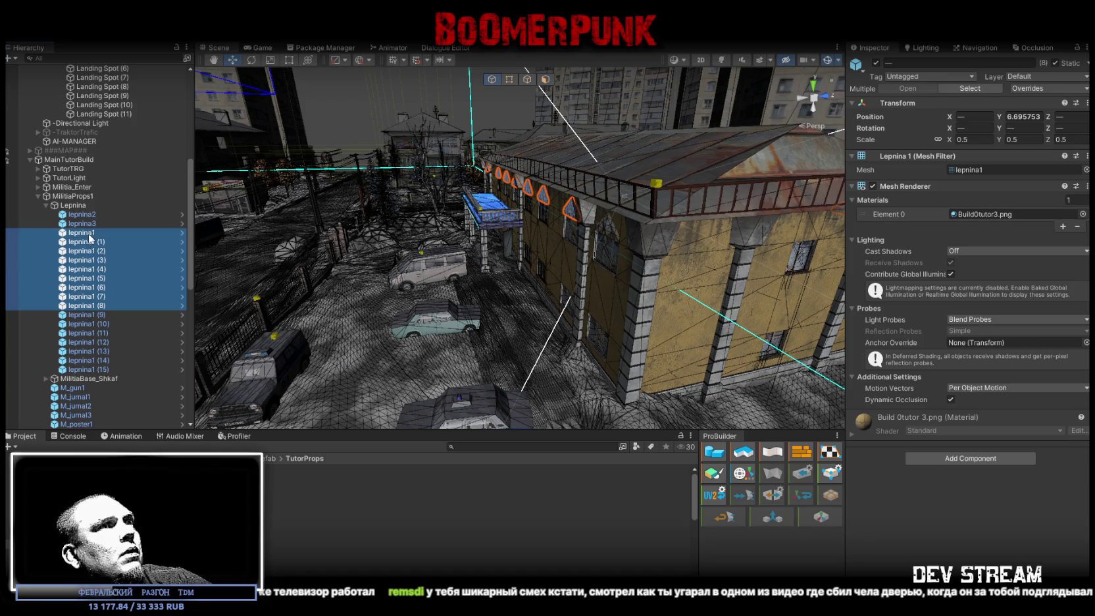
mouse_move(251, 264)
left_mouse_down()
mouse_move(464, 277)
mouse_move(585, 224)
left_mouse_up()
scroll(464, 277, "up", 3)
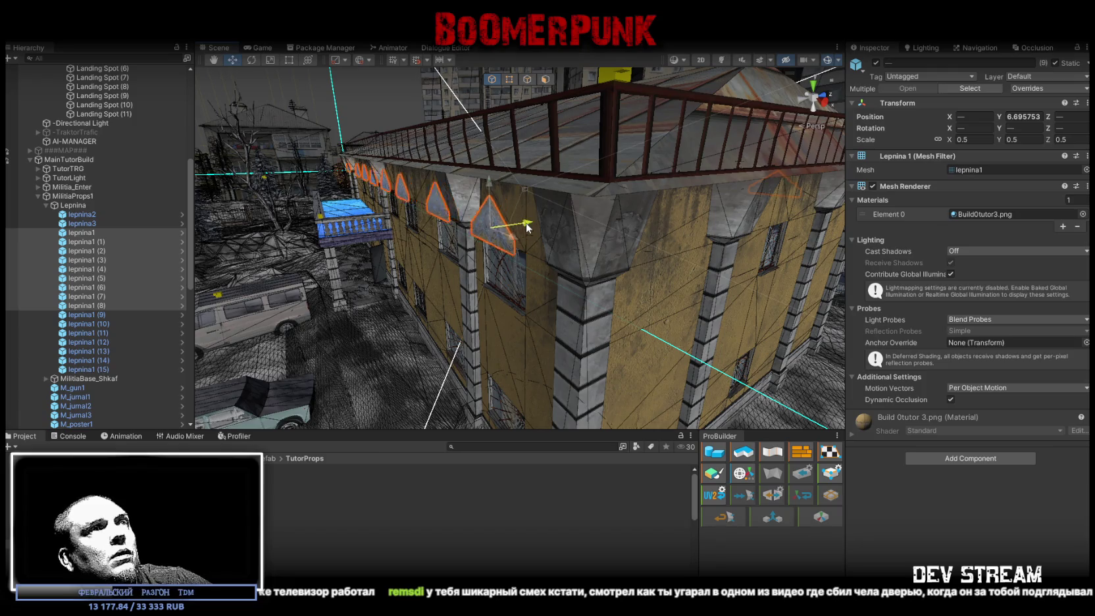
left_click_drag(548, 260, 530, 243)
key("e")
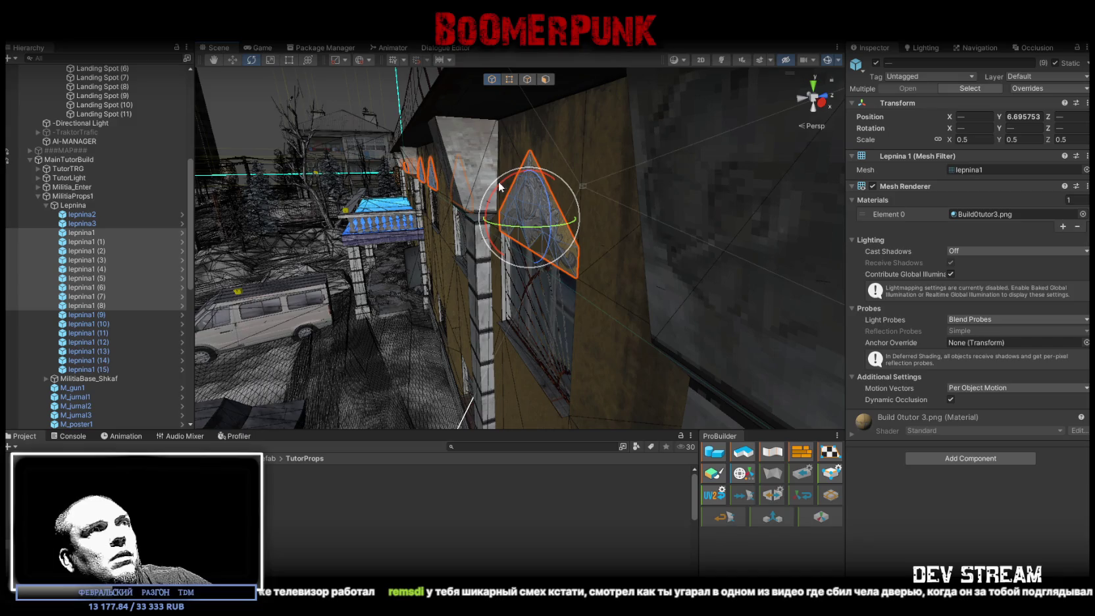
left_click_drag(501, 187, 500, 191)
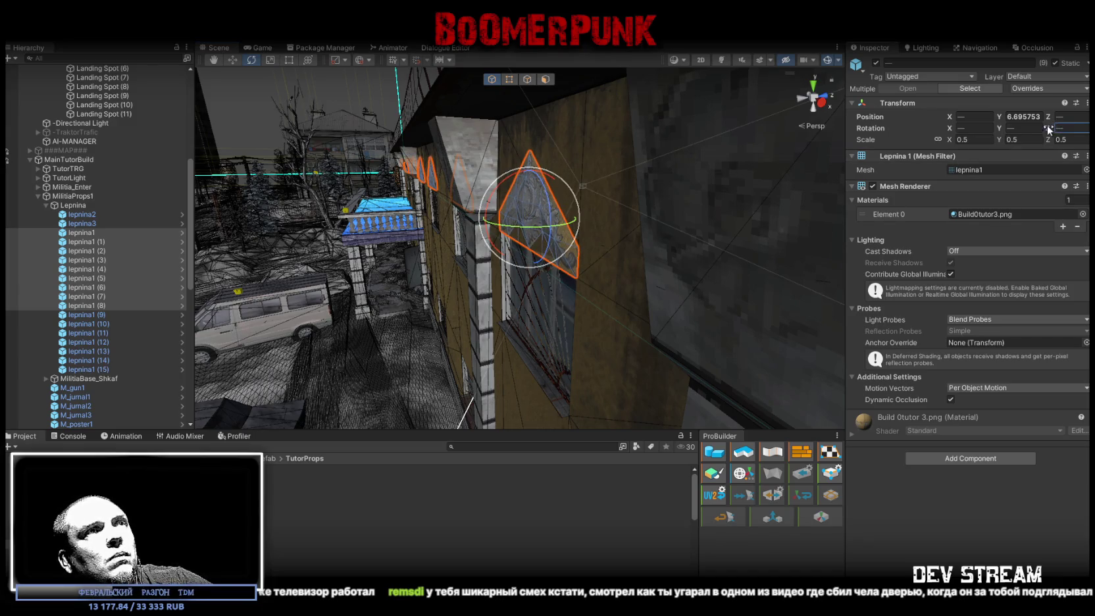
left_click(999, 128)
left_click(962, 127)
type("-1.08")
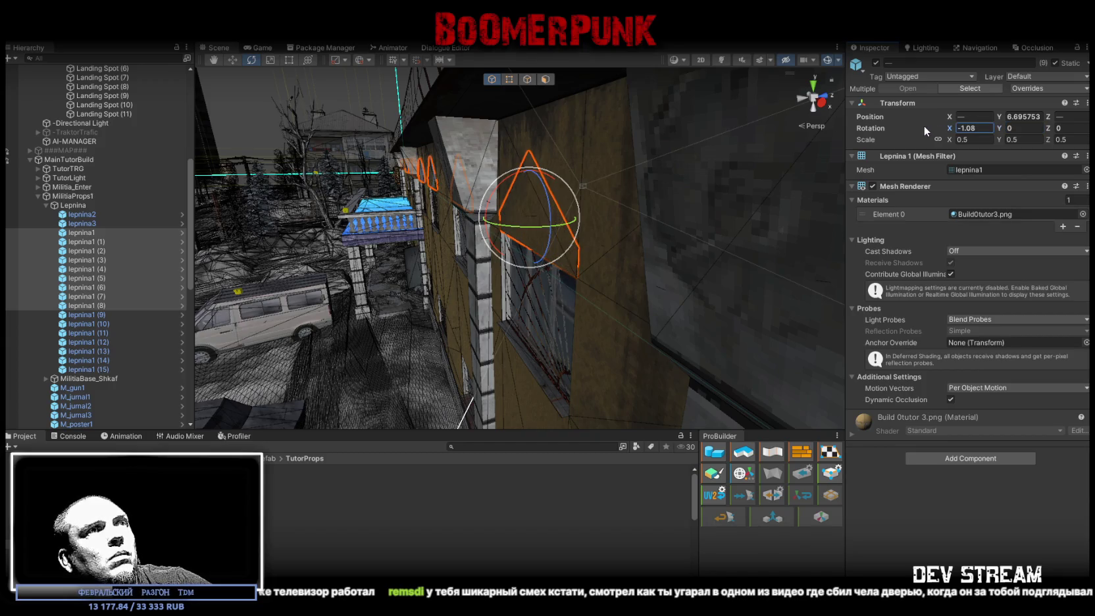
Narrow the Hierarchy selection to lepnina1 through lepnina1 (7)
mouse_move(739, 168)
left_mouse_down()
mouse_move(552, 191)
mouse_move(631, 212)
mouse_move(601, 232)
mouse_move(619, 241)
mouse_move(631, 230)
mouse_move(450, 240)
left_mouse_up()
left_click(99, 234)
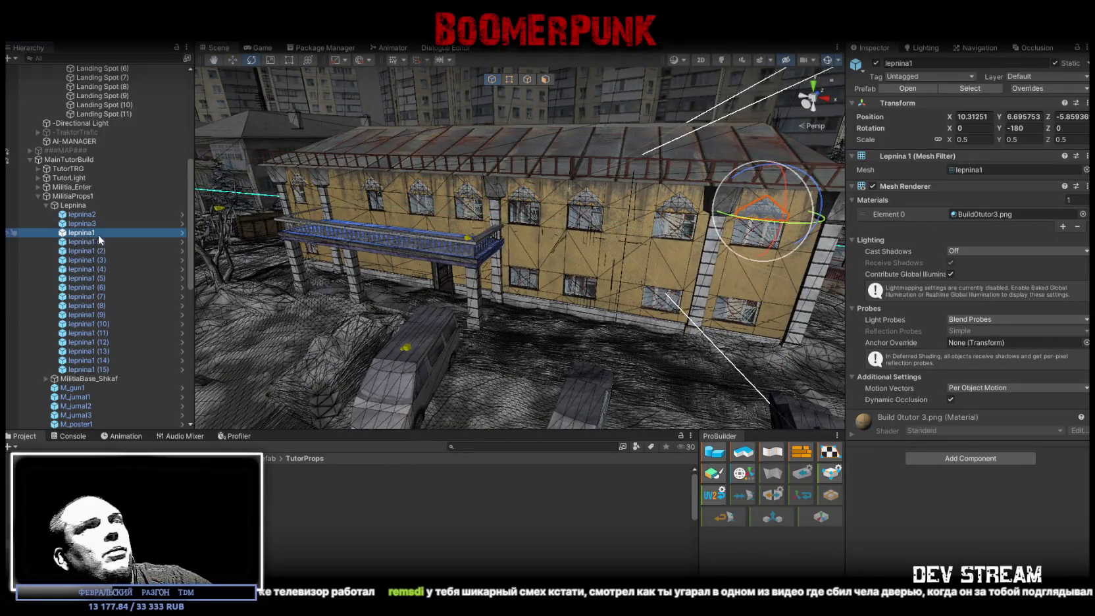
key("Down")
key("Down")
key("Down")
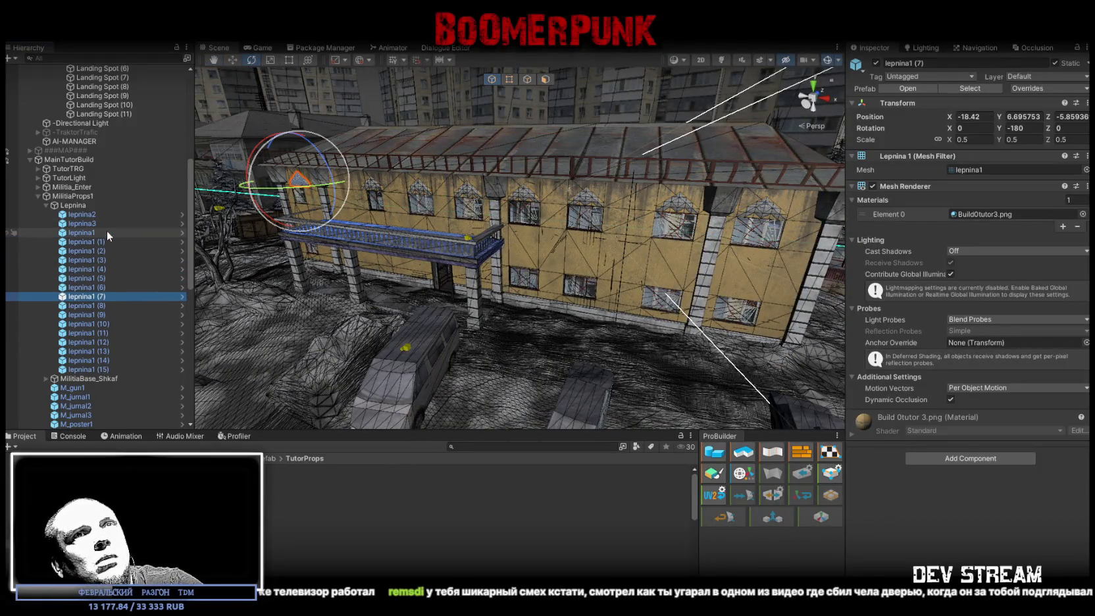
key("Up")
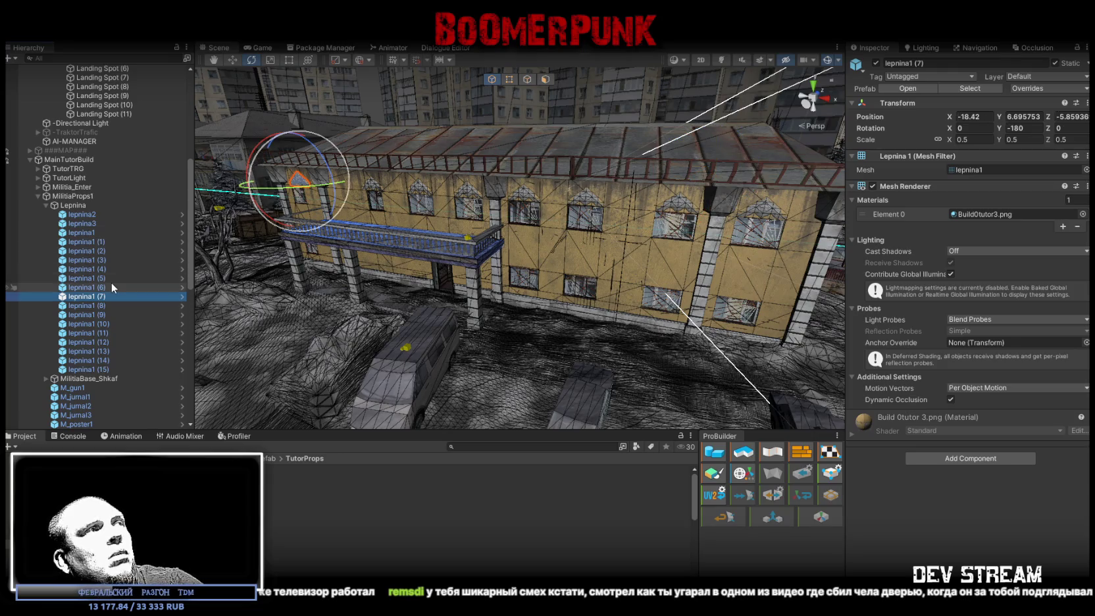
left_click(103, 230, "shift")
Set rotation X of the lepnina1–(7) pediments to 0.5
left_click_drag(953, 131, 924, 131)
left_click_drag(487, 224, 557, 224)
left_click(962, 129)
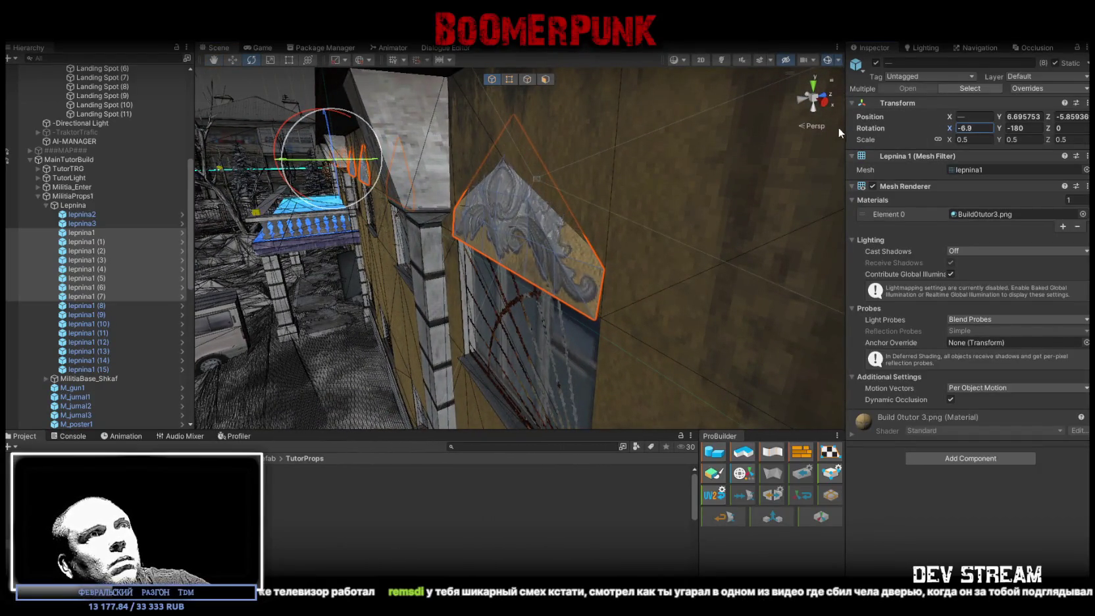
type("0")
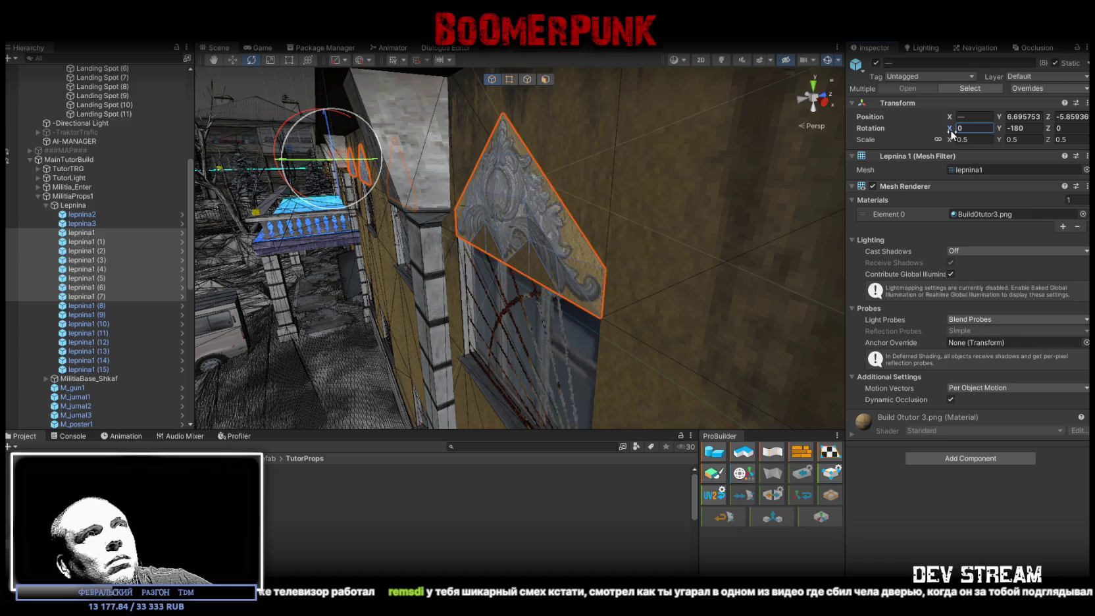
left_click_drag(952, 129, 970, 129)
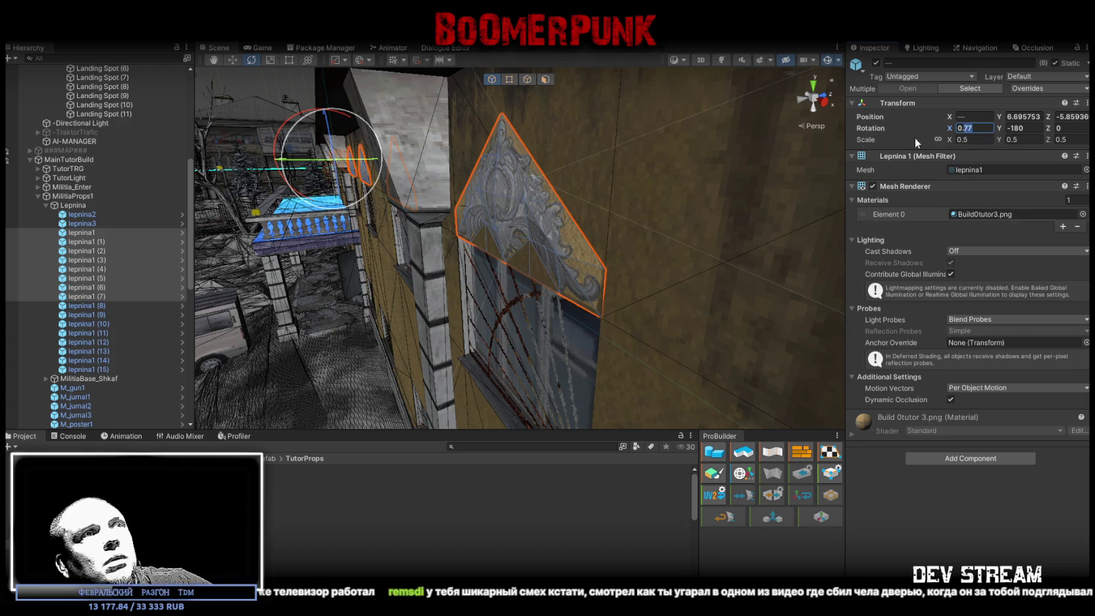
type("0.5")
key("Return")
scroll(601, 279, "up", 3)
key("w")
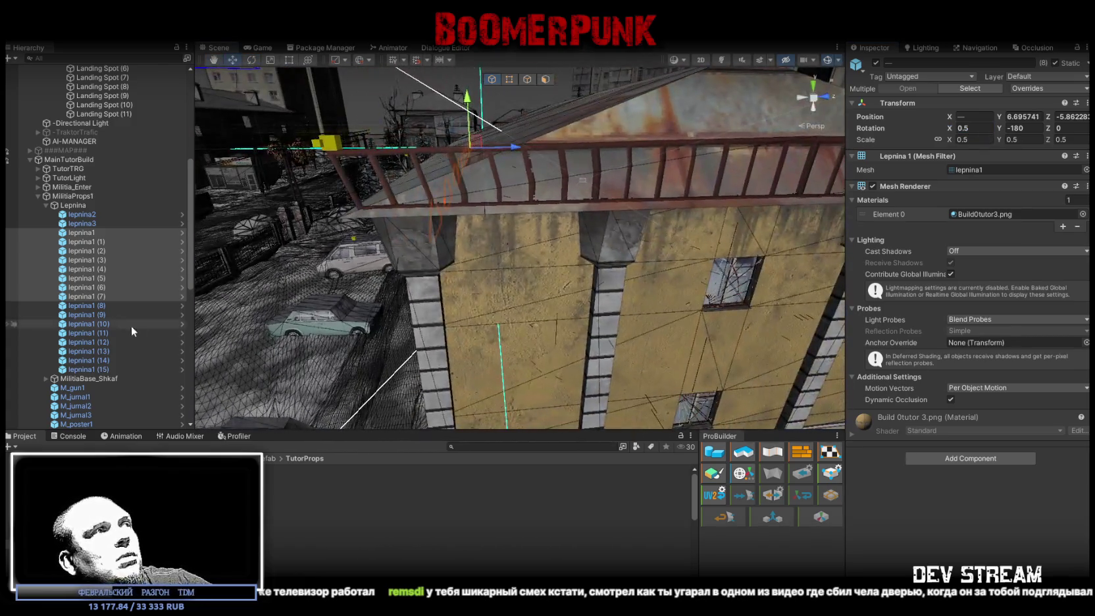
Select lepnina1 (8) through (15) and set their rotation X to 0.5
left_click(102, 306)
left_click(100, 368, "shift")
mouse_move(421, 217)
left_mouse_down()
mouse_move(357, 210)
mouse_move(431, 188)
left_mouse_up()
left_click_drag(942, 132, 1053, 148)
left_click(986, 127)
type("0")
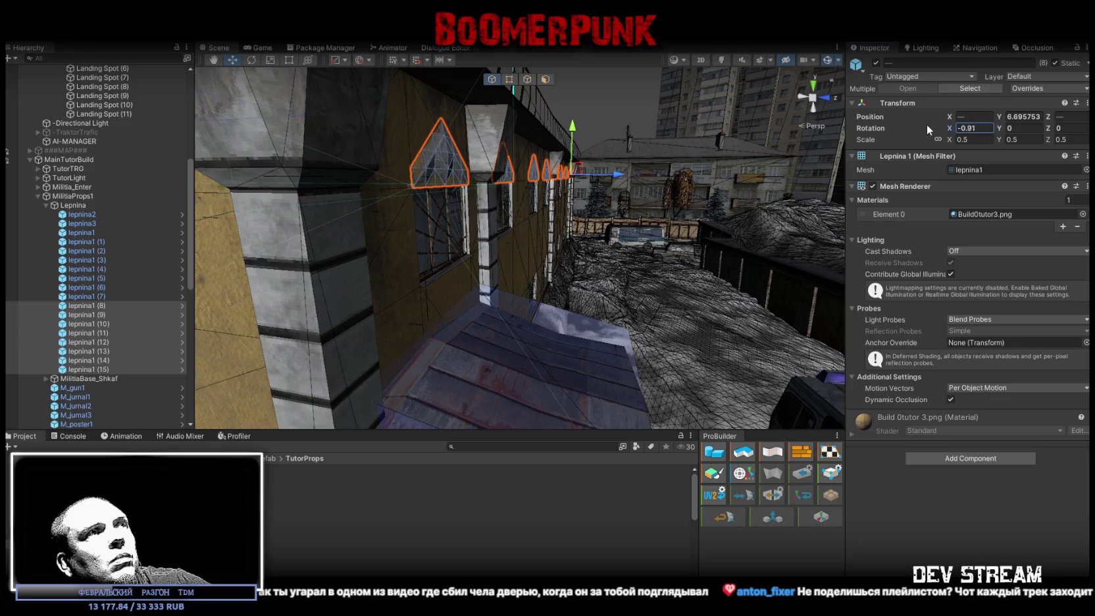
left_click_drag(904, 124, 980, 137)
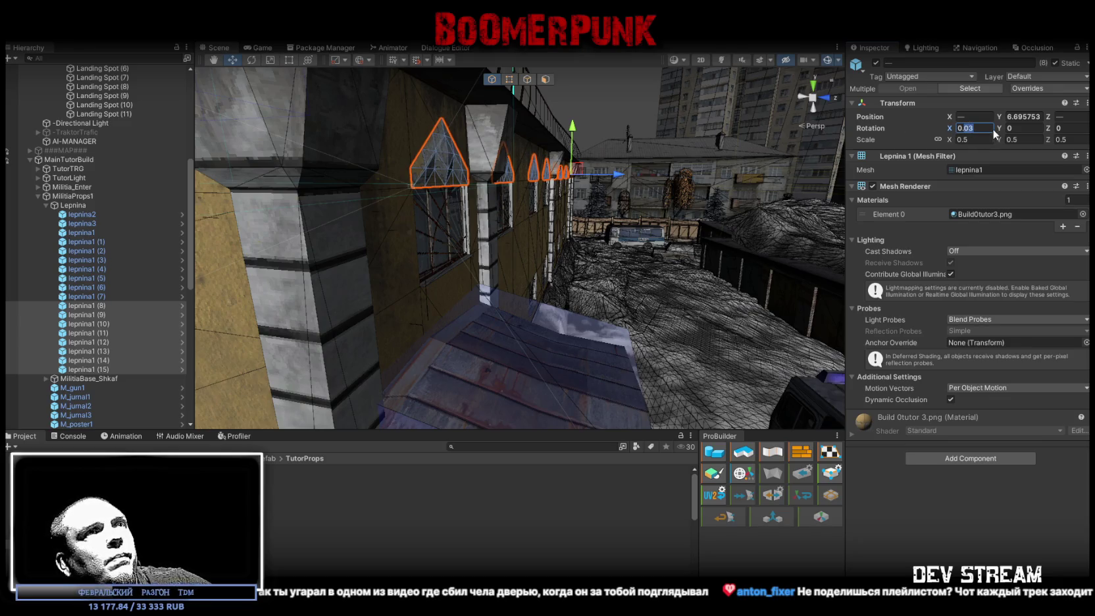
type("0.5")
key("Return")
scroll(521, 200, "up", 8)
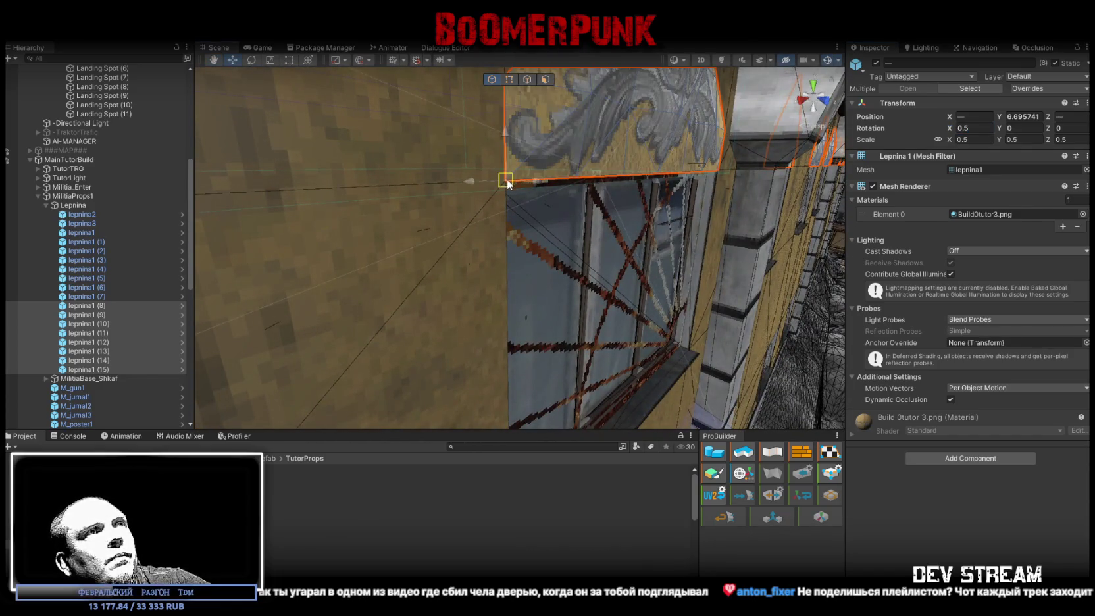
left_click_drag(508, 175, 577, 198, "alt")
Duplicate lepnina1 (15) into (16) and (17), turn (17) toward the end wall and lower it above the window
key("f")
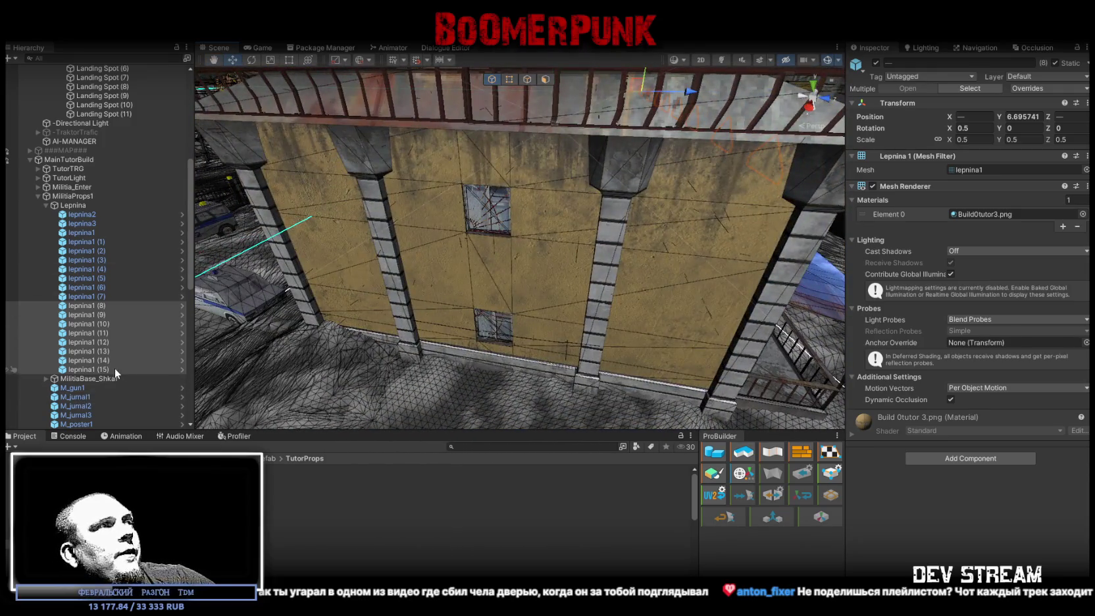
left_click(116, 369)
key("ctrl+d")
mouse_move(511, 250)
left_mouse_down("alt")
mouse_move(625, 181)
mouse_move(358, 201)
mouse_move(637, 174)
left_mouse_up("alt")
key("ctrl+d")
key("f")
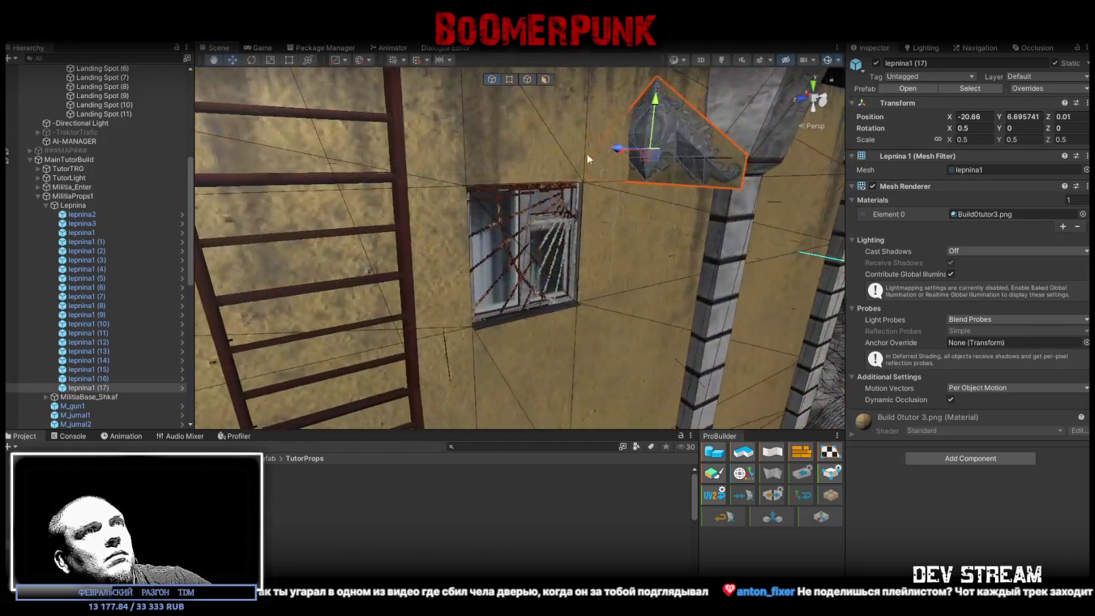
key("e")
left_click_drag(698, 151, 774, 169)
key("w")
mouse_move(658, 146)
left_mouse_down()
mouse_move(585, 234)
mouse_move(464, 231)
mouse_move(531, 247)
mouse_move(473, 250)
left_mouse_up()
Duplicate into lepnina1 (18) with Y rotation 90 and send it to the opposite end wall
scroll(474, 250, "down", 5)
key("ctrl+d")
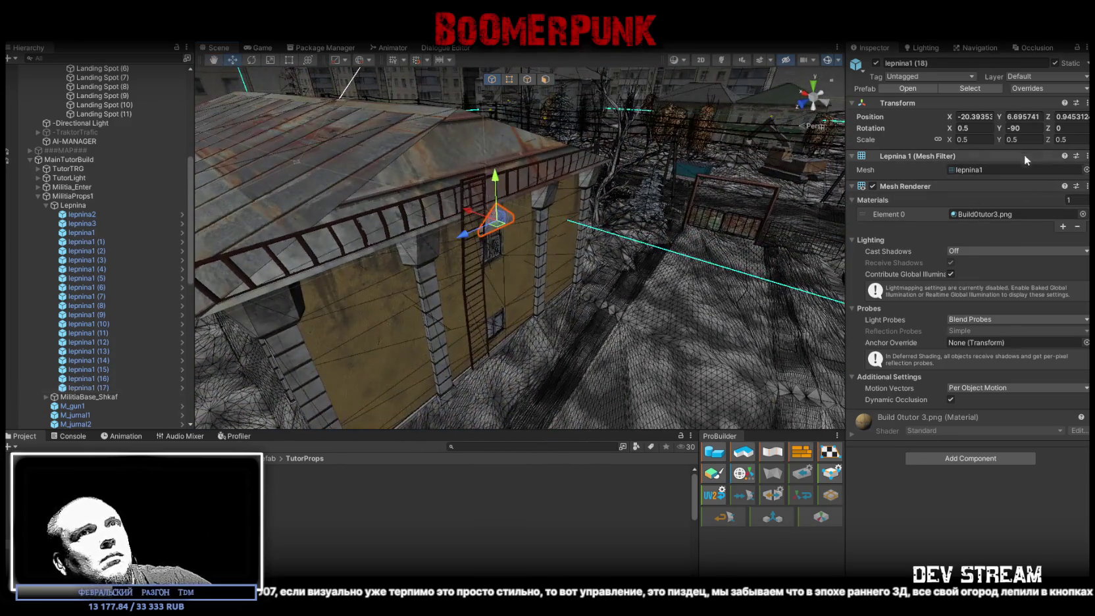
left_click(1036, 129)
key("Return")
mouse_move(552, 250)
left_mouse_down()
mouse_move(779, 267)
mouse_move(827, 240)
mouse_move(770, 248)
mouse_move(720, 226)
mouse_move(428, 338)
mouse_move(454, 309)
left_mouse_up()
scroll(778, 267, "down", 5)
key("f")
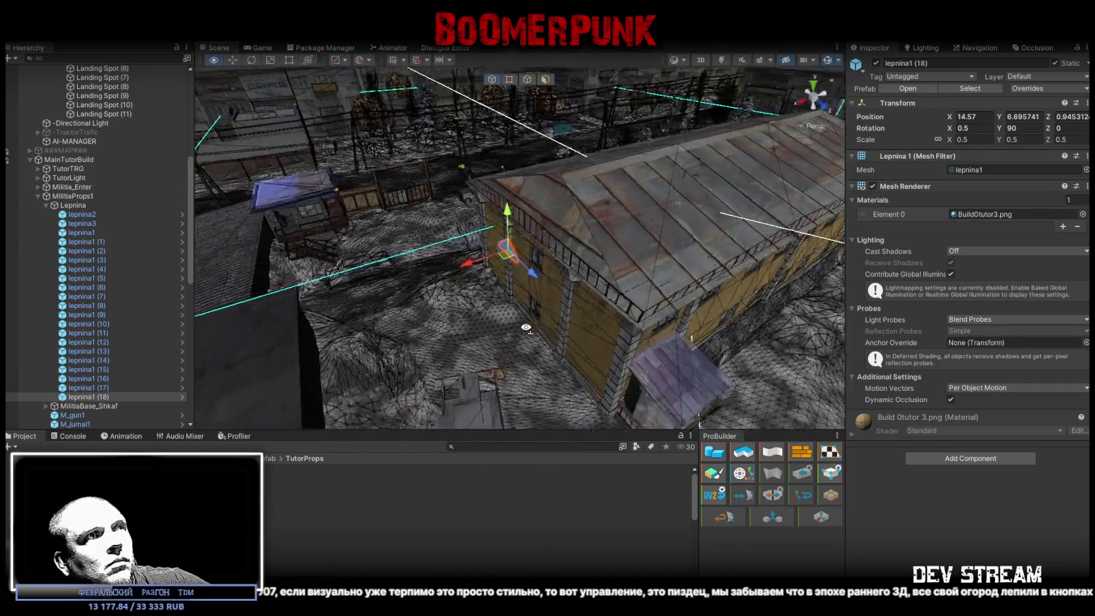
mouse_move(519, 342)
left_mouse_down()
mouse_move(494, 355)
mouse_move(611, 238)
left_mouse_up()
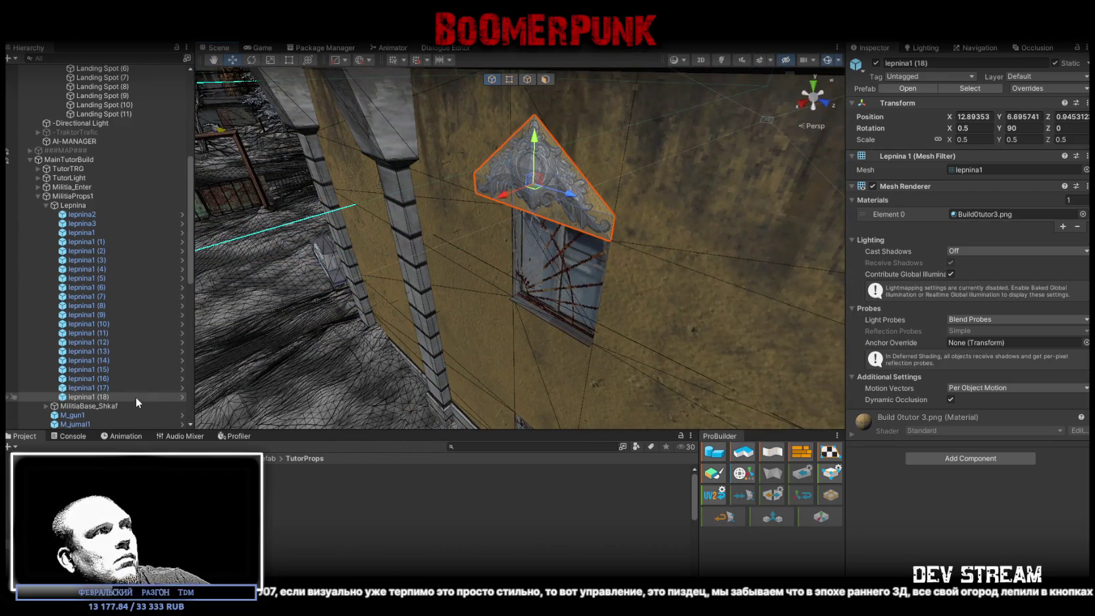
Add lepnina1 (17) to the selection and slide the ornament left to centre it over the window
left_click(110, 389, "ctrl")
mouse_move(520, 250)
left_mouse_down()
mouse_move(535, 239)
mouse_move(545, 249)
mouse_move(510, 261)
mouse_move(446, 194)
left_mouse_up()
key("f")
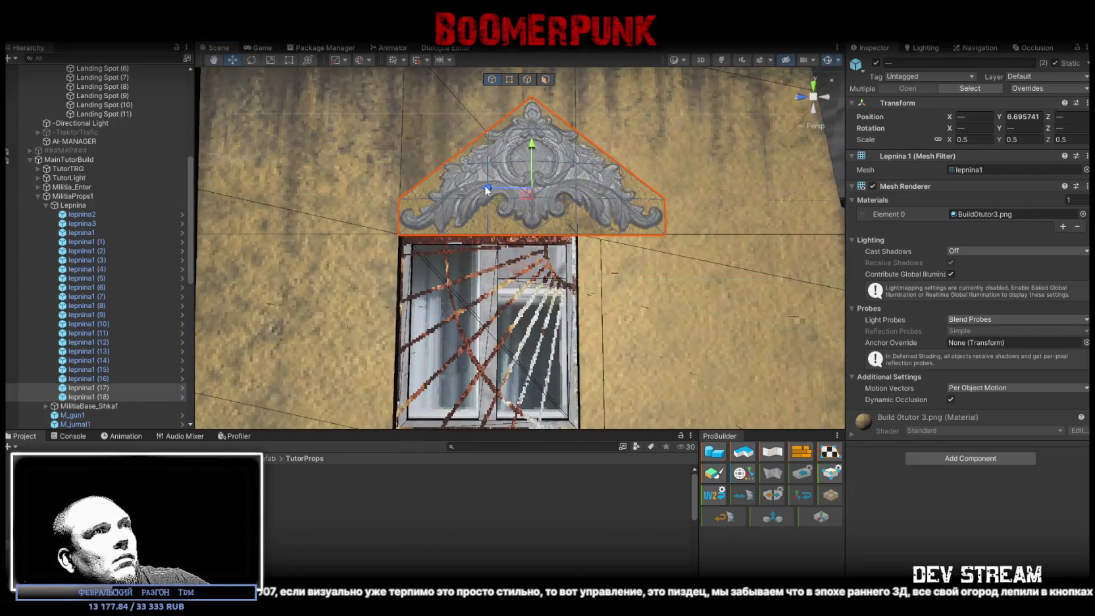
left_click_drag(464, 189, 449, 191)
scroll(550, 275, "down", 5)
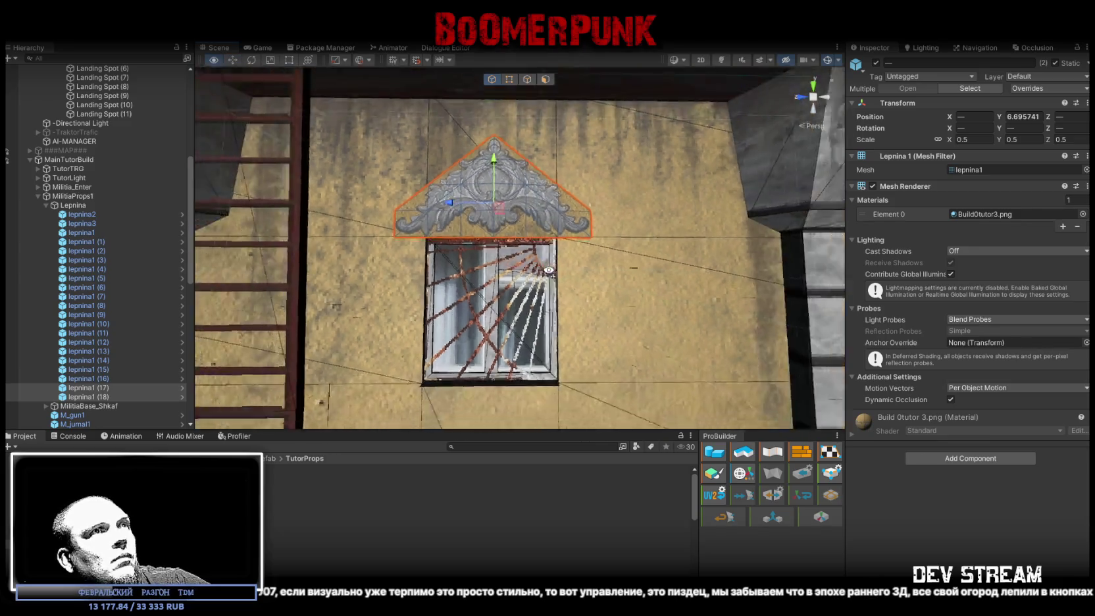
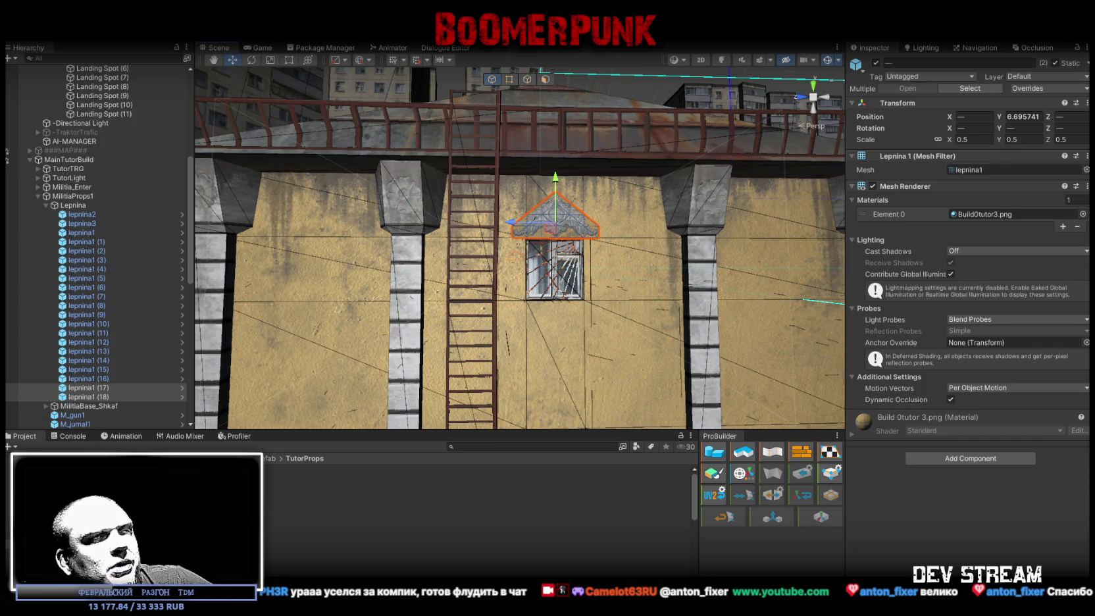
Check the music video in the browser, then return to the Unity editor
key("alt+Tab")
scroll(795, 411, "down", 8)
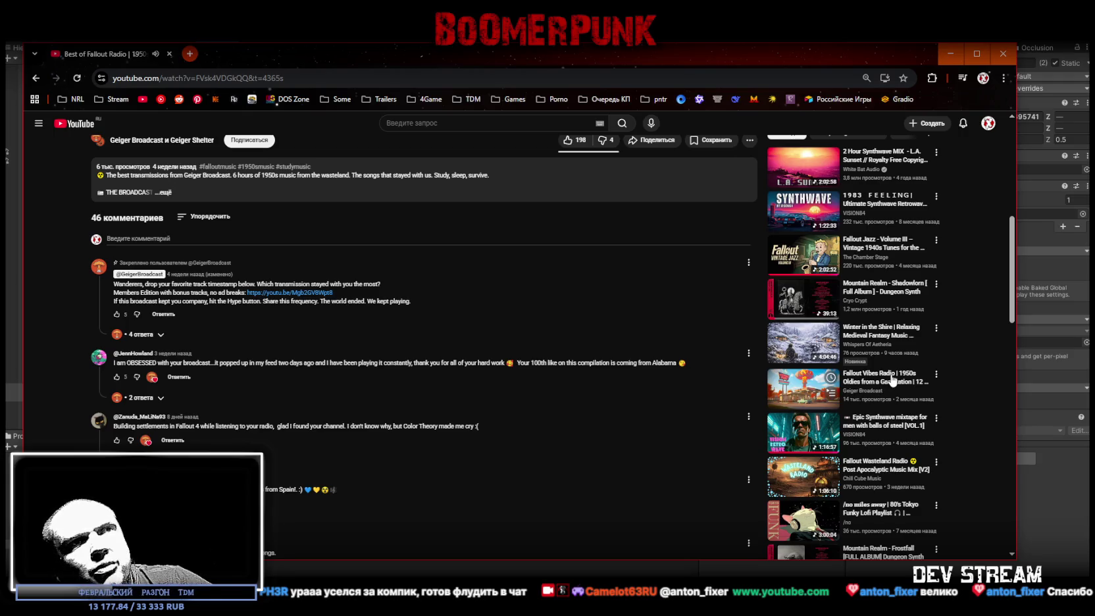
scroll(882, 355, "down", 4)
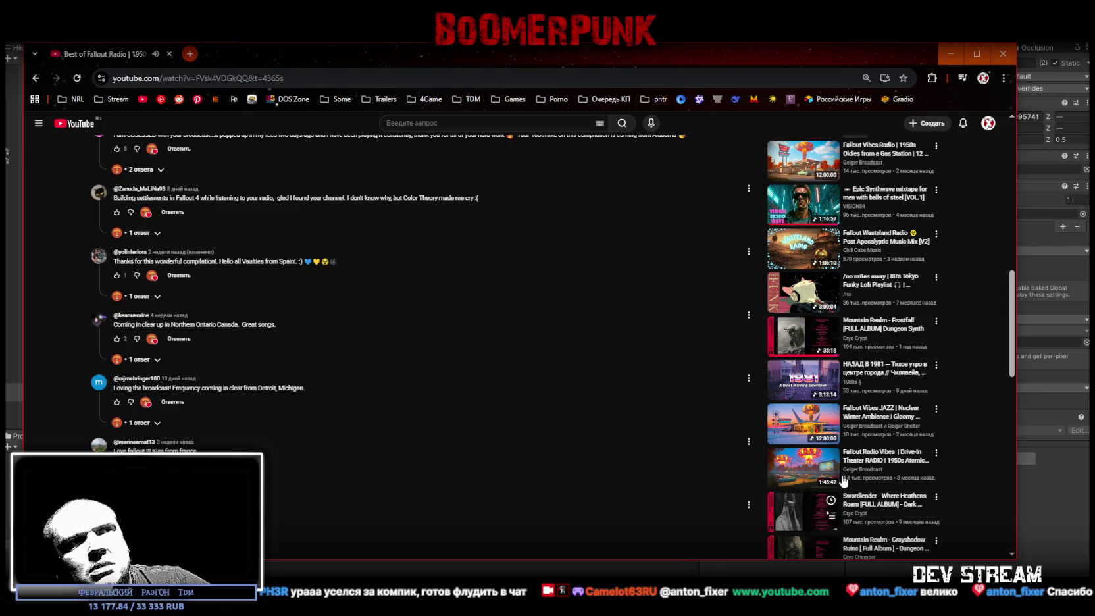
key("alt+Tab")
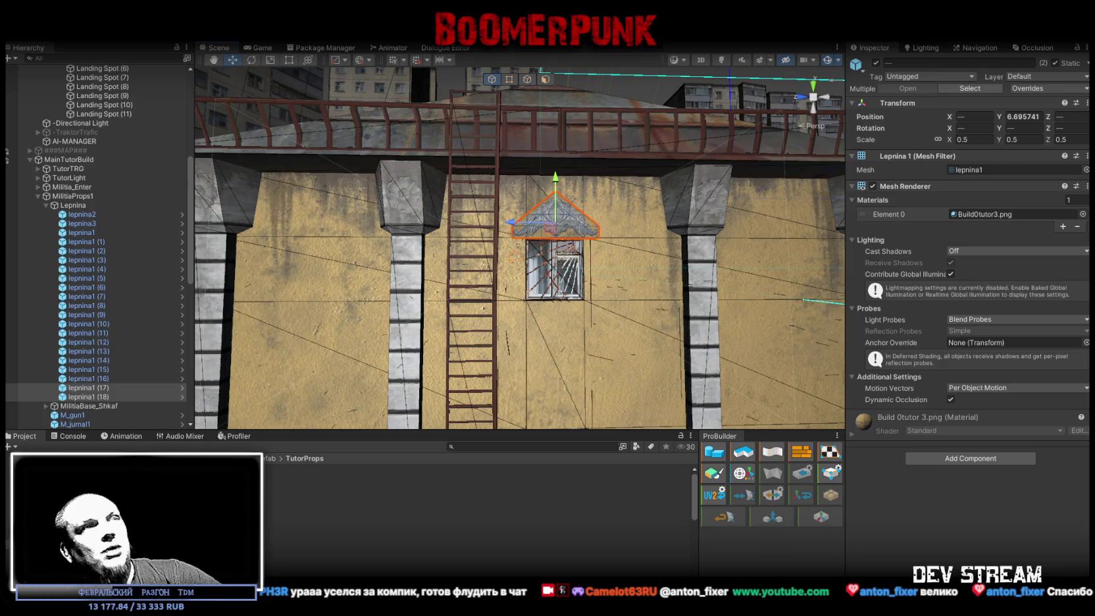
Frame the selected stucco ornament and vertex-snap it by its corner
key("f")
left_click_drag(552, 297, 567, 353)
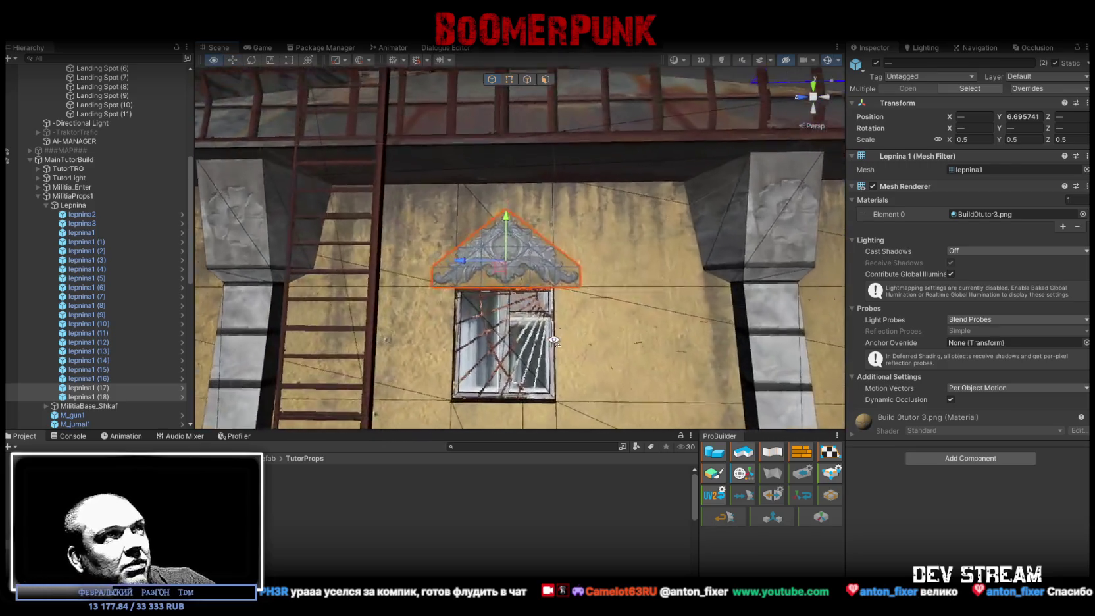
scroll(567, 353, "down", 2)
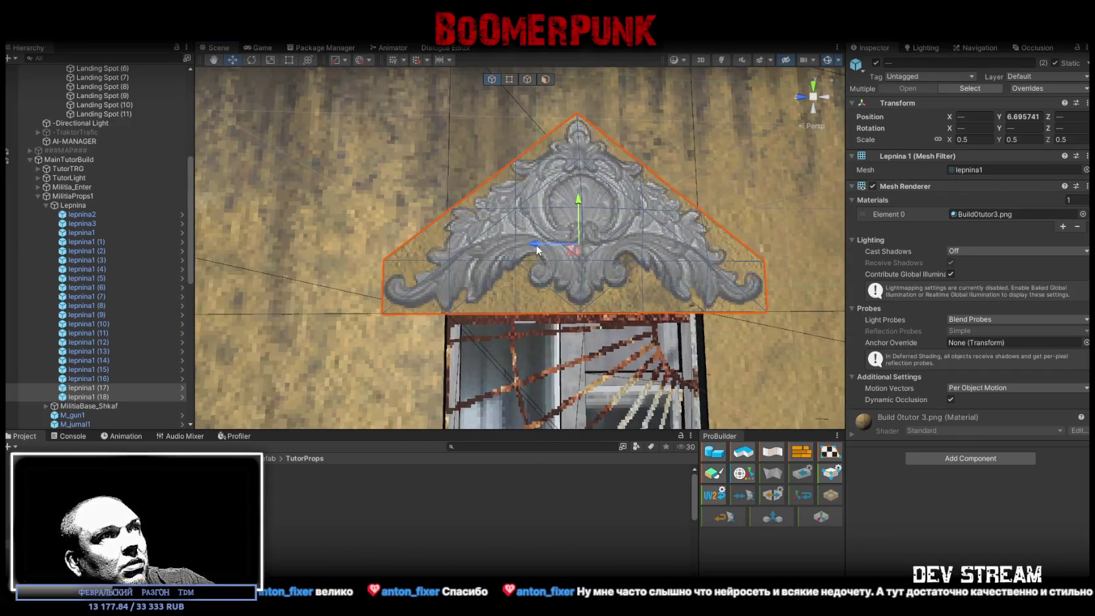
left_click_drag(537, 250, 532, 250)
key("v")
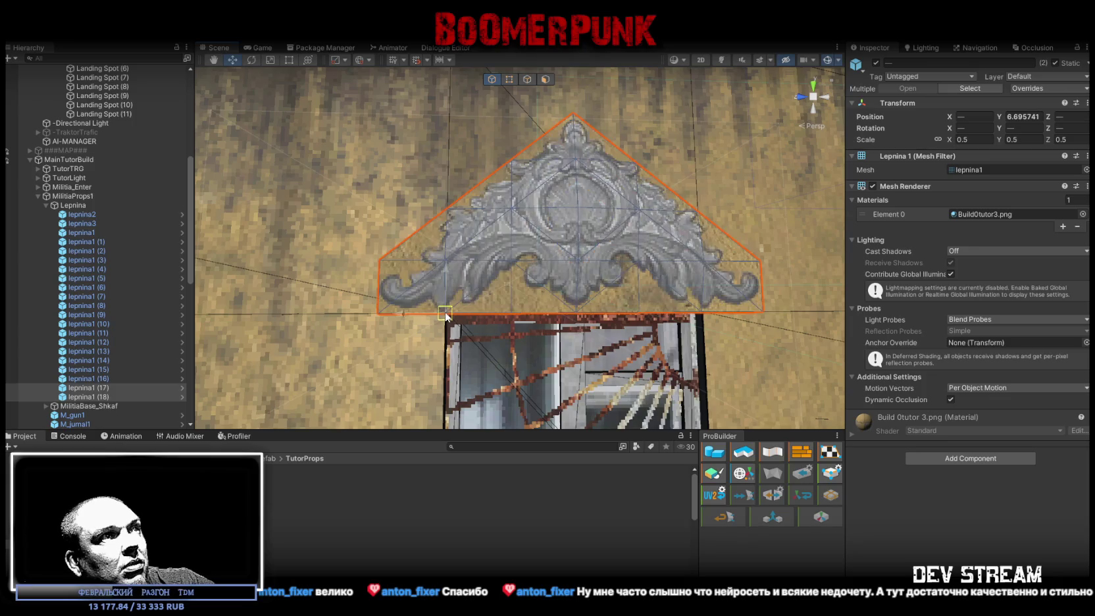
left_click_drag(446, 316, 521, 329)
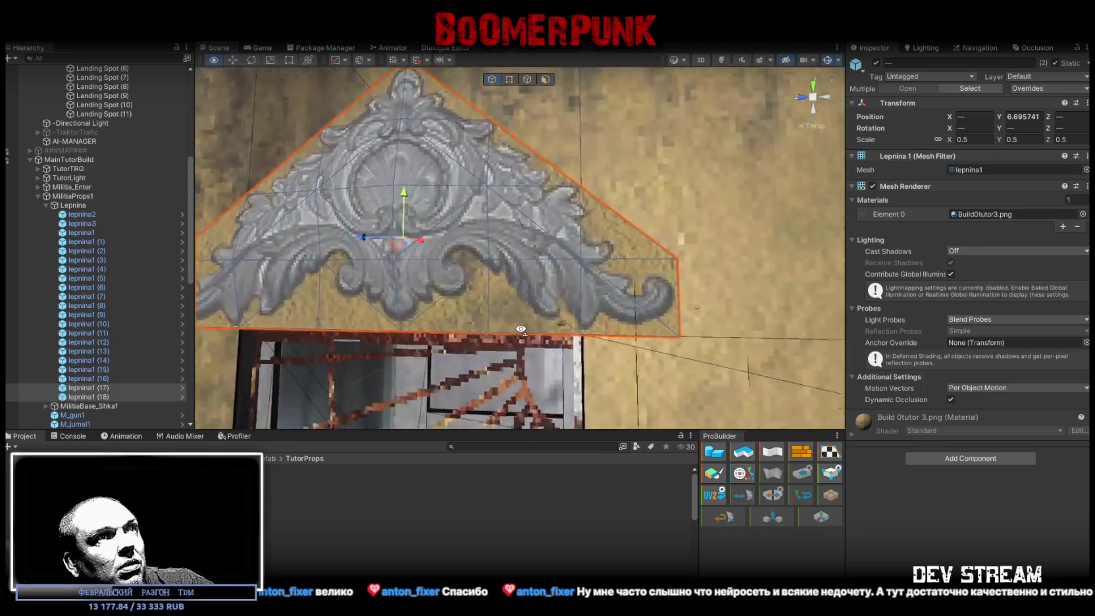
scroll(521, 329, "down", 10)
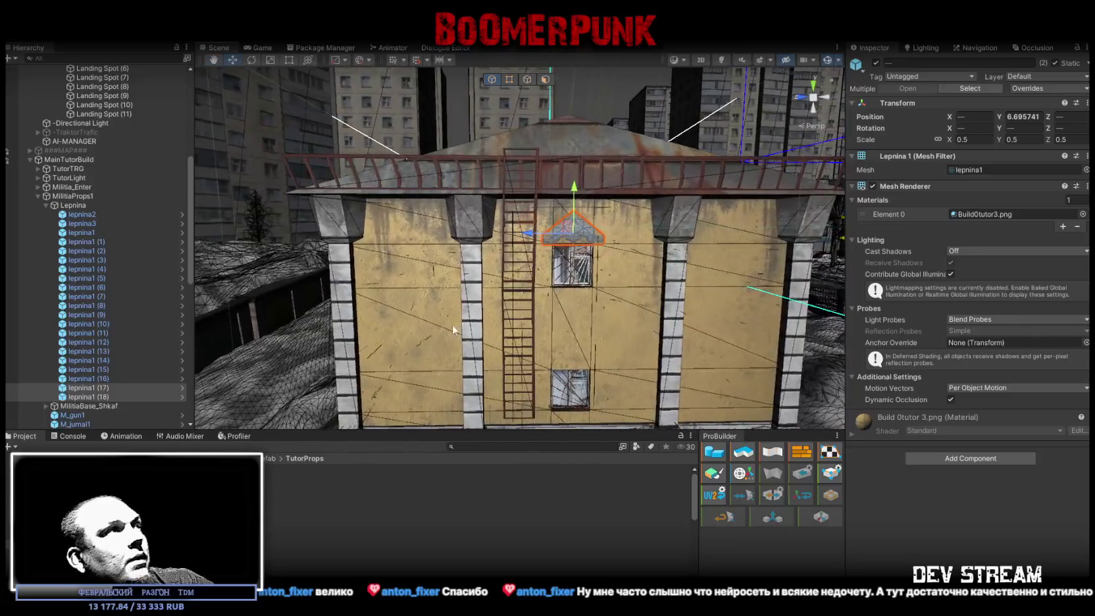
Duplicate the ornaments over the other windows, centring one between two pillars
key("ctrl+d")
left_click_drag(542, 242, 366, 235)
mouse_move(511, 335)
left_mouse_down()
mouse_move(520, 320)
mouse_move(487, 316)
left_mouse_up()
key("ctrl+d")
left_click_drag(431, 246, 532, 270)
scroll(545, 266, "up", 6)
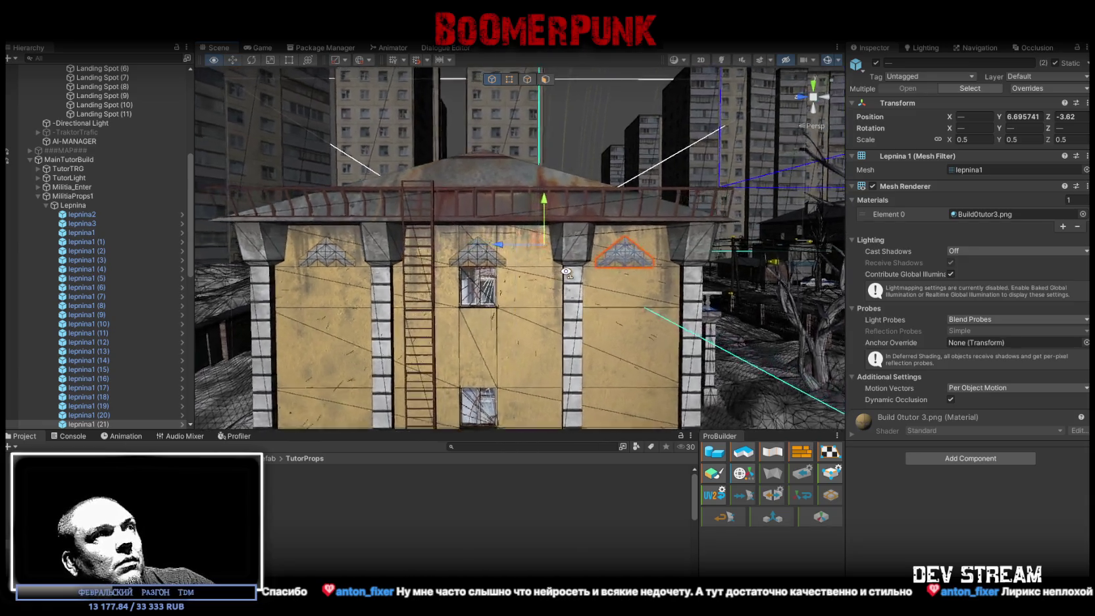
scroll(564, 270, "up", 3)
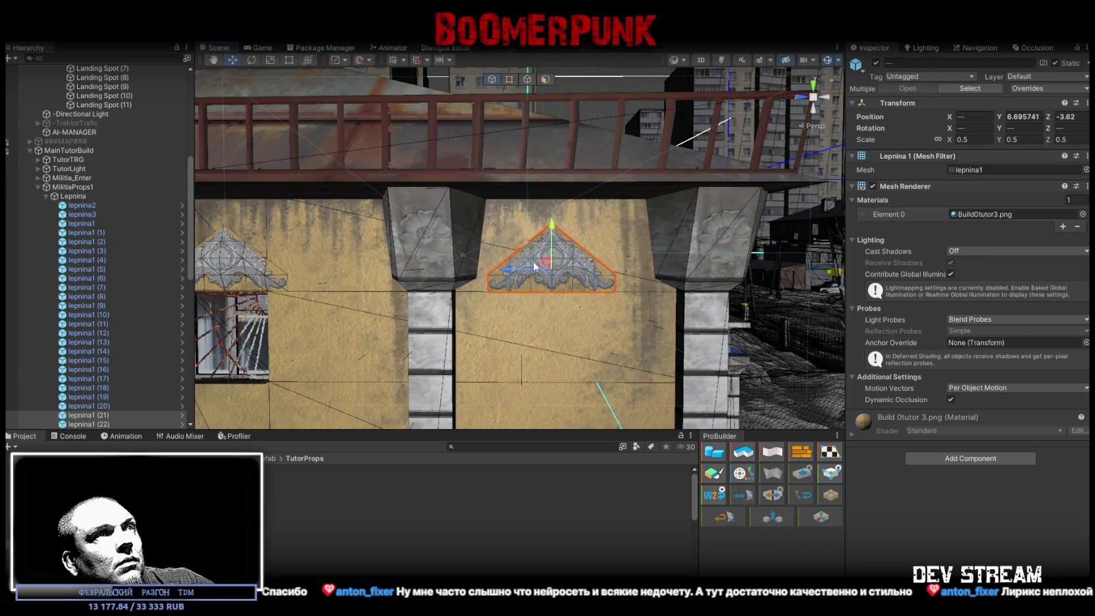
mouse_move(535, 268)
left_mouse_down()
mouse_move(454, 309)
mouse_move(460, 339)
mouse_move(538, 356)
left_mouse_up()
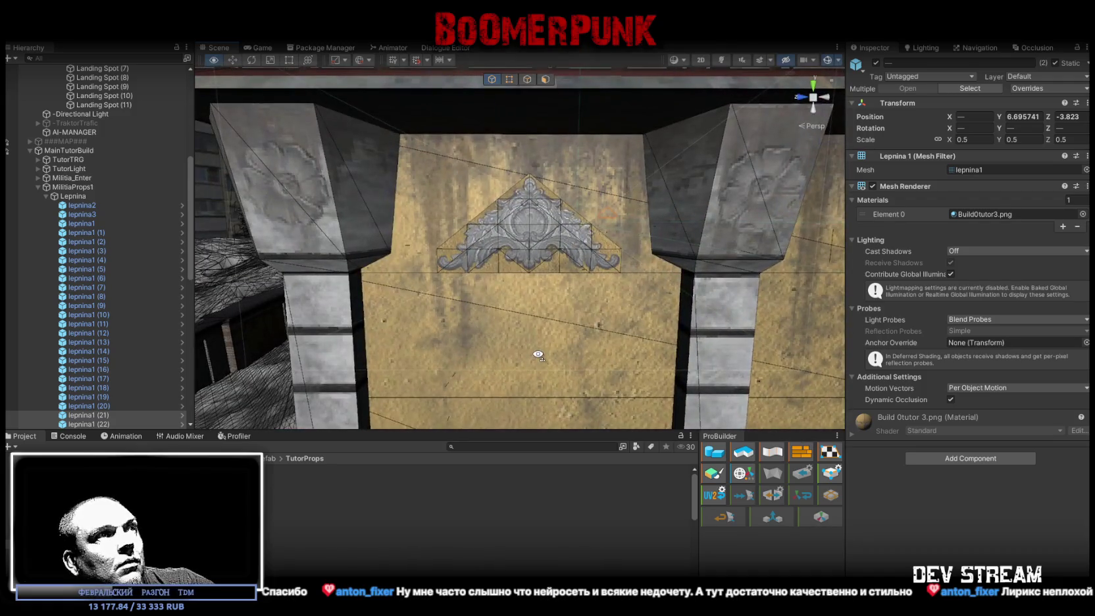
Select lepnina1 (19) and lepnina1 (20) and nudge them along Z to centre over their window
left_click(104, 396)
left_click(100, 406, "ctrl")
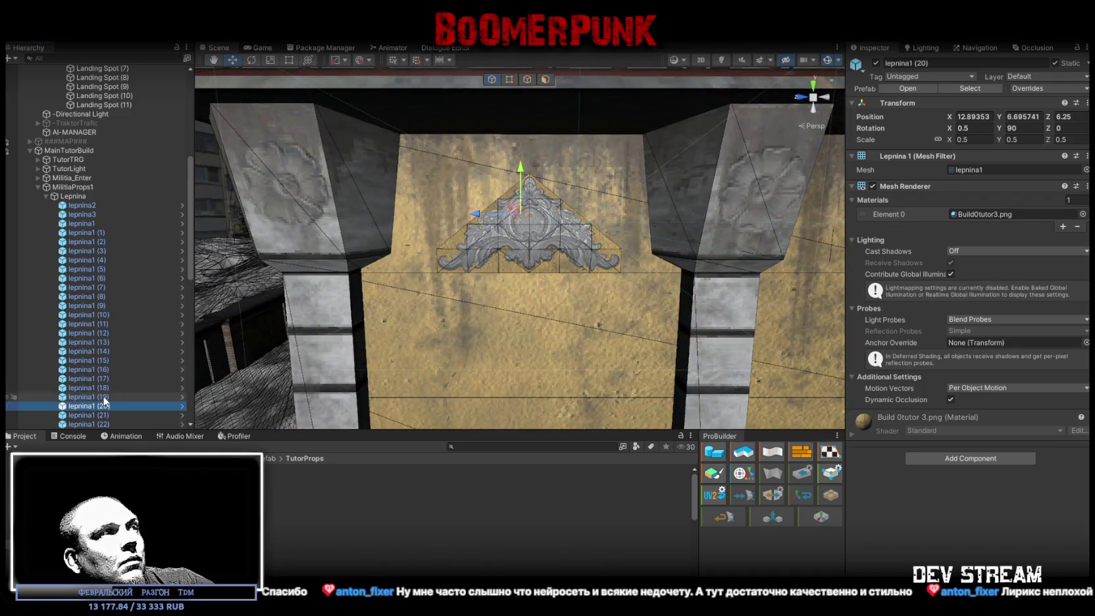
left_click_drag(480, 241, 485, 241)
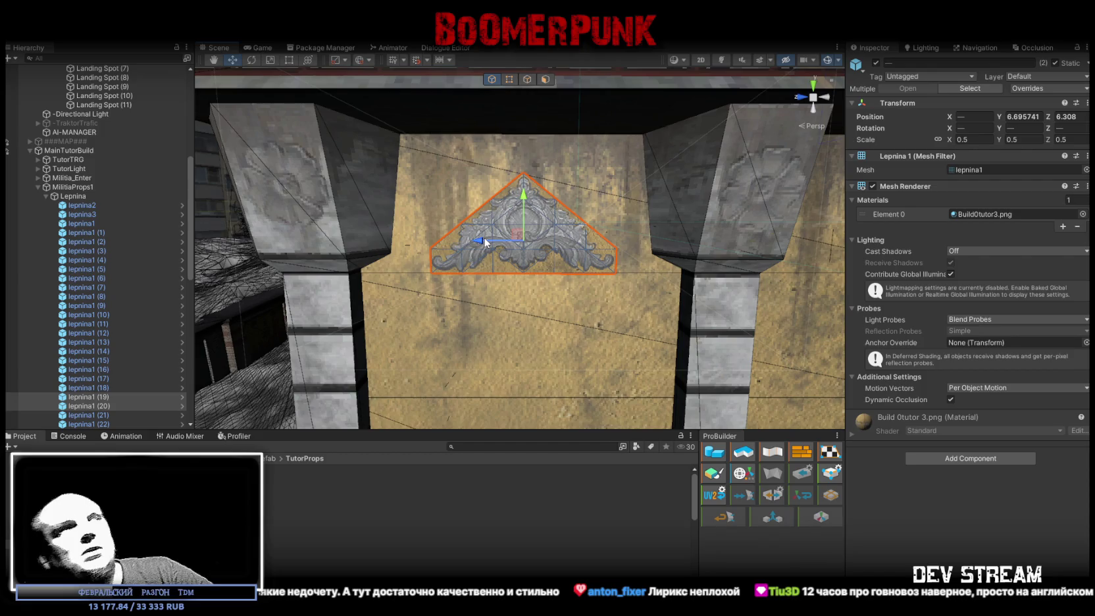
left_click_drag(481, 240, 486, 242)
mouse_move(483, 312)
left_mouse_down()
mouse_move(514, 335)
mouse_move(459, 326)
mouse_move(206, 342)
mouse_move(172, 327)
mouse_move(189, 339)
mouse_move(495, 361)
mouse_move(569, 302)
mouse_move(606, 302)
left_mouse_up()
scroll(86, 197, "down", 3)
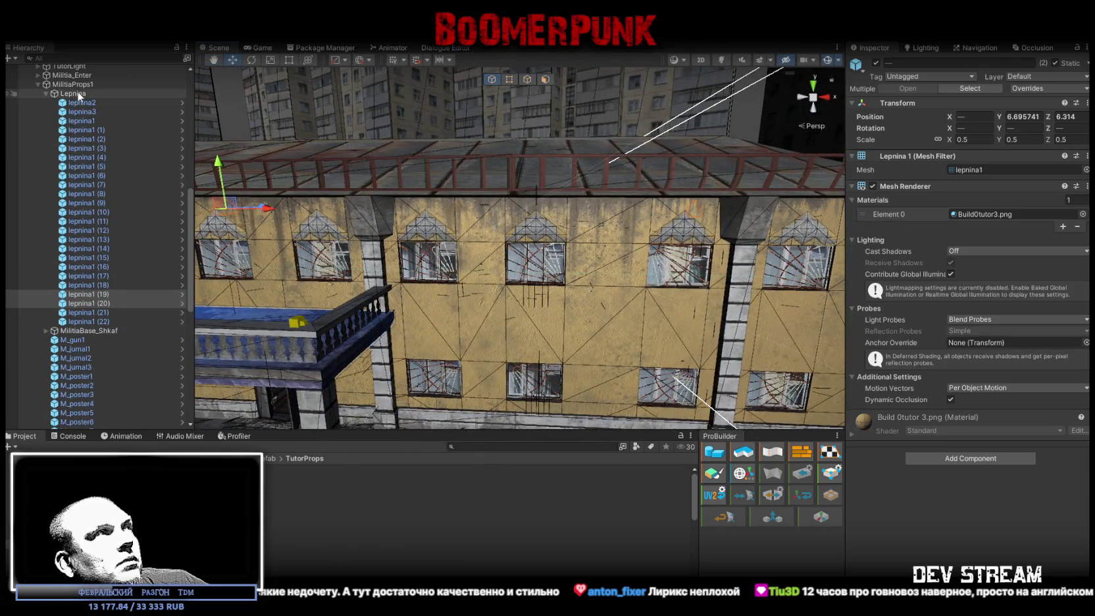
Frame lepnina3 and vertex-snap it neatly onto the top of a window
left_click(84, 114)
key("f")
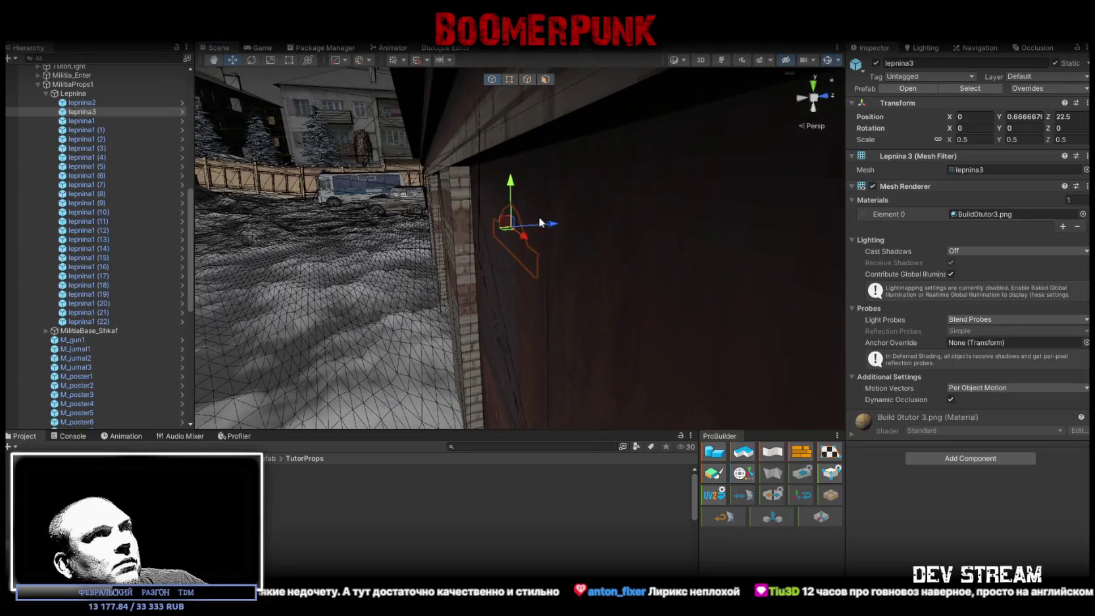
mouse_move(549, 223)
left_mouse_down()
mouse_move(296, 263)
mouse_move(210, 219)
mouse_move(194, 227)
mouse_move(208, 248)
mouse_move(183, 237)
mouse_move(144, 242)
mouse_move(716, 299)
mouse_move(395, 253)
mouse_move(413, 236)
left_mouse_up()
key("f")
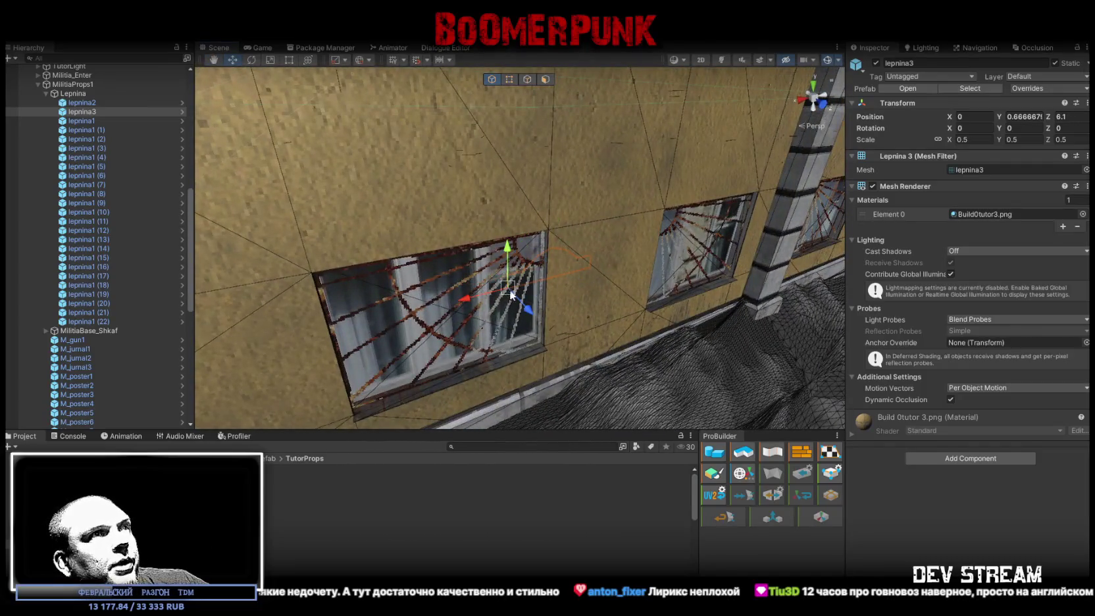
mouse_move(510, 291)
left_mouse_down()
mouse_move(311, 273)
mouse_move(381, 294)
mouse_move(502, 290)
mouse_move(536, 231)
left_mouse_up()
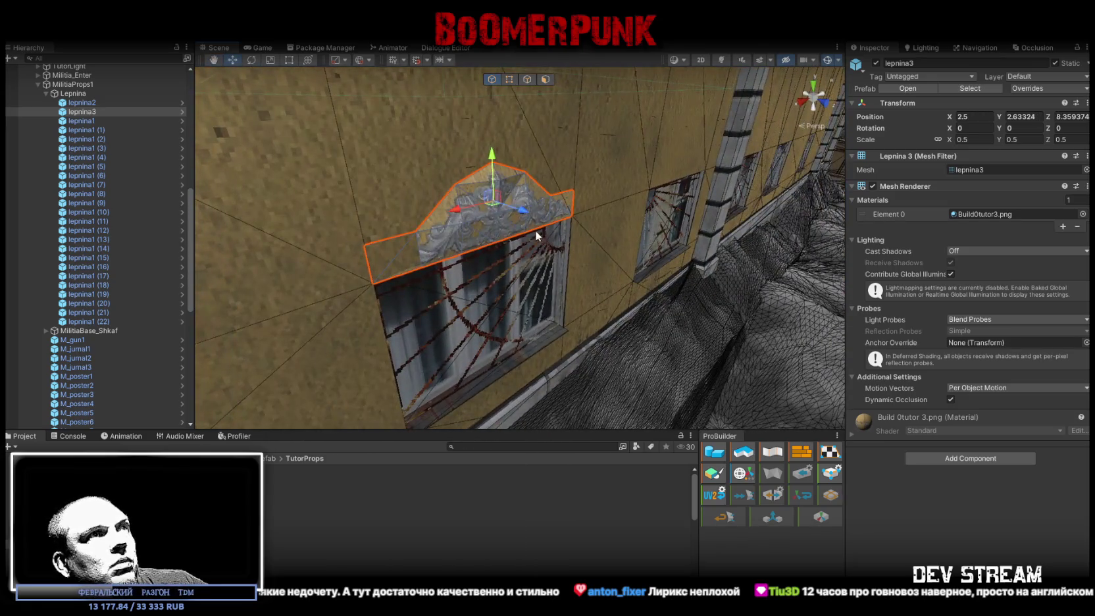
mouse_move(950, 129)
left_mouse_down()
mouse_move(979, 131)
mouse_move(953, 129)
mouse_move(966, 128)
left_mouse_up()
scroll(504, 272, "up", 5)
key("v")
mouse_move(488, 271)
left_mouse_down()
mouse_move(588, 256)
mouse_move(325, 225)
mouse_move(277, 158)
mouse_move(456, 283)
left_mouse_up()
Move lepnina3 to the end of Lepnina's children and place a copy over the next window
scroll(463, 321, "down", 5)
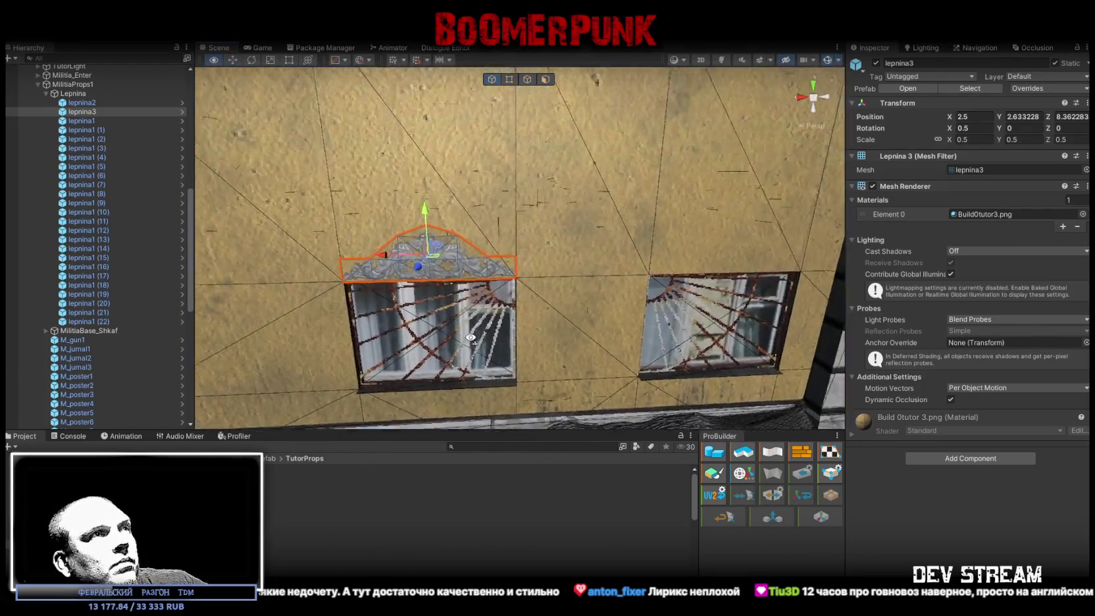
left_click_drag(83, 111, 75, 94)
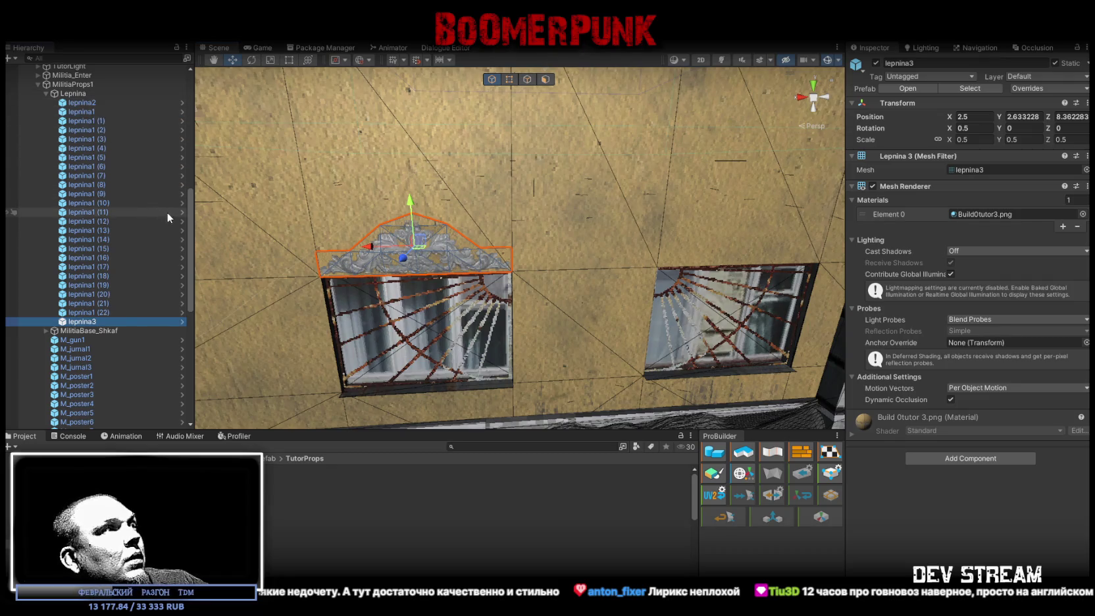
key("ctrl+d")
mouse_move(369, 251)
left_mouse_down()
mouse_move(611, 270)
mouse_move(655, 258)
mouse_move(659, 270)
mouse_move(659, 251)
left_mouse_up()
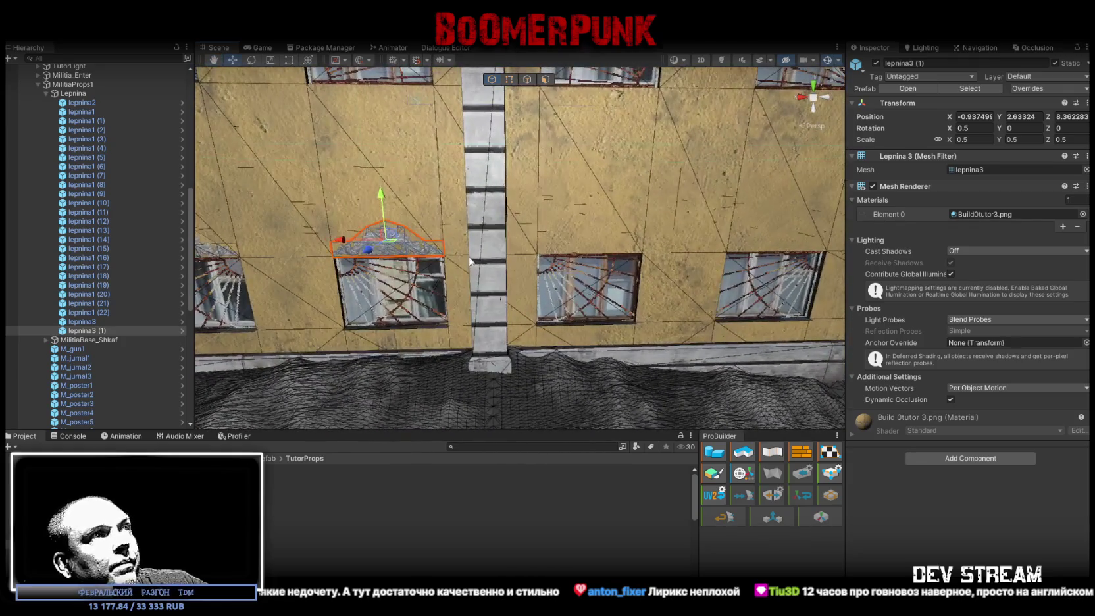
Duplicate lepnina3 repeatedly, moving copies onto the next windows up to lepnina3 (4)
key("ctrl+d")
left_click_drag(365, 242, 526, 253)
key("ctrl+d")
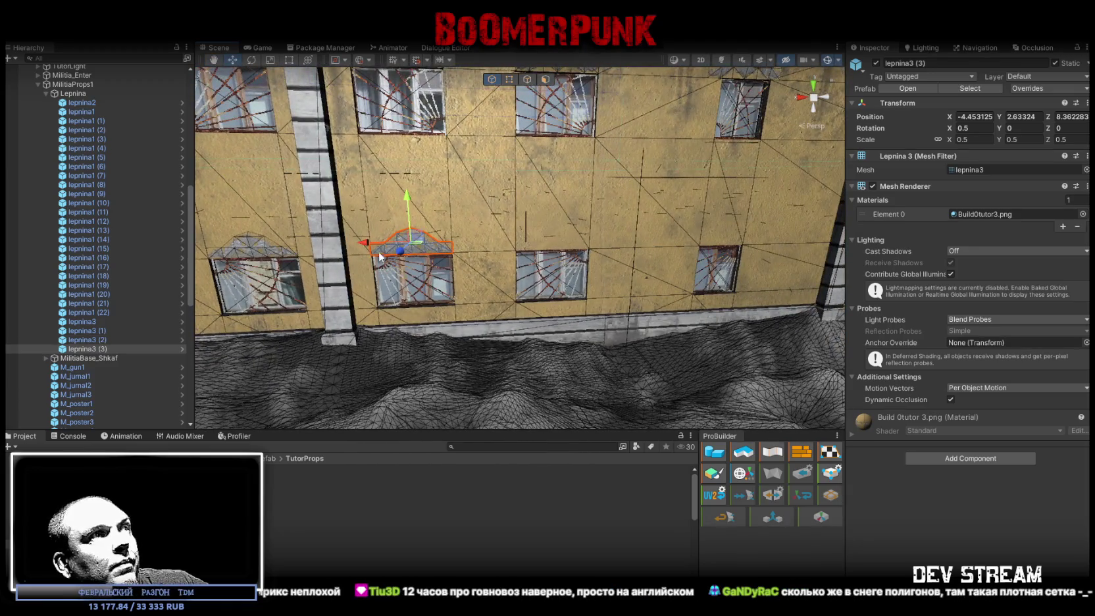
mouse_move(379, 257)
left_mouse_down()
mouse_move(400, 244)
mouse_move(518, 256)
mouse_move(549, 227)
mouse_move(529, 230)
left_mouse_up()
key("ctrl+d")
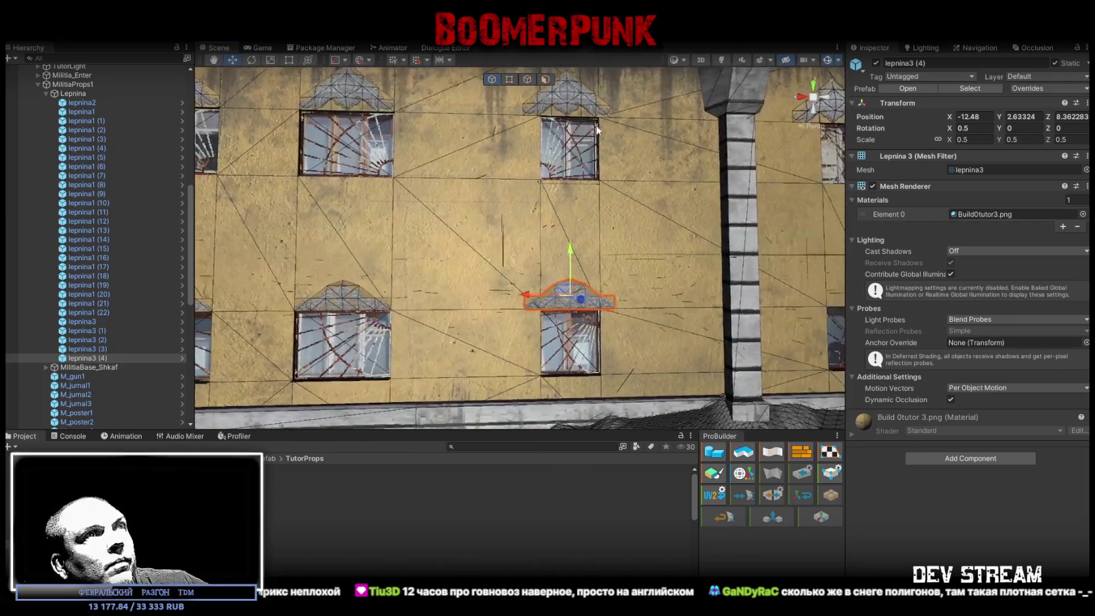
Set lepnina1 (16)'s X position to -18.42
left_click(592, 151)
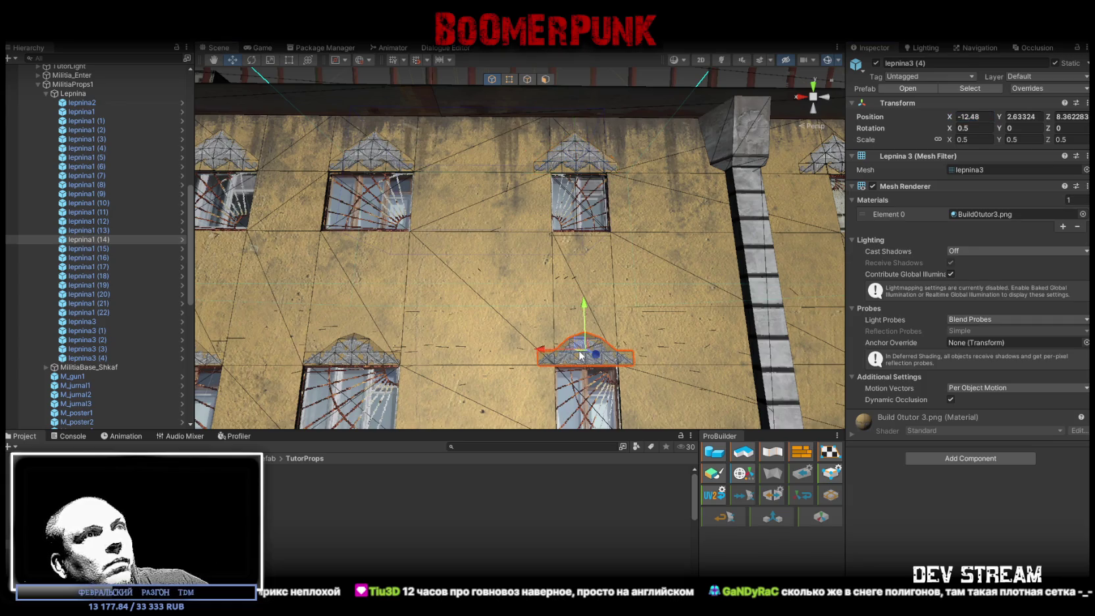
key("d")
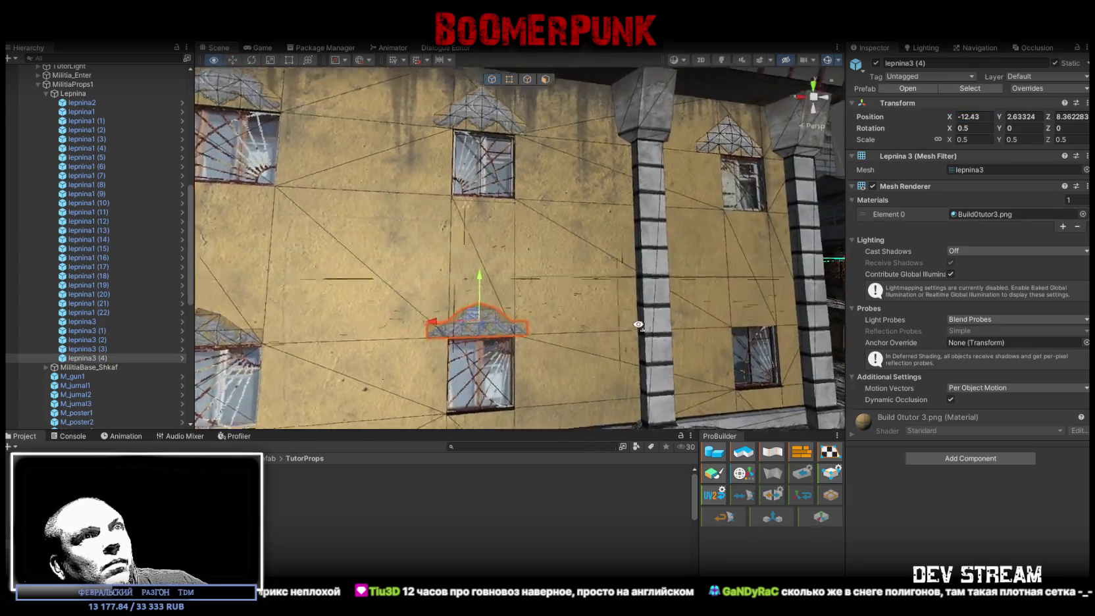
left_click(596, 135)
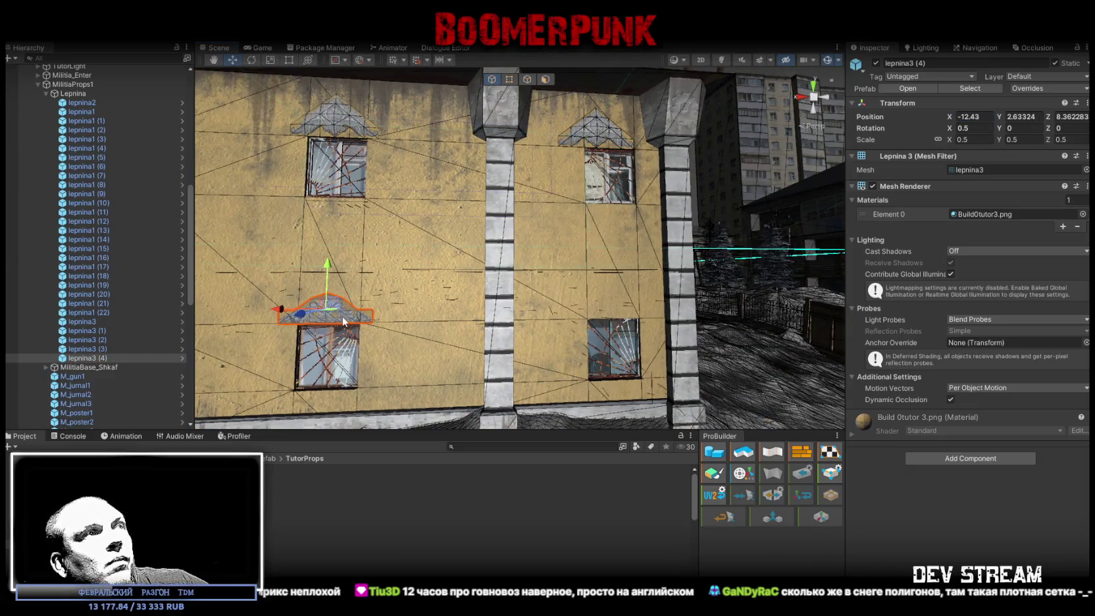
type("-18.42")
key("Return")
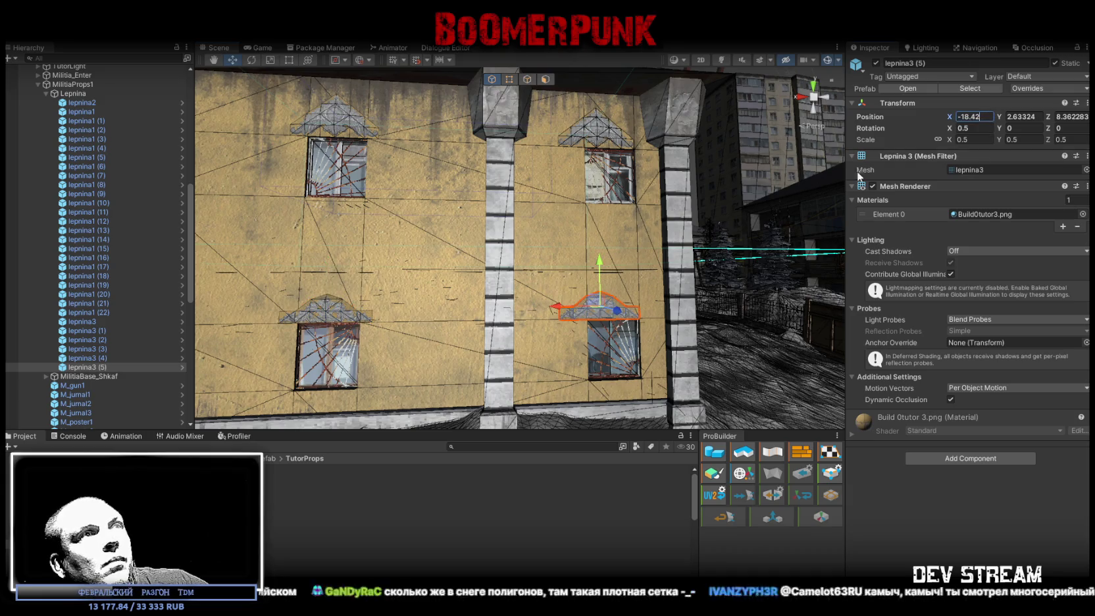
key("w")
Fly around the facade to inspect lepnina3 (5) above the window between the pillars
key("s")
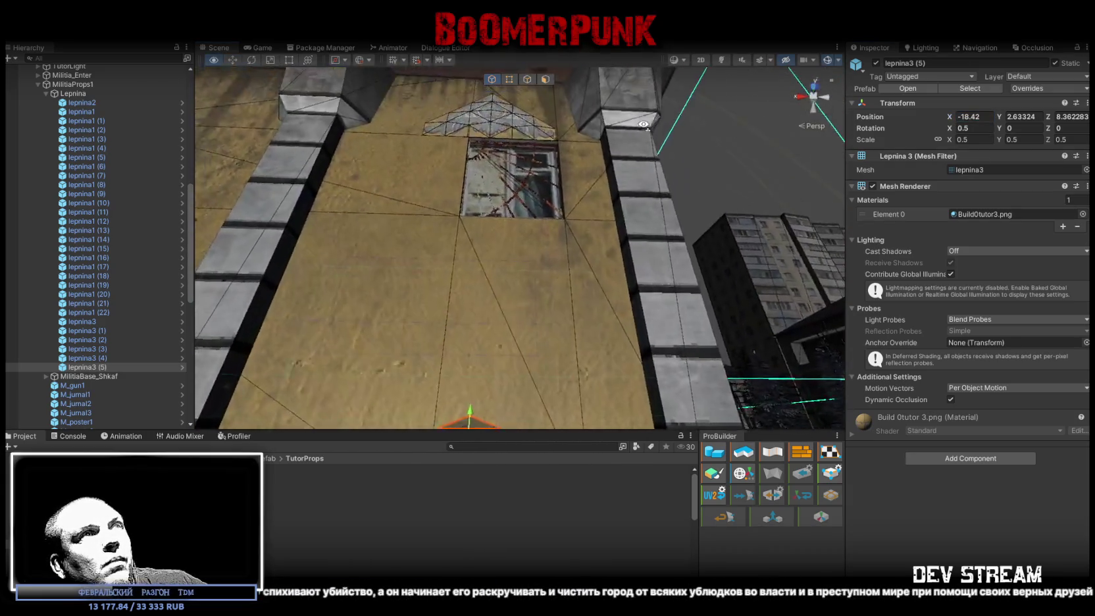
key("w")
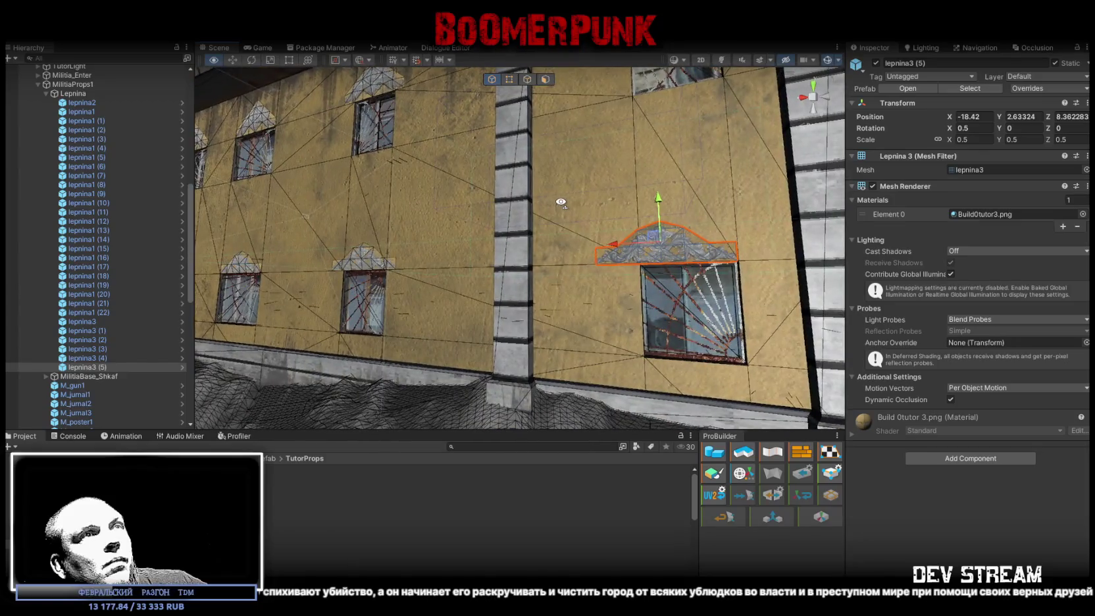
key("s")
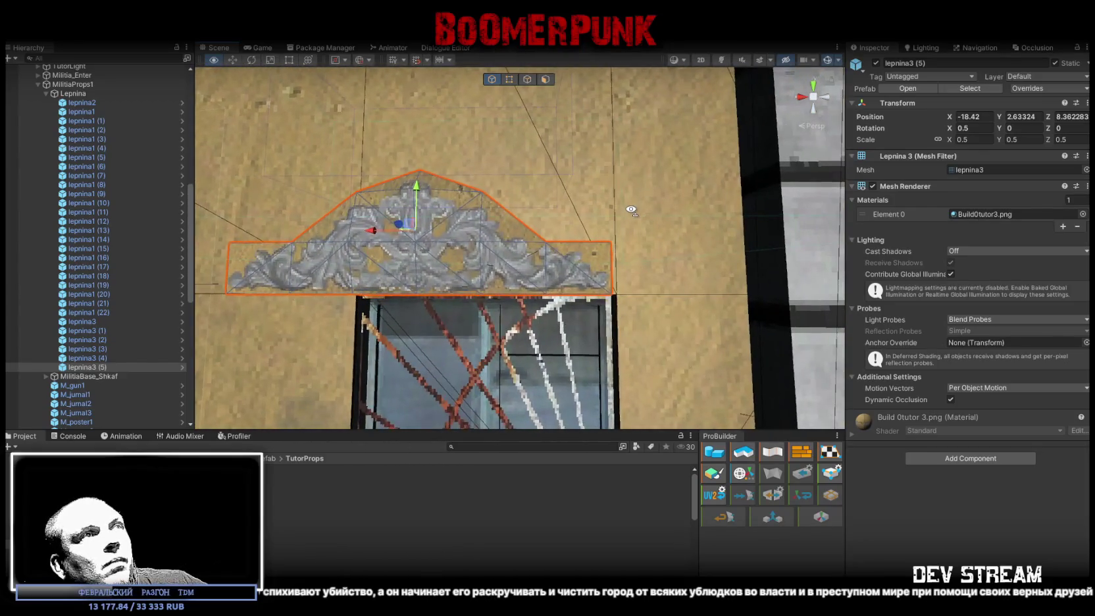
key("s")
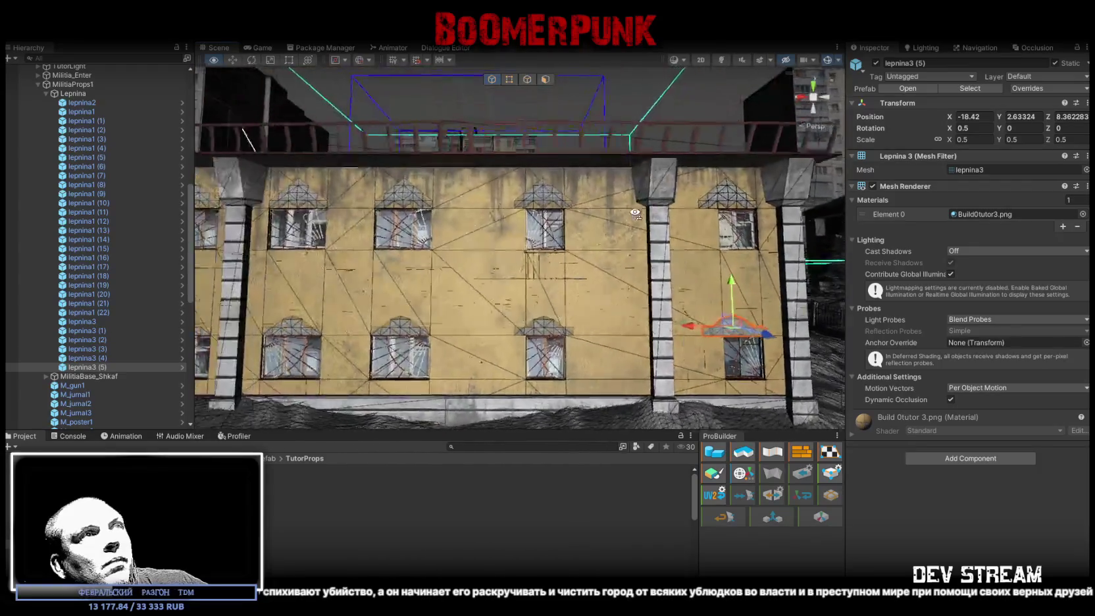
key("d")
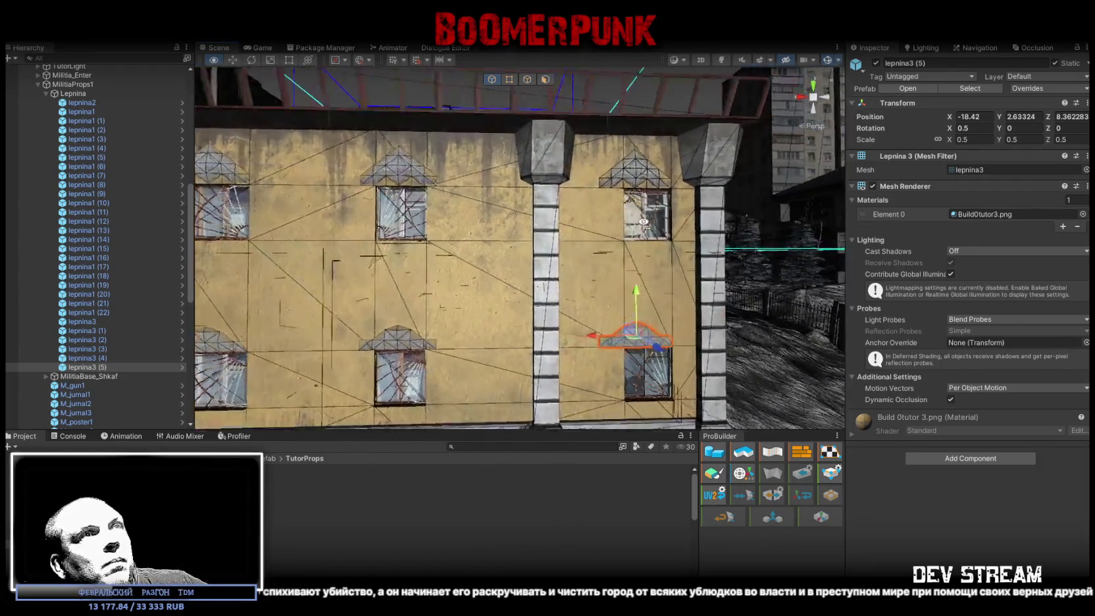
key("d")
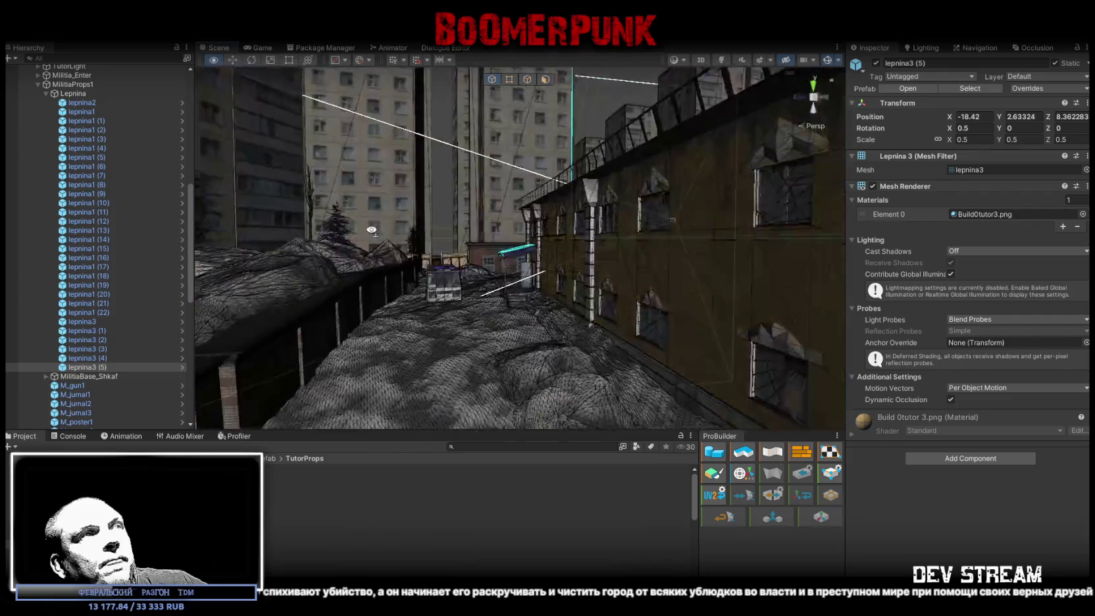
key("f")
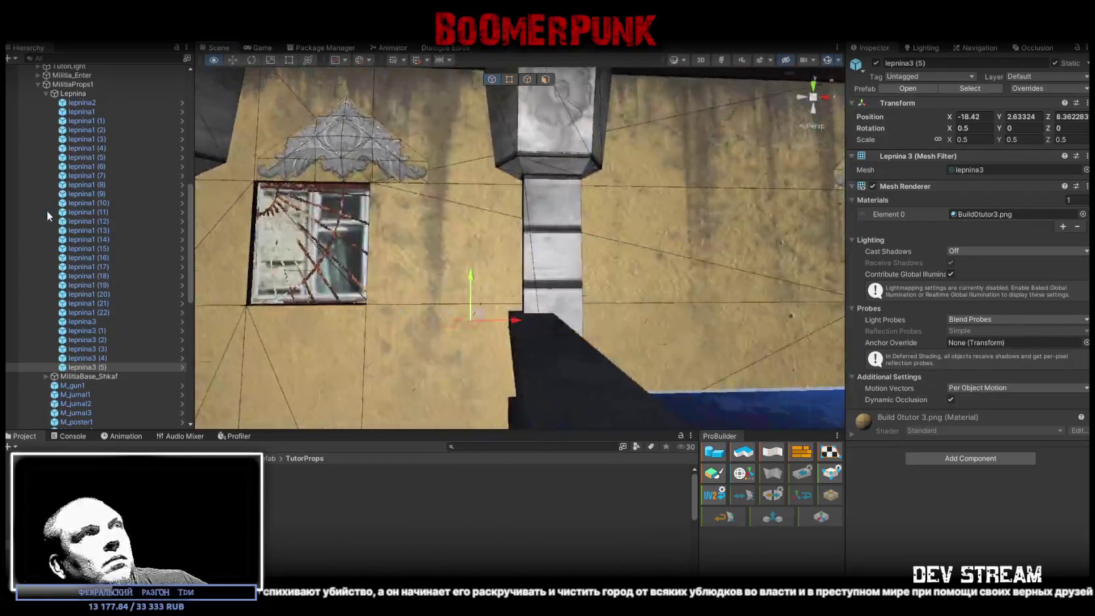
key("s")
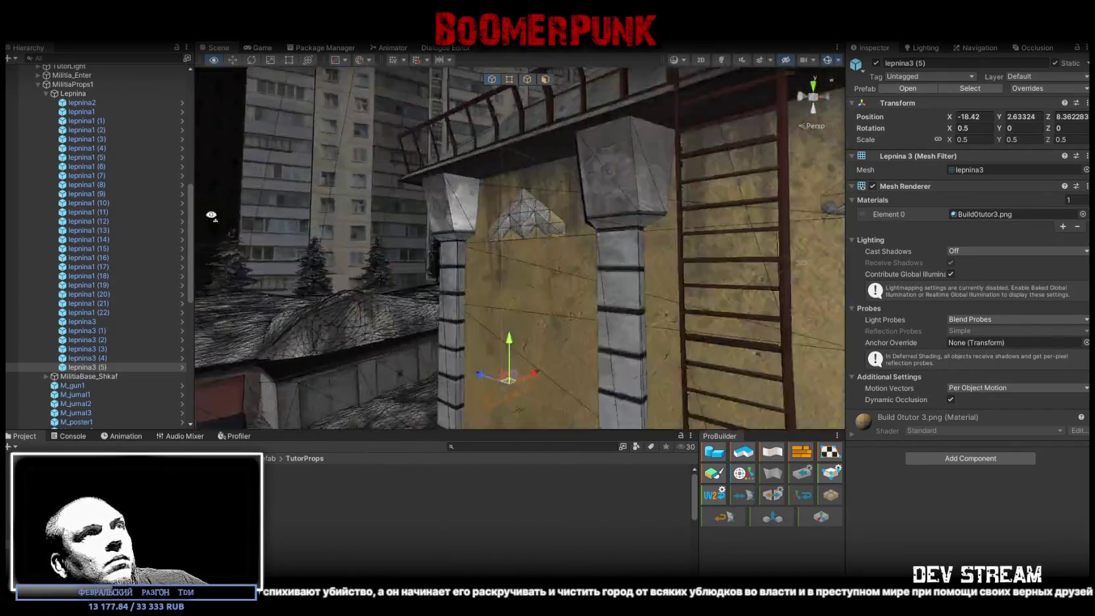
key("w")
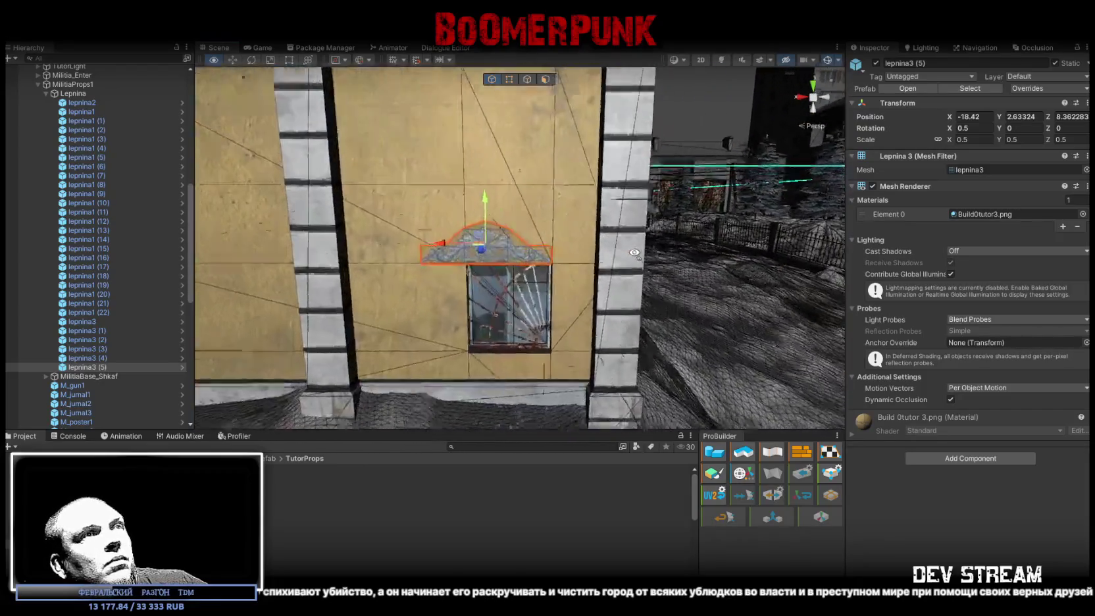
key("w")
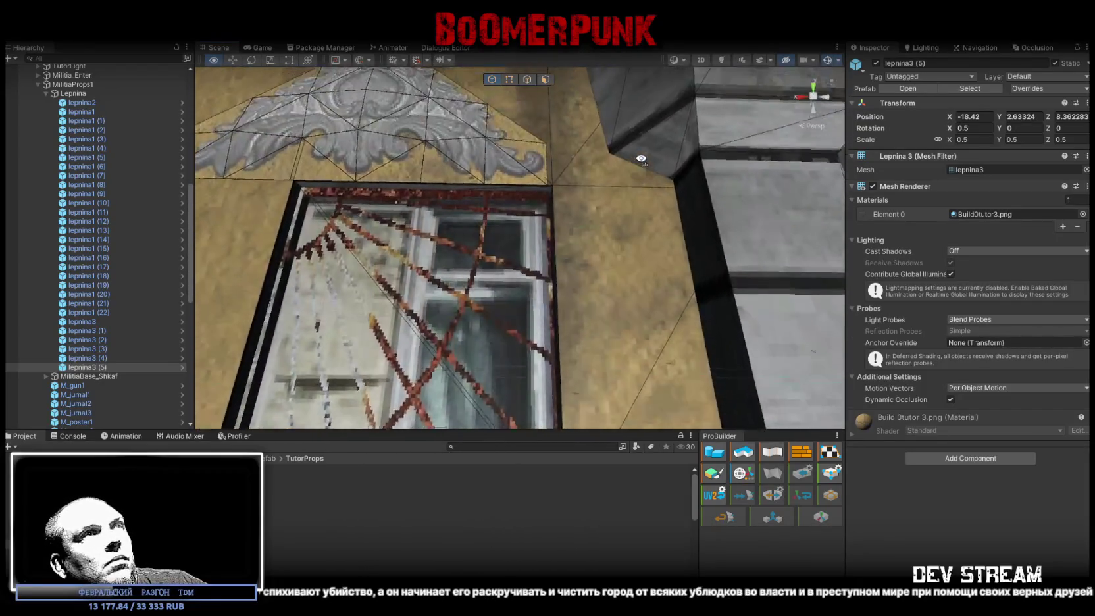
key("s")
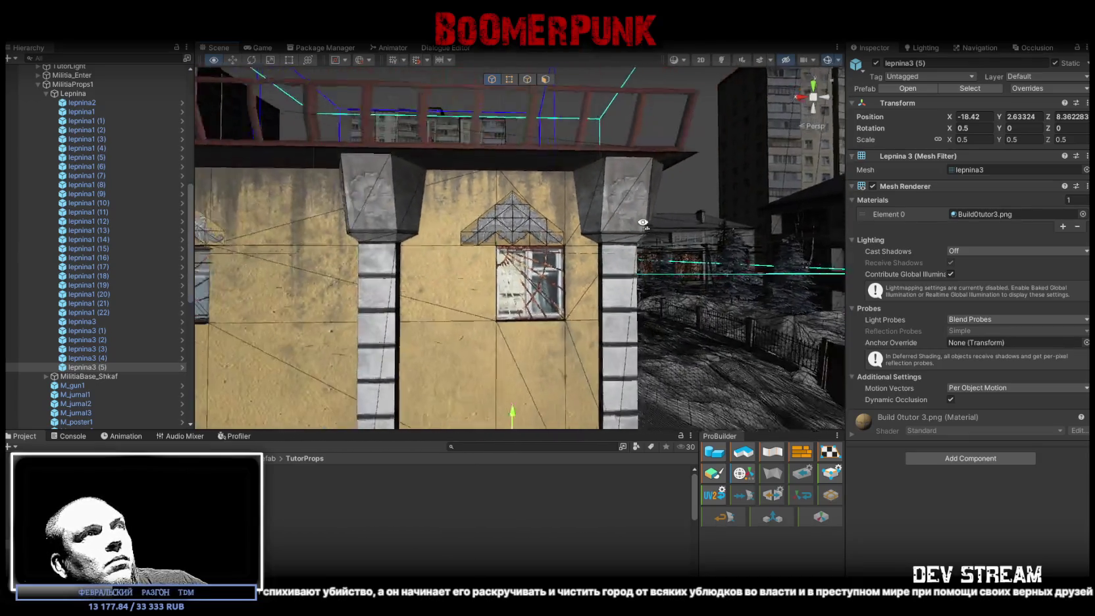
Shift the top ornaments slightly along X, checking lepnina1 (15) and lepnina1 (14)
left_click(511, 183, "shift")
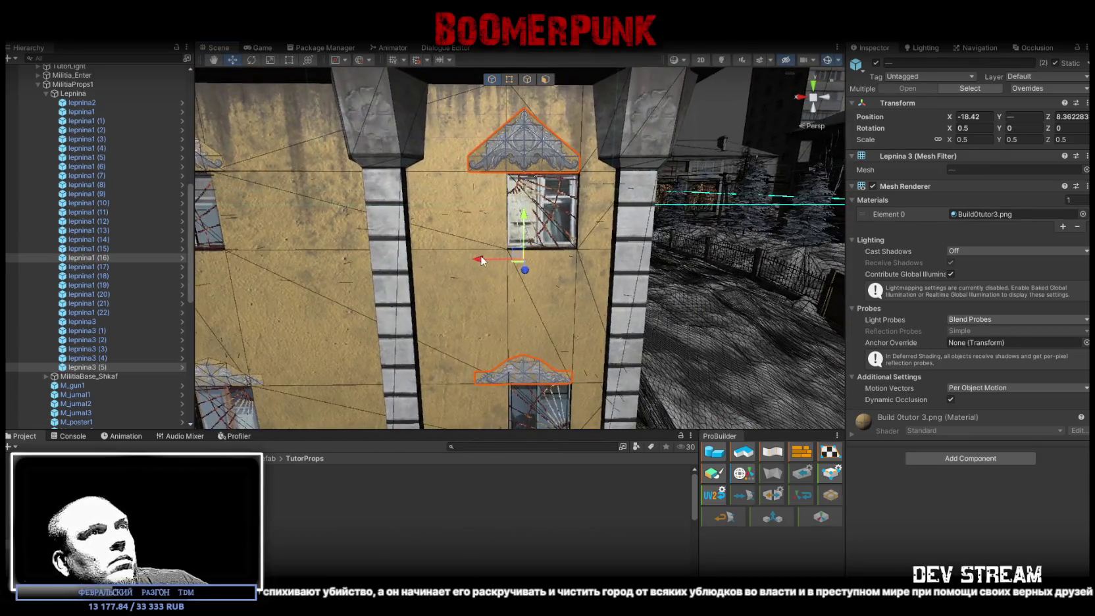
left_click_drag(459, 264, 453, 261)
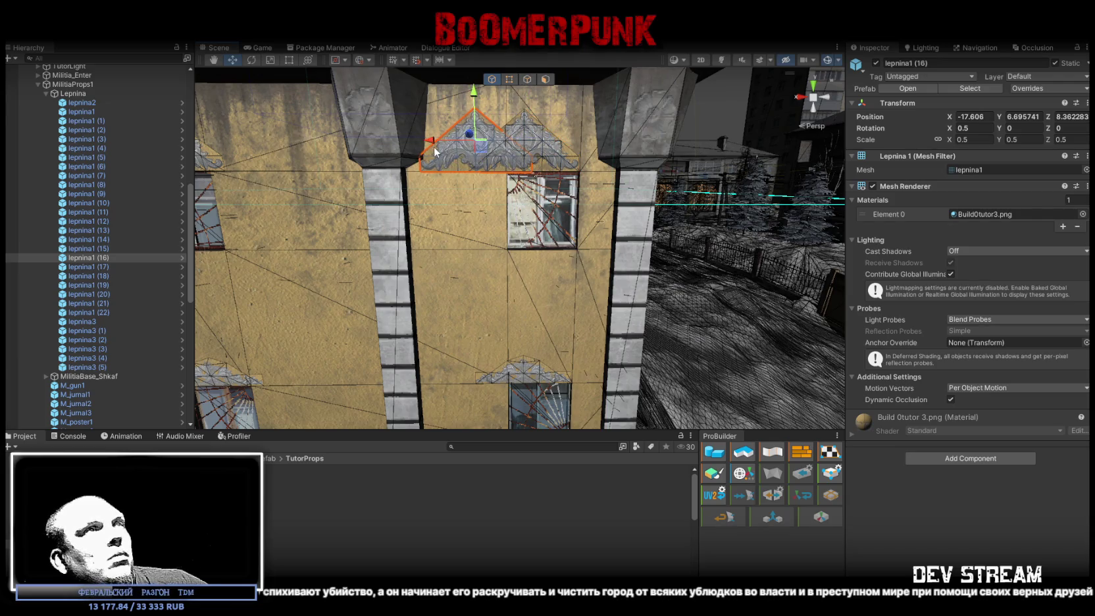
left_click(517, 147)
mouse_move(518, 146)
left_mouse_down()
mouse_move(567, 182)
mouse_move(559, 197)
left_mouse_up()
left_click(552, 208)
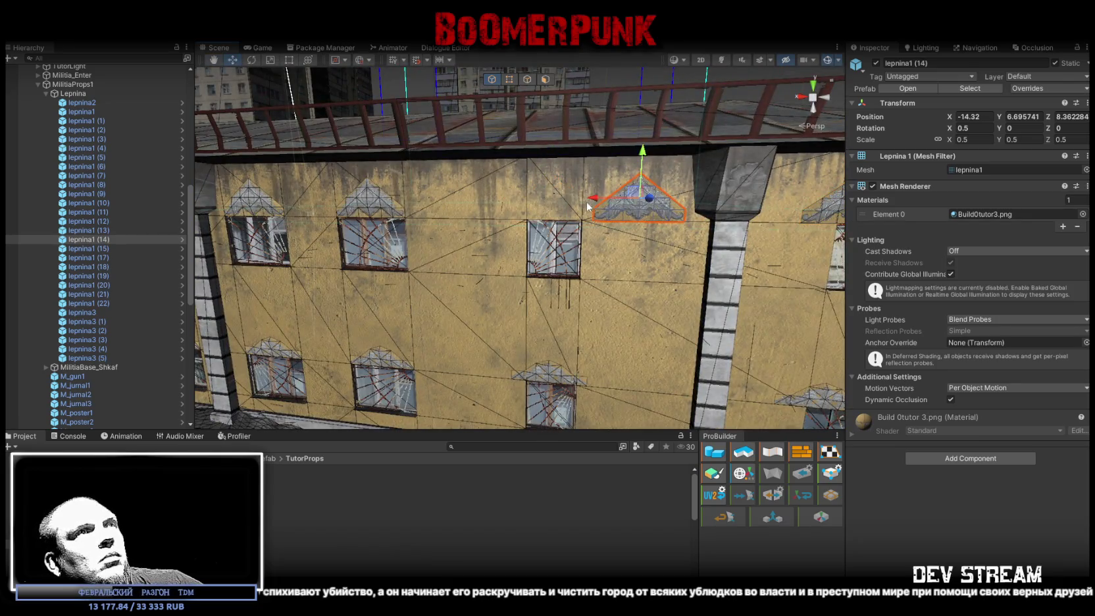
left_click_drag(677, 239, 715, 218)
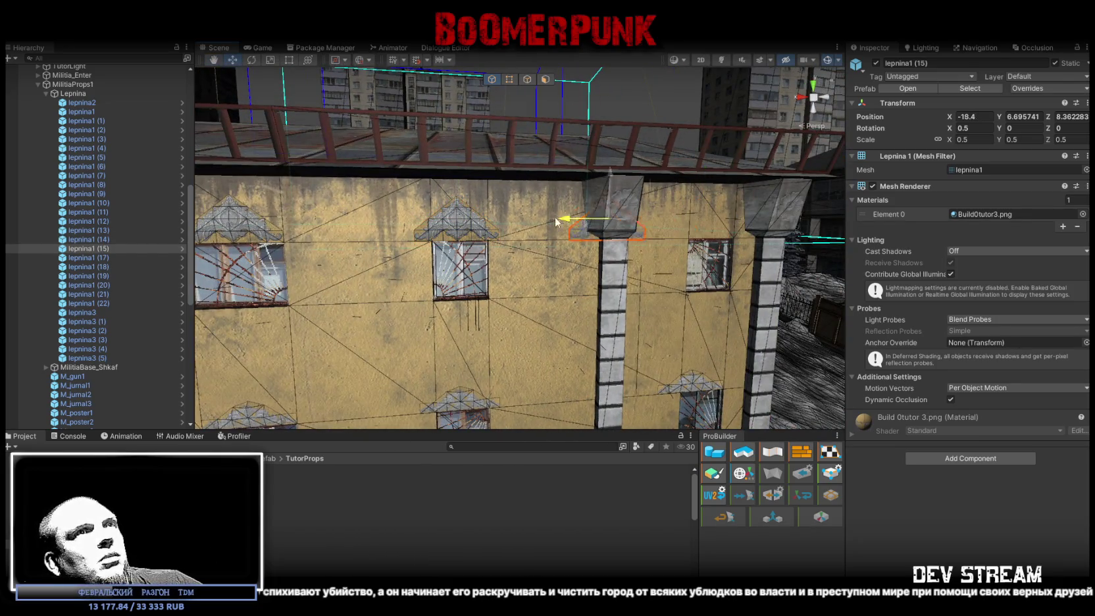
left_click_drag(235, 235, 515, 207)
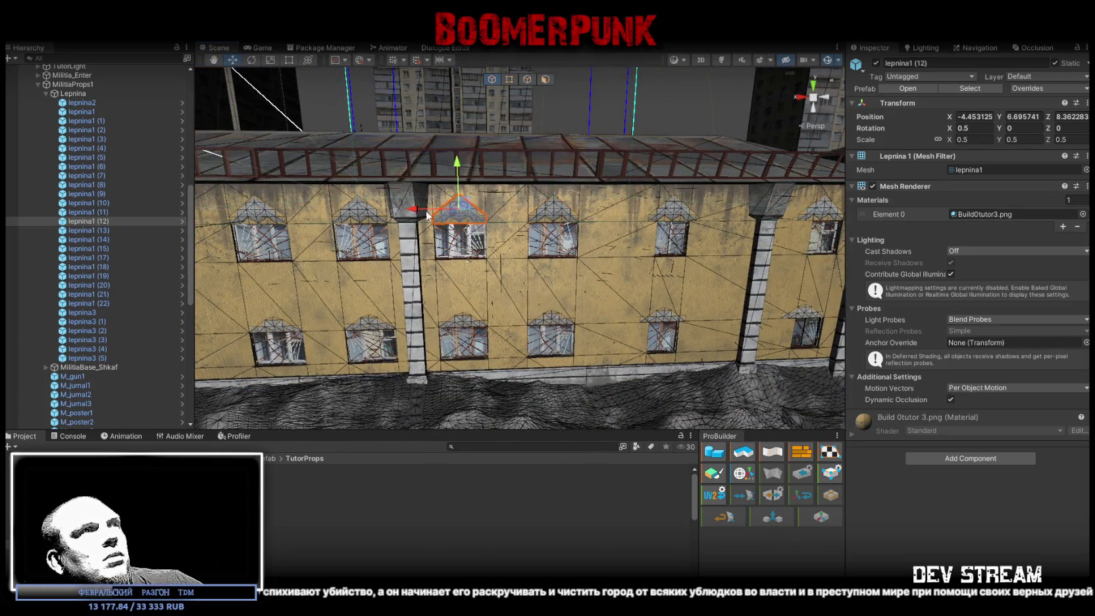
left_click_drag(504, 248, 511, 217)
Nudge lepnina1 (8) along X to centre it over its window
left_click(512, 217)
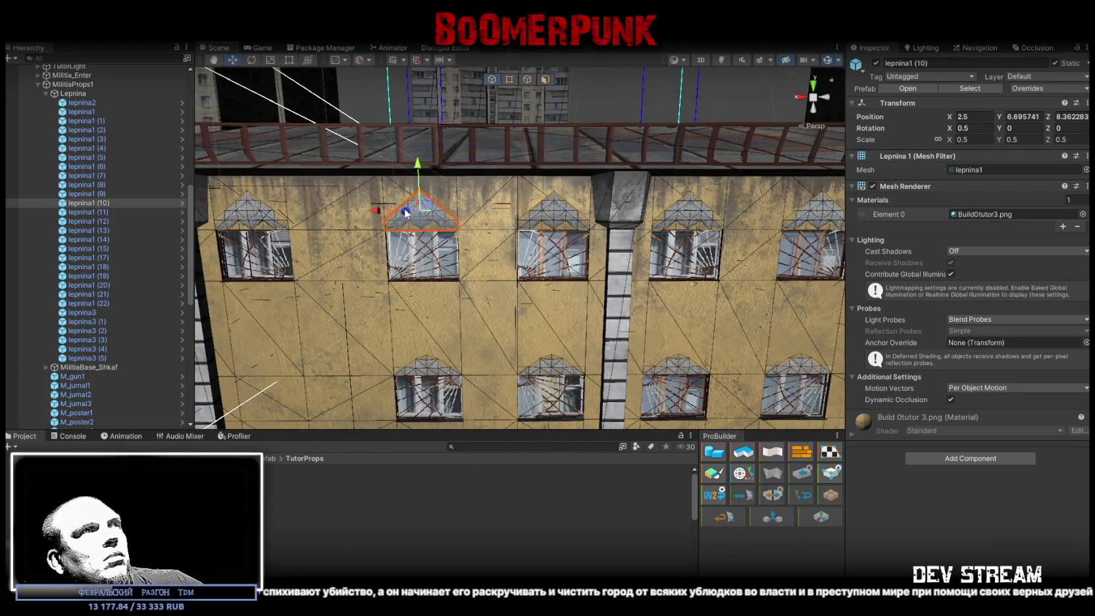
left_click_drag(399, 236, 518, 211)
left_click(518, 211)
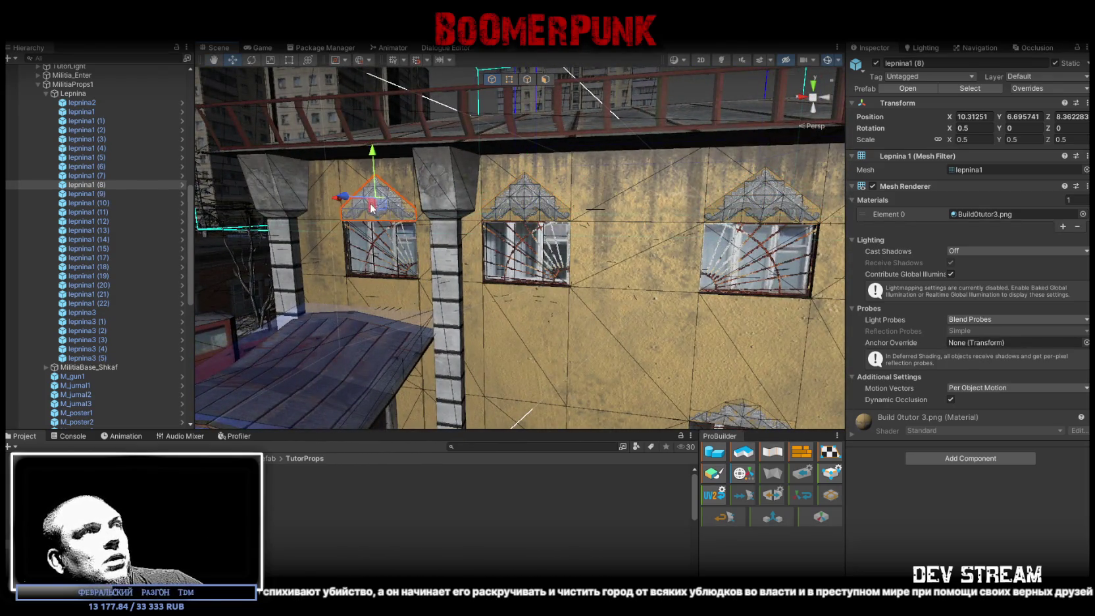
left_click_drag(336, 204, 395, 206)
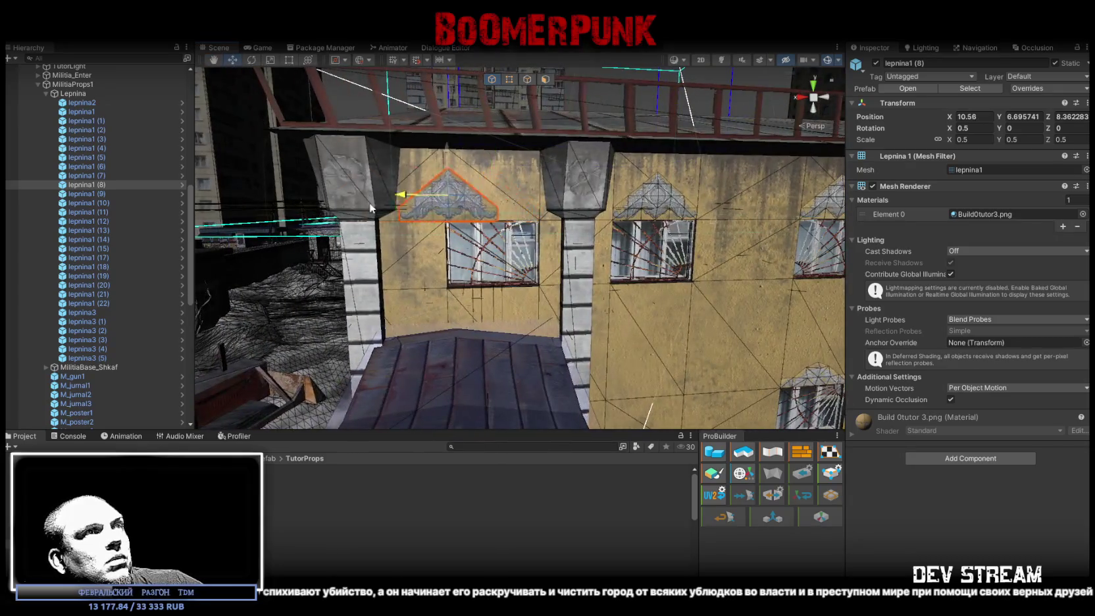
mouse_move(495, 280)
left_mouse_down()
mouse_move(653, 293)
mouse_move(557, 261)
mouse_move(584, 253)
mouse_move(545, 135)
mouse_move(524, 150)
mouse_move(537, 208)
left_mouse_up()
Frame lepnina3 (5) and set lepnina1 (7)'s X position to -18.42
left_click(584, 250)
scroll(537, 208, "up", 5)
scroll(507, 265, "down", 10)
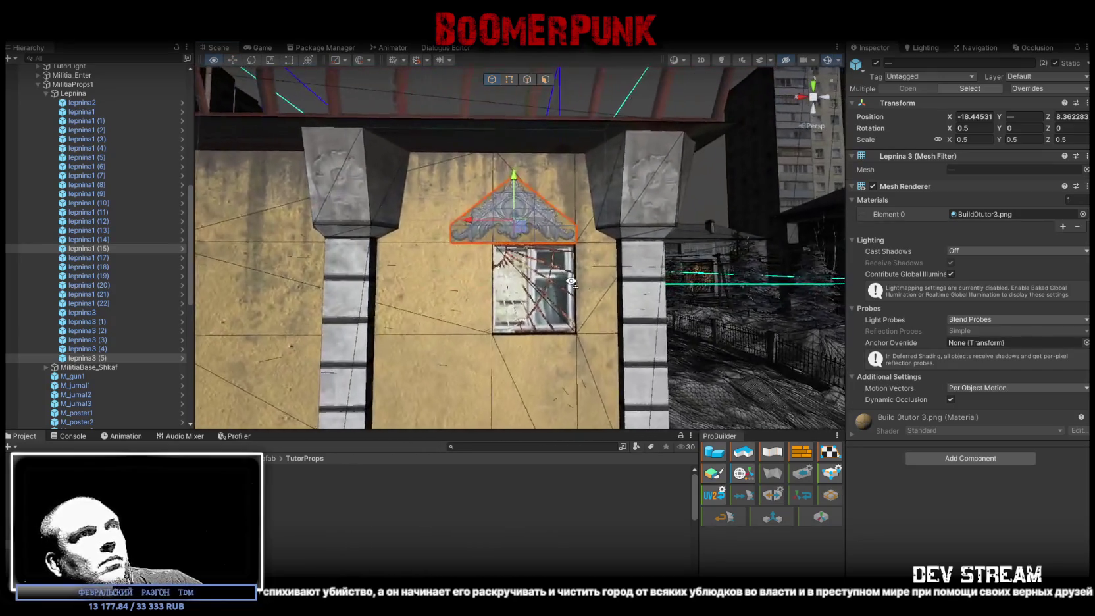
scroll(571, 282, "down", 5)
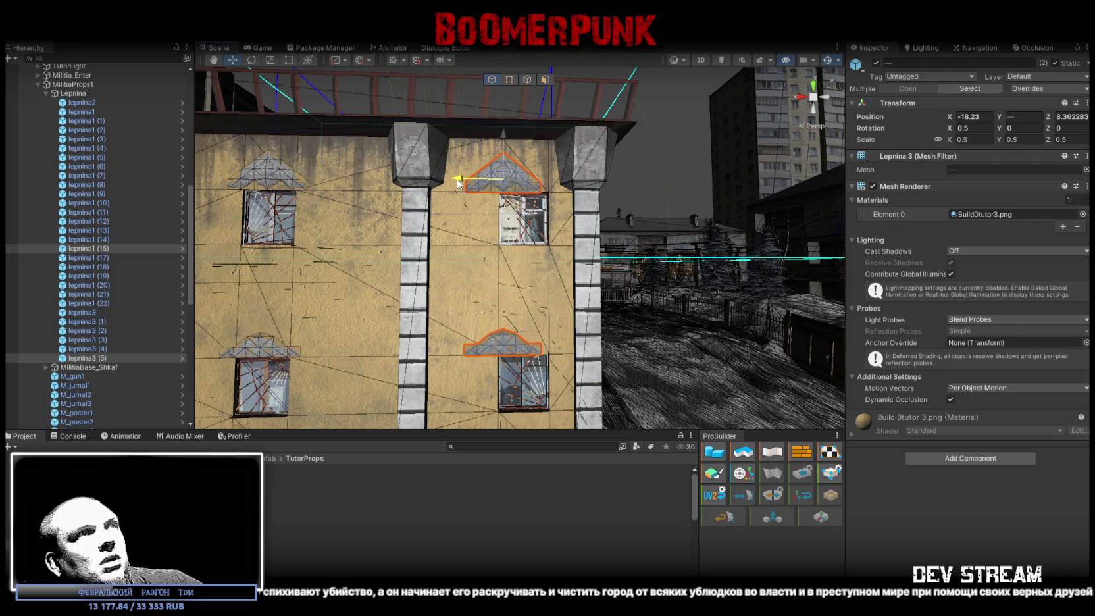
left_click_drag(572, 222, 336, 206)
key("f")
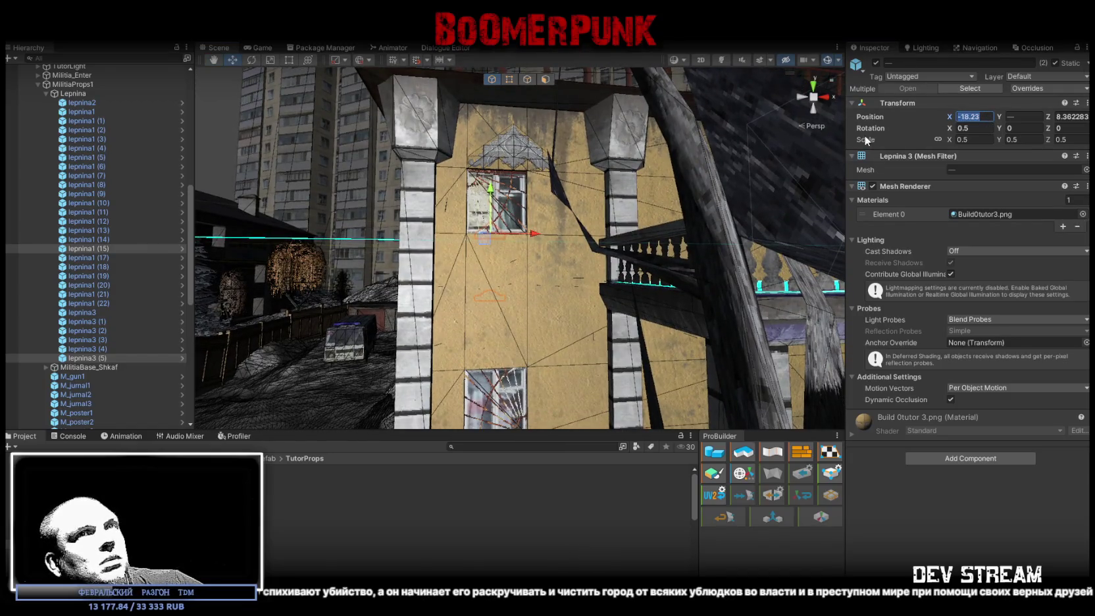
left_click(516, 153)
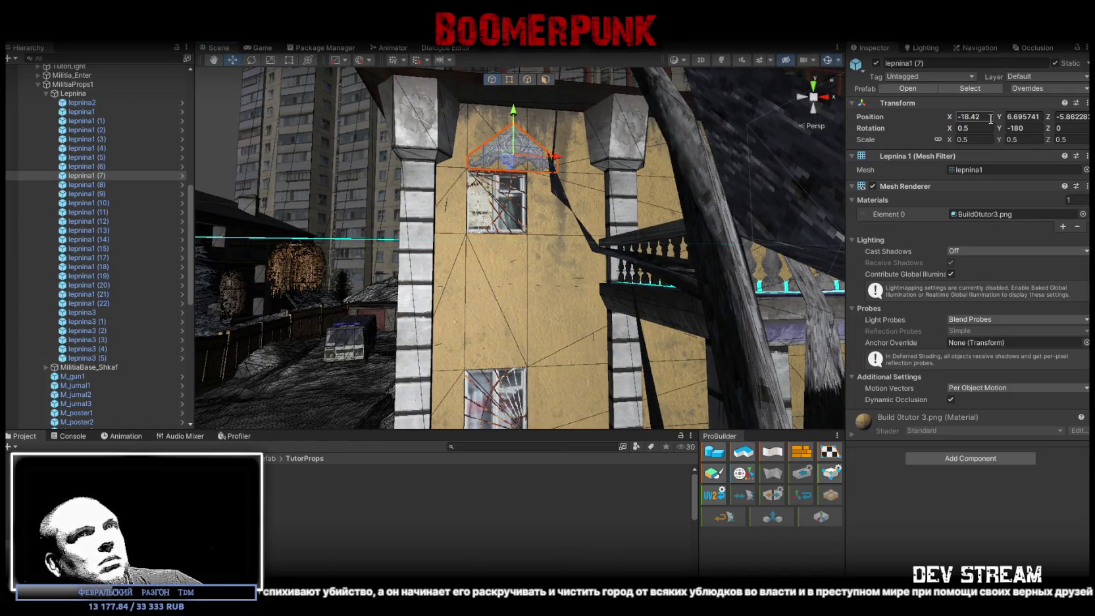
mouse_move(658, 198)
left_mouse_down()
mouse_move(799, 193)
mouse_move(520, 224)
mouse_move(447, 210)
mouse_move(500, 195)
mouse_move(421, 197)
mouse_move(917, 215)
left_mouse_up()
Align lepnina1 (15) and lepnina3 (5) to X -18.44531, flush against the wall
mouse_move(777, 250)
left_mouse_down()
mouse_move(693, 268)
mouse_move(592, 211)
mouse_move(560, 177)
left_mouse_up()
left_click(560, 176, "shift")
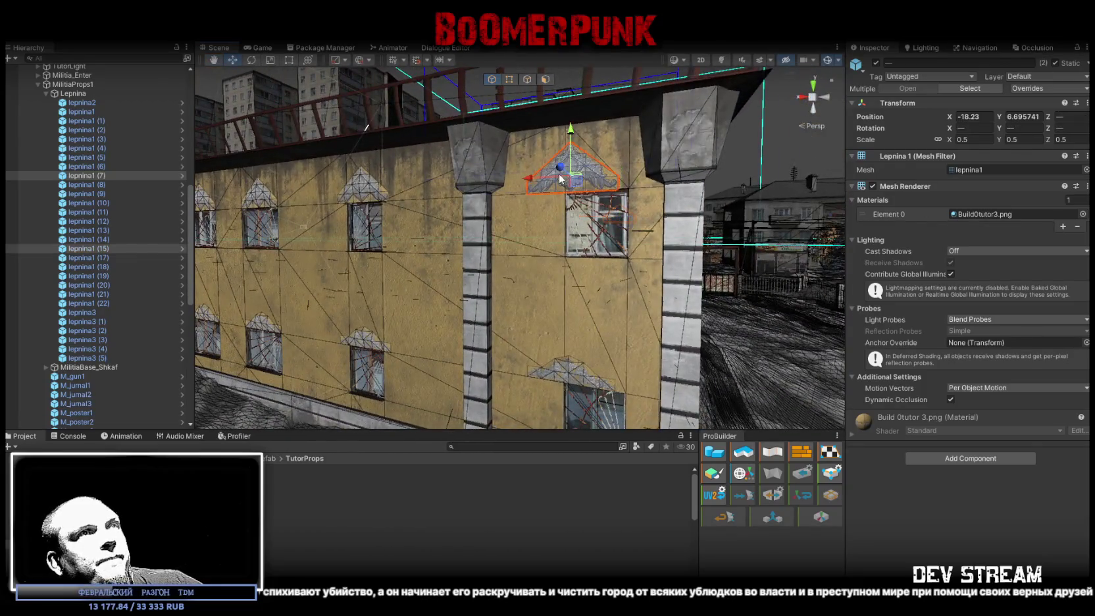
left_click(571, 382, "shift")
mouse_move(572, 382)
left_mouse_down()
mouse_move(463, 228)
mouse_move(624, 268)
mouse_move(594, 311)
mouse_move(579, 289)
mouse_move(643, 257)
mouse_move(684, 334)
mouse_move(592, 218)
mouse_move(560, 228)
left_mouse_up()
scroll(624, 268, "down", 5)
Duplicate lepnina3 through lepnina3 (5) into copies (6)–(11) for the opposite wall
left_click(514, 205)
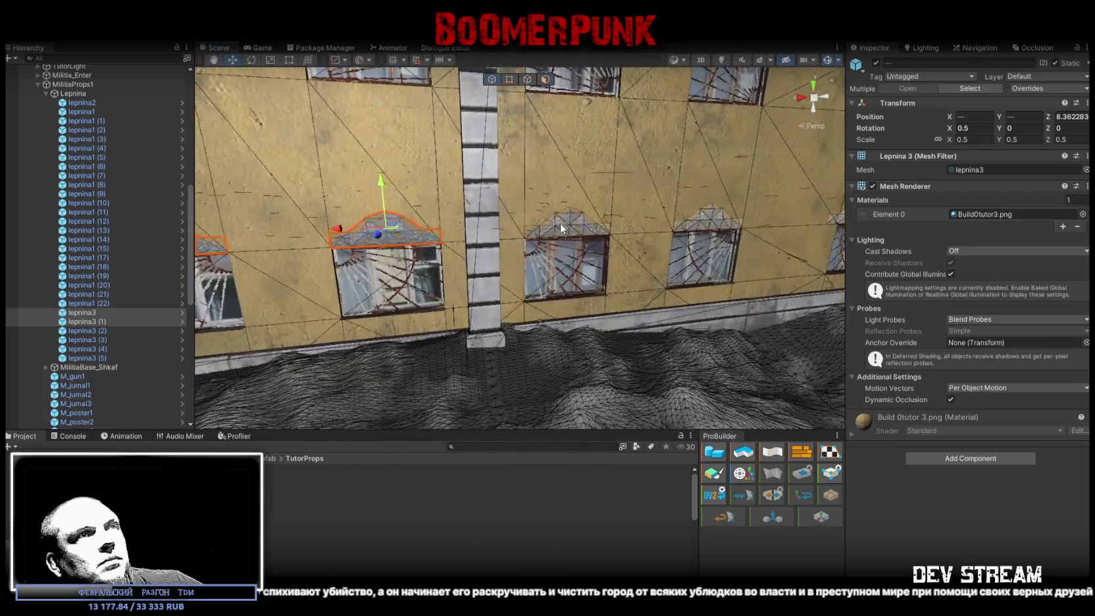
left_click(107, 359, "shift")
key("f")
left_click_drag(343, 276, 376, 300)
key("ctrl+v")
key("f")
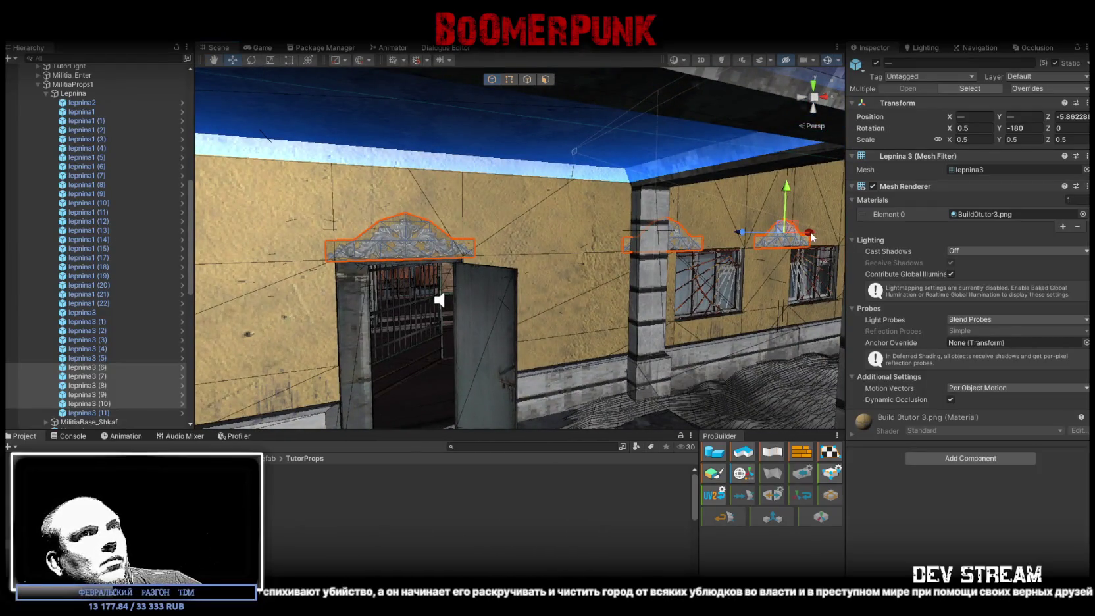
scroll(811, 229, "up", 5)
left_click_drag(757, 276, 700, 324)
scroll(701, 323, "down", 3)
Snap lepnina3 (8) and (7) onto window tops and move lepnina2 last in Lepnina
left_click(395, 250)
left_click_drag(395, 250, 633, 260)
scroll(601, 275, "up", 3)
left_click(474, 268)
left_click_drag(746, 274, 746, 273)
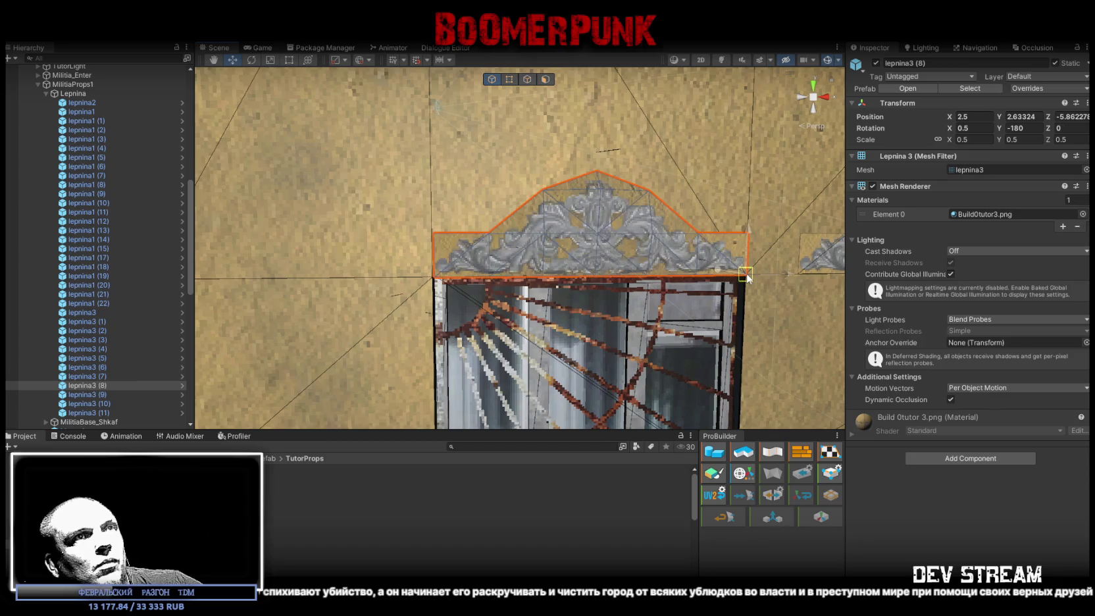
scroll(526, 238, "down", 5)
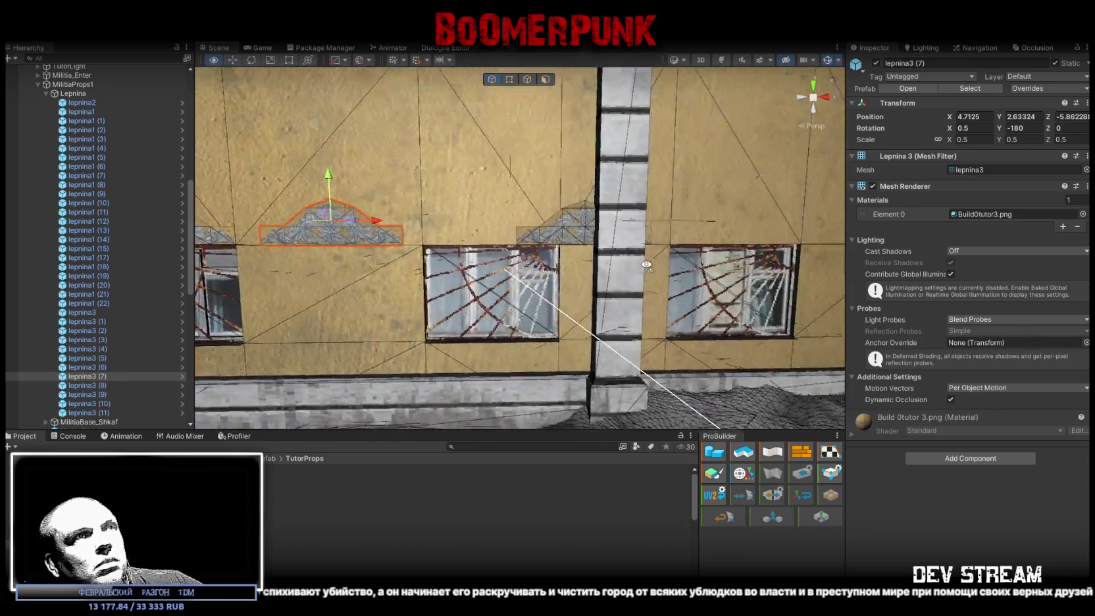
scroll(459, 244, "up", 3)
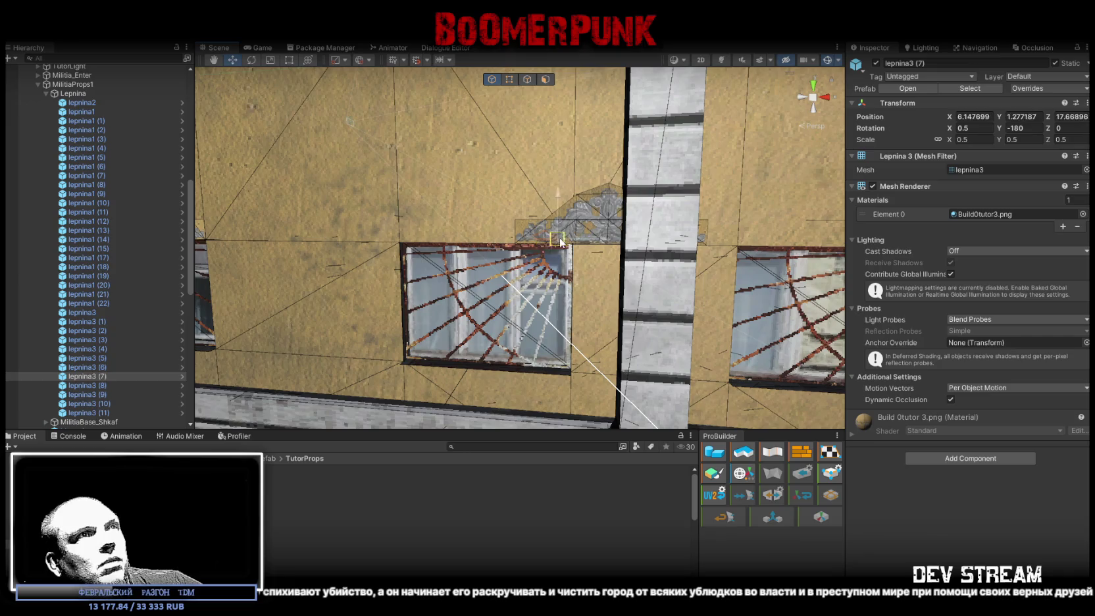
left_click_drag(570, 242, 573, 246)
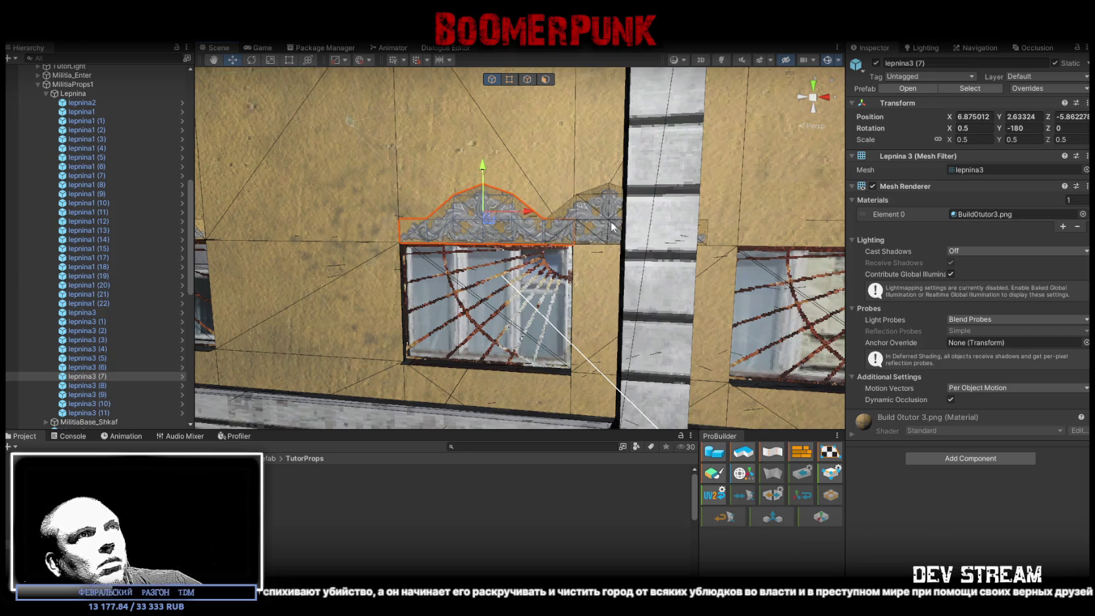
left_click(612, 227)
key("f")
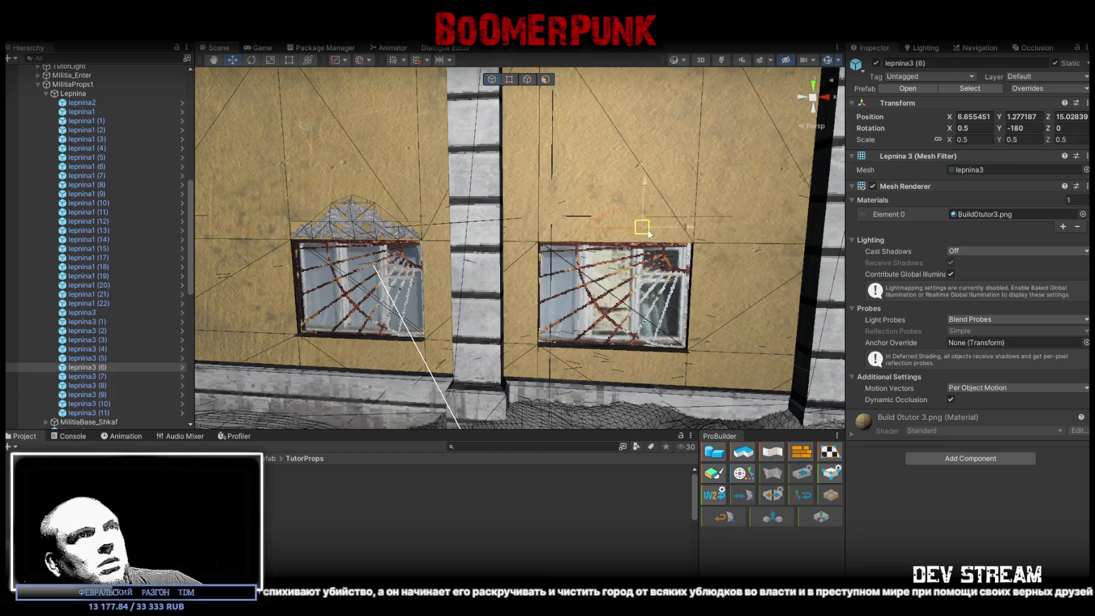
mouse_move(695, 245)
left_mouse_down()
mouse_move(569, 298)
mouse_move(243, 299)
mouse_move(197, 263)
left_mouse_up()
left_click_drag(96, 103, 88, 93)
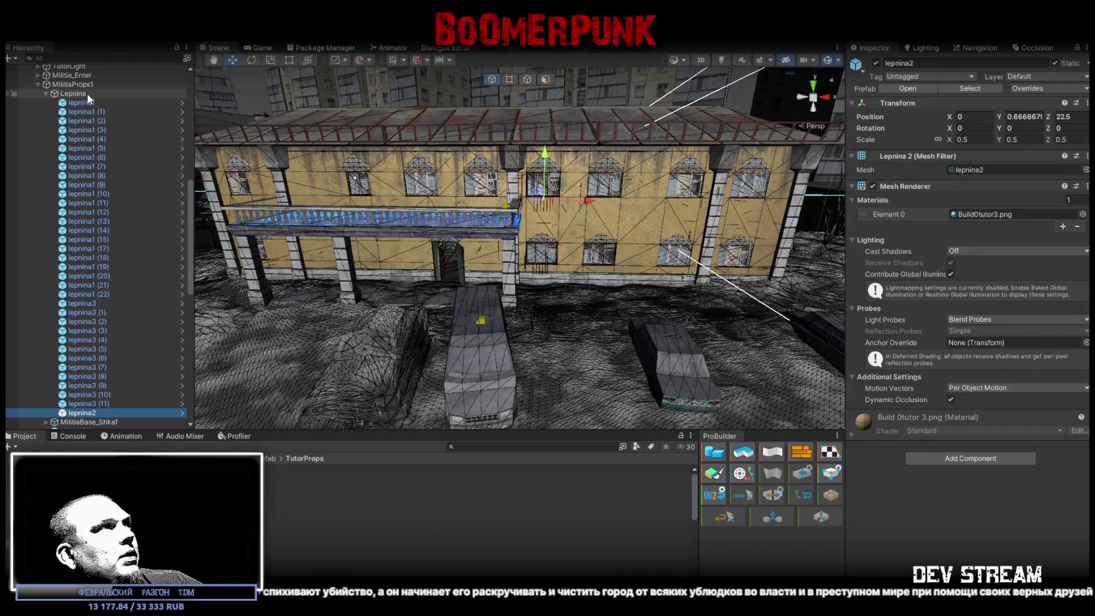
Nudge lepnina2 slightly and bring the building wall into view
key("f")
mouse_move(501, 290)
left_mouse_down()
mouse_move(329, 330)
mouse_move(312, 367)
mouse_move(349, 377)
mouse_move(368, 369)
left_mouse_up()
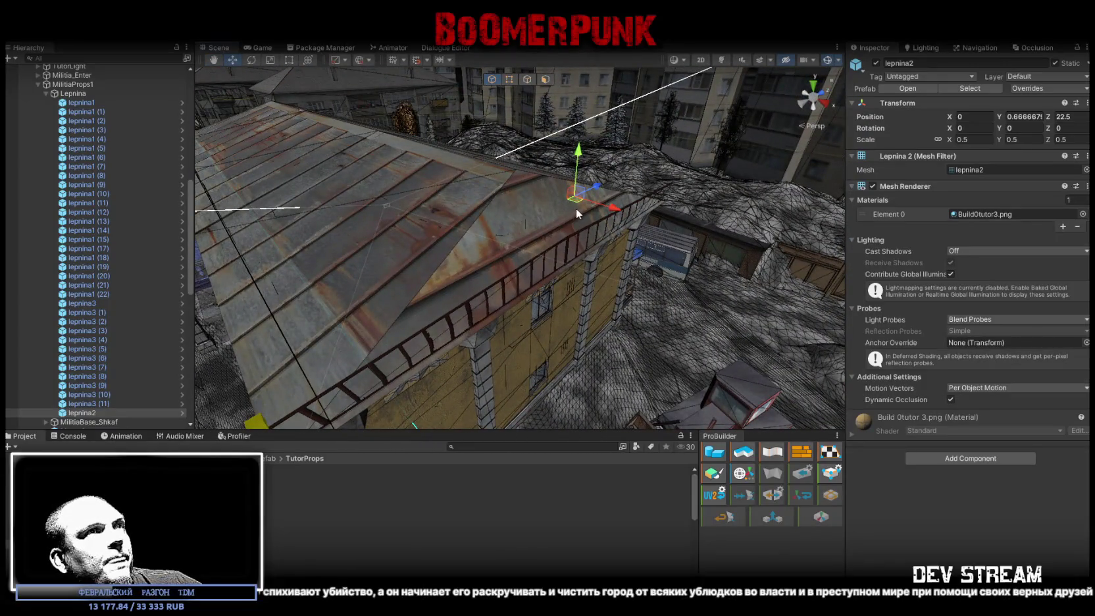
mouse_move(565, 399)
left_mouse_down()
mouse_move(343, 451)
mouse_move(485, 441)
mouse_move(569, 350)
left_mouse_up()
left_click_drag(585, 309, 407, 269)
Select the lepnina3 (12) ornament and adjust its rotation and position at the wall
left_click(407, 270)
scroll(602, 278, "up", 3)
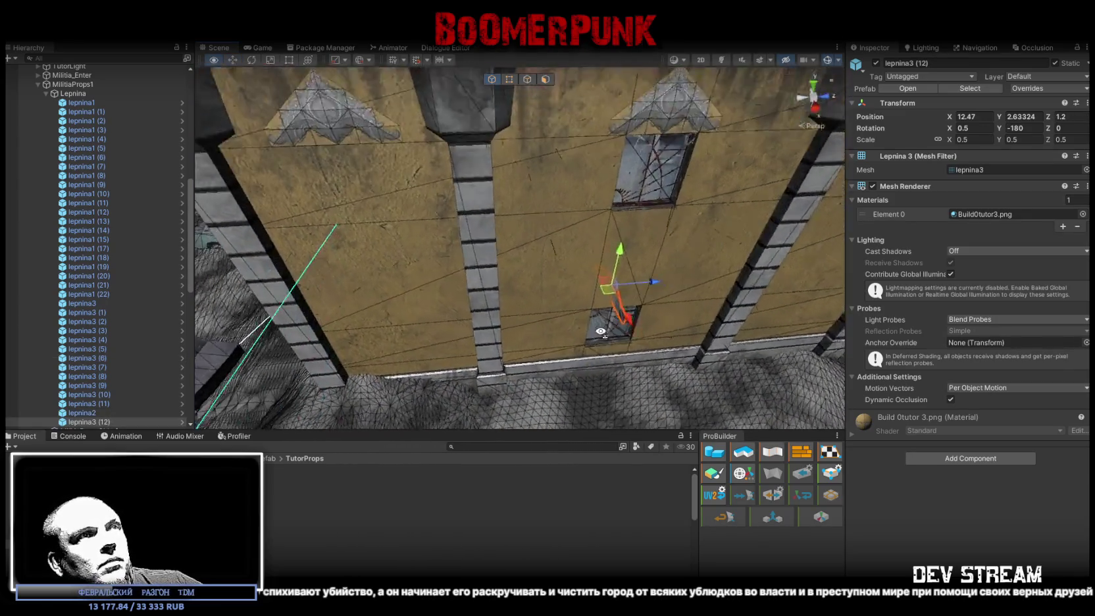
key("e")
mouse_move(760, 321)
left_mouse_down()
mouse_move(646, 307)
mouse_move(551, 337)
left_mouse_up()
key("w")
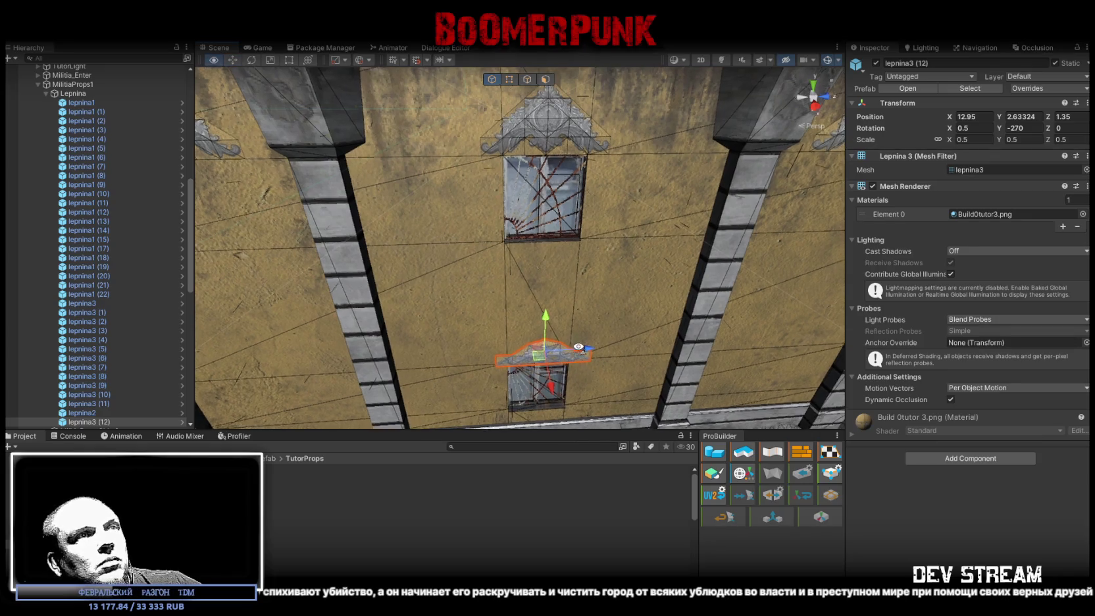
scroll(546, 365, "up", 3)
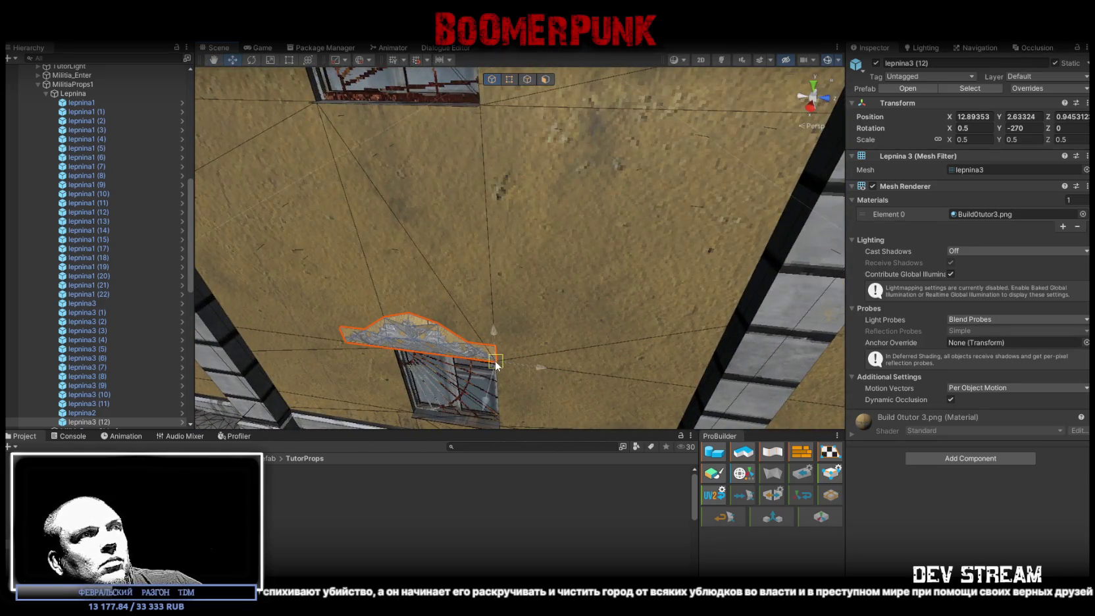
left_click_drag(495, 365, 456, 133)
left_click_drag(643, 258, 498, 179)
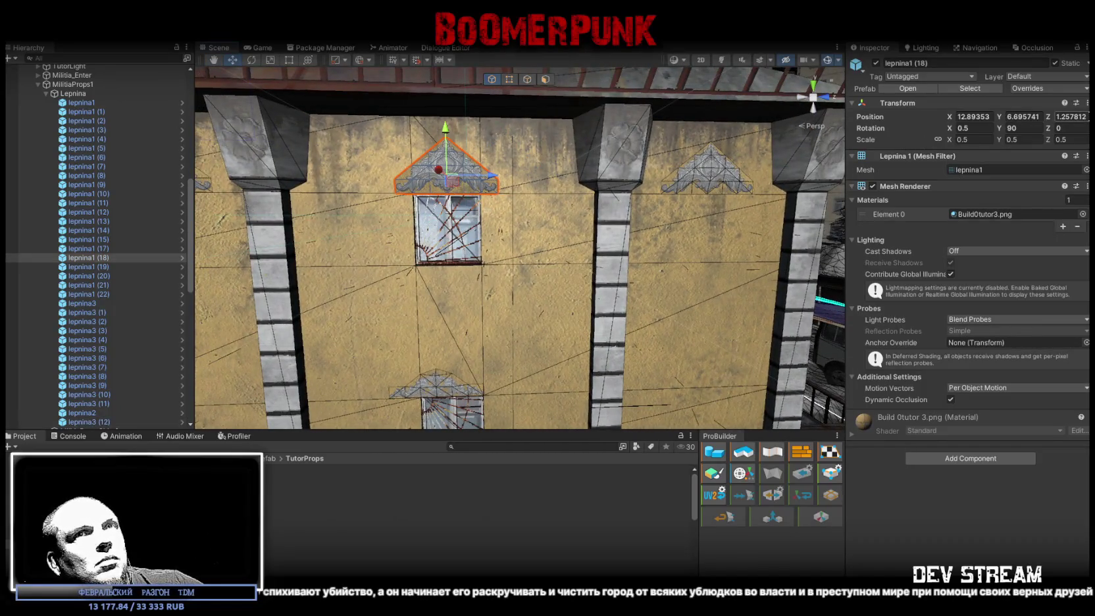
left_click_drag(724, 205, 519, 296)
left_click(429, 306)
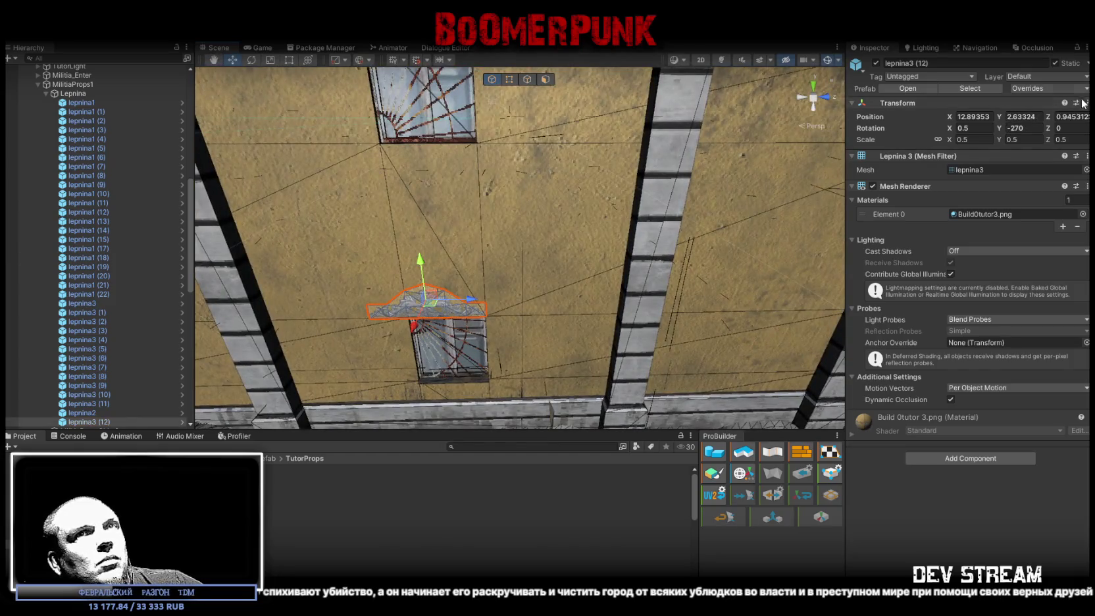
mouse_move(637, 240)
left_mouse_down()
mouse_move(517, 254)
mouse_move(501, 298)
left_mouse_up()
Duplicate lepnina3 (12) and place the copy lepnina3 (13) above the window, flush with the wall
key("ctrl+d")
left_click_drag(631, 194, 641, 126)
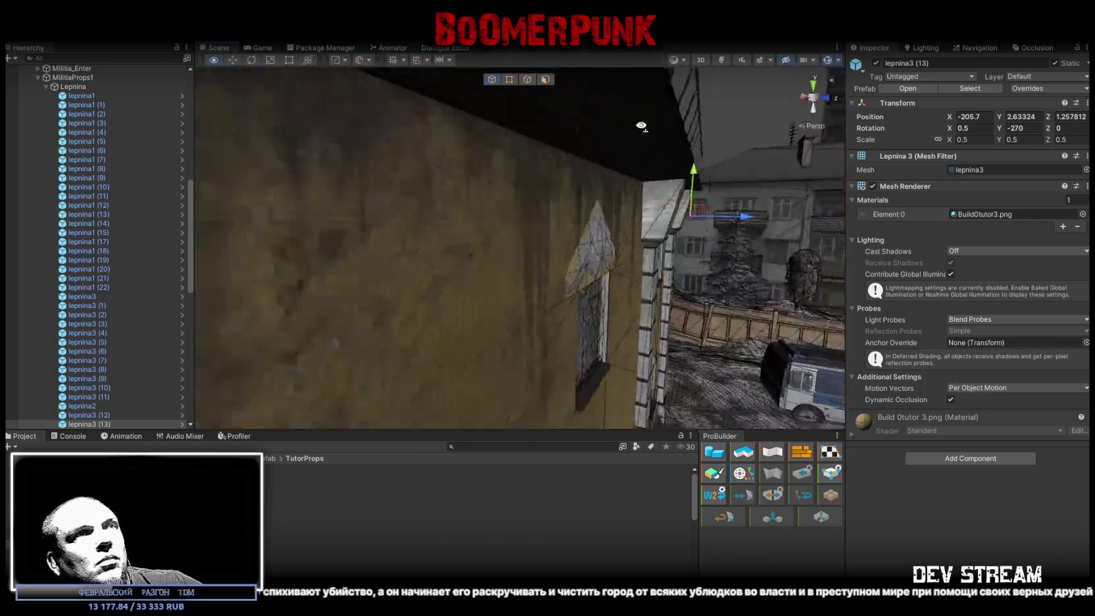
scroll(641, 126, "down", 10)
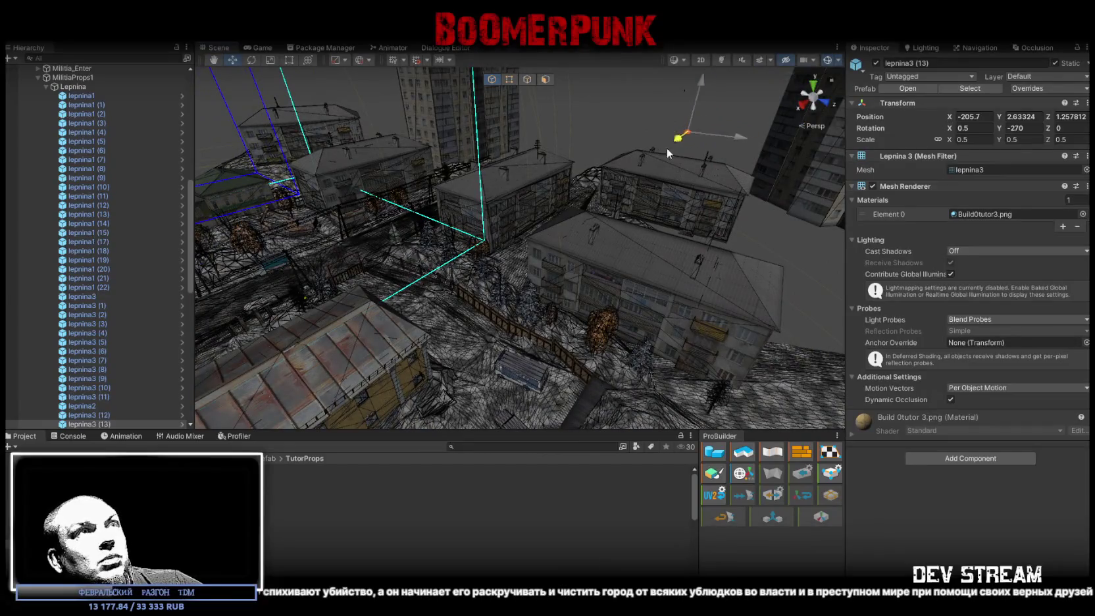
left_click_drag(368, 360, 384, 350)
key("f")
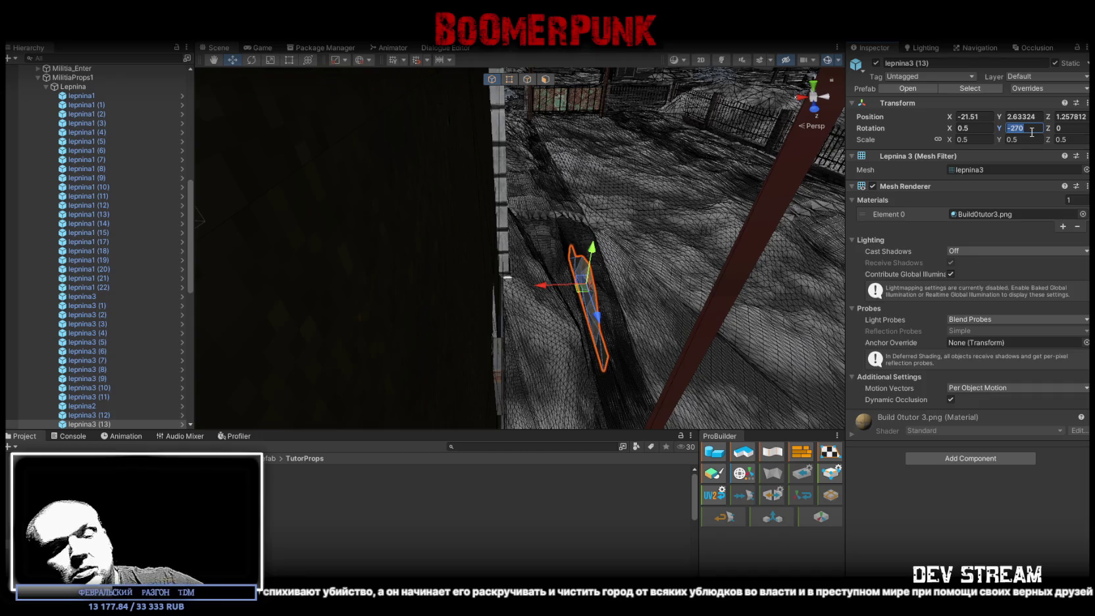
type("-90")
mouse_move(739, 234)
left_mouse_down()
mouse_move(582, 291)
mouse_move(447, 364)
left_mouse_up()
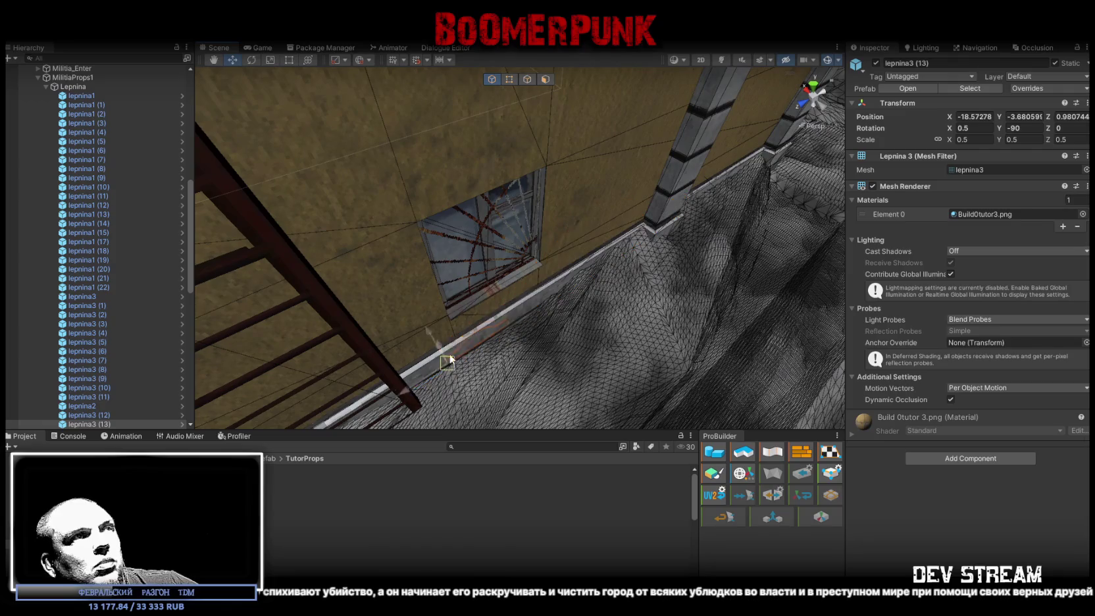
left_click_drag(431, 219, 518, 146)
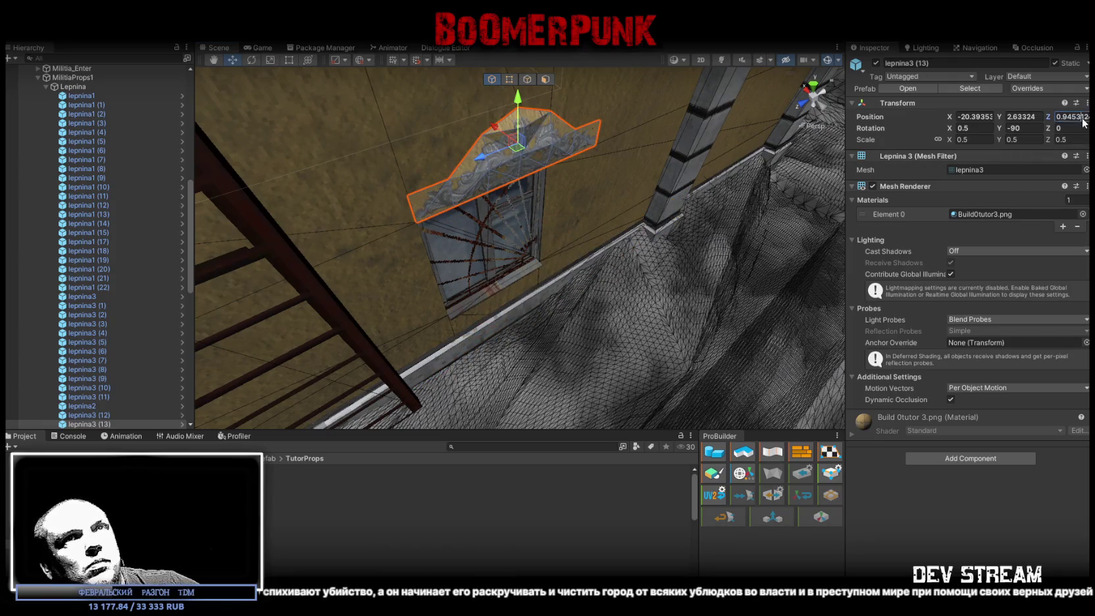
left_click_drag(749, 250, 369, 264)
scroll(113, 322, "down", 2)
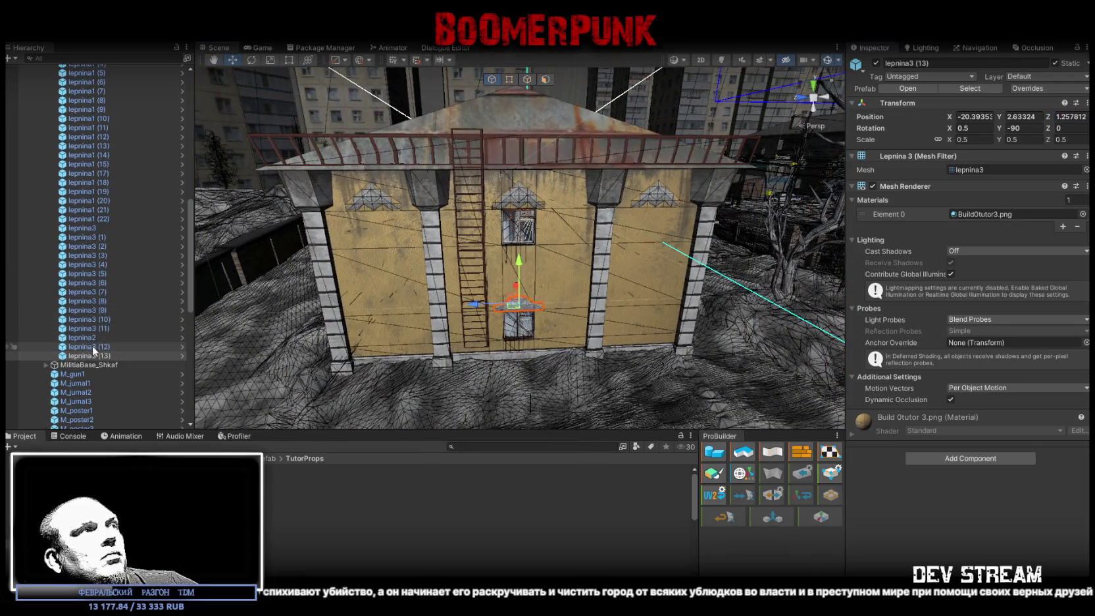
Duplicate the lower-window pediment ornaments twice and set the copies' Z position to -3.823
left_click(92, 346, "ctrl")
left_click_drag(283, 311, 594, 283)
left_click(444, 195)
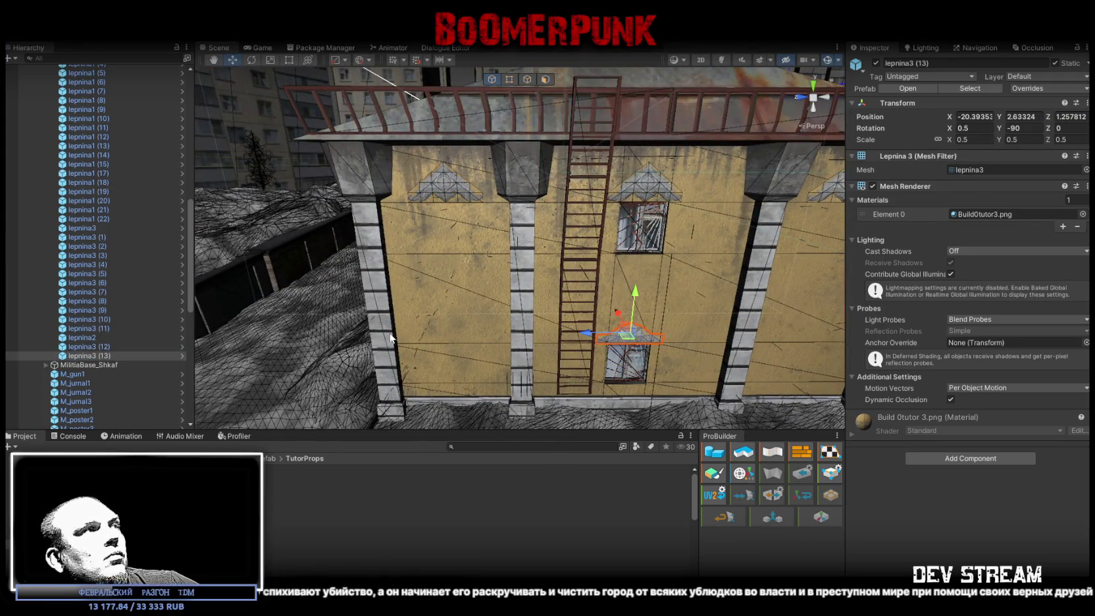
key("ctrl+d")
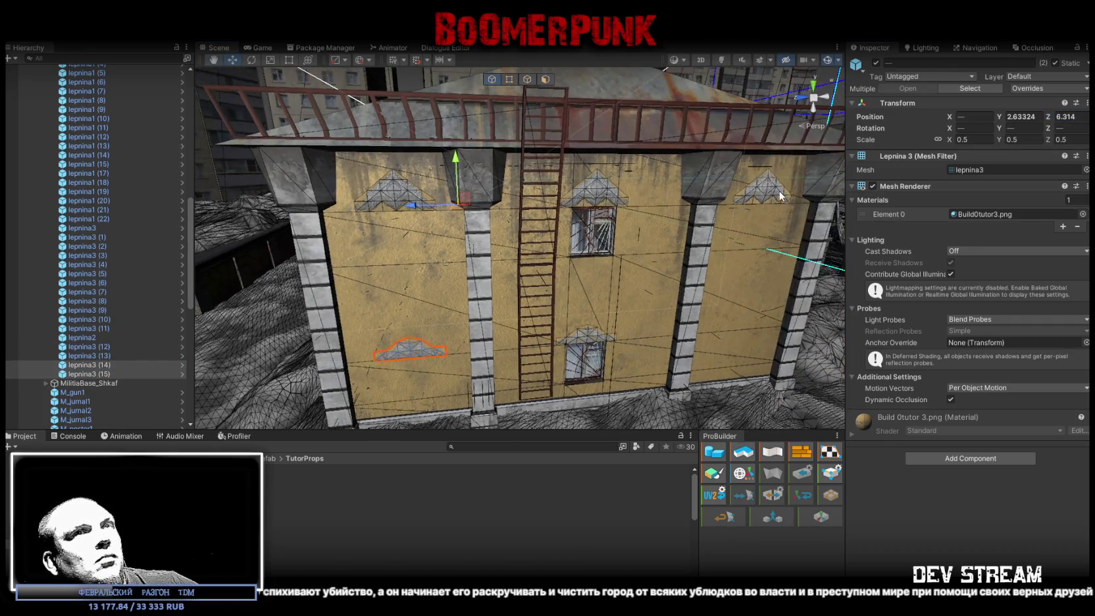
left_click(777, 193)
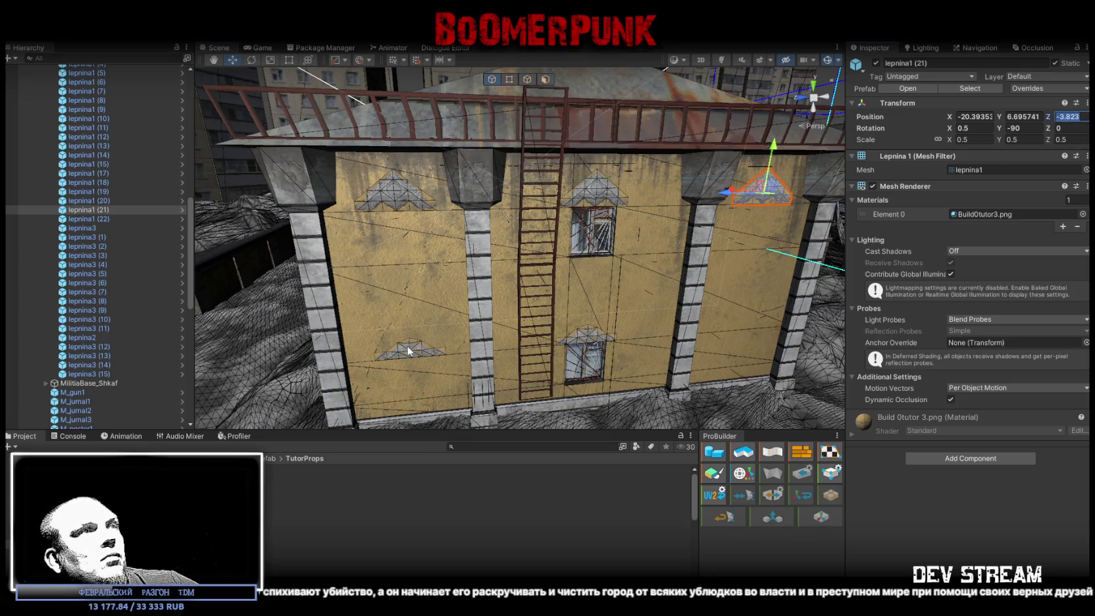
key("ctrl+d")
left_click(1067, 116)
type("-3.823")
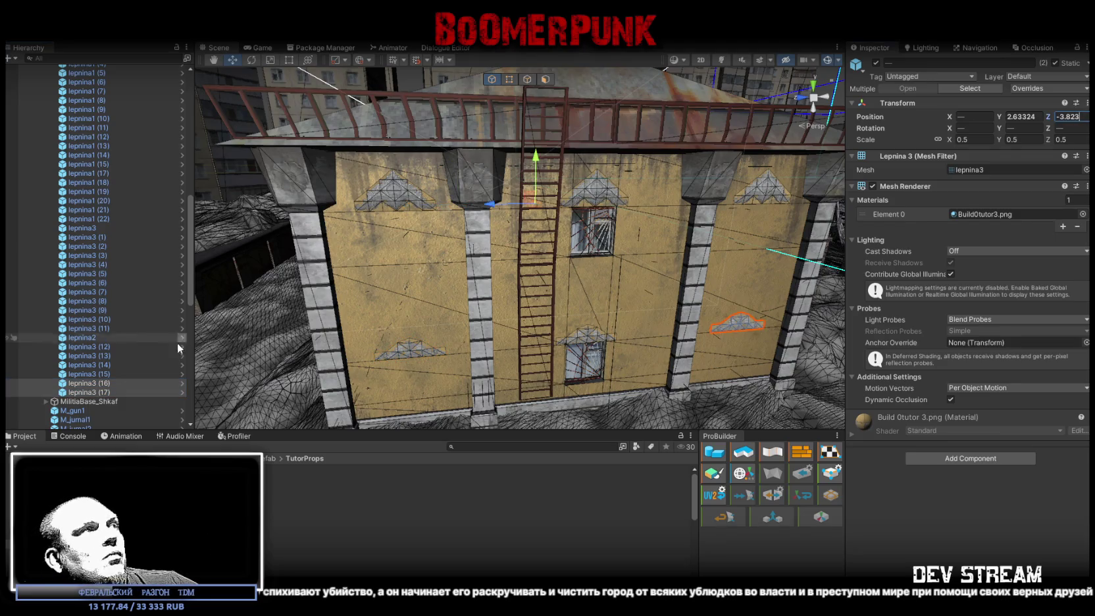
Move lepnina2 below lepnina3 (17) in the Hierarchy and raise it to Y 2.337
left_click_drag(89, 337, 93, 398)
mouse_move(592, 263)
left_mouse_down()
mouse_move(622, 272)
mouse_move(547, 293)
mouse_move(572, 257)
mouse_move(567, 281)
mouse_move(698, 256)
mouse_move(652, 300)
left_mouse_up()
left_click_drag(524, 314, 526, 171)
Rotate lepnina2 90 degrees on X and Z so it faces out from the wall
key("f")
key("e")
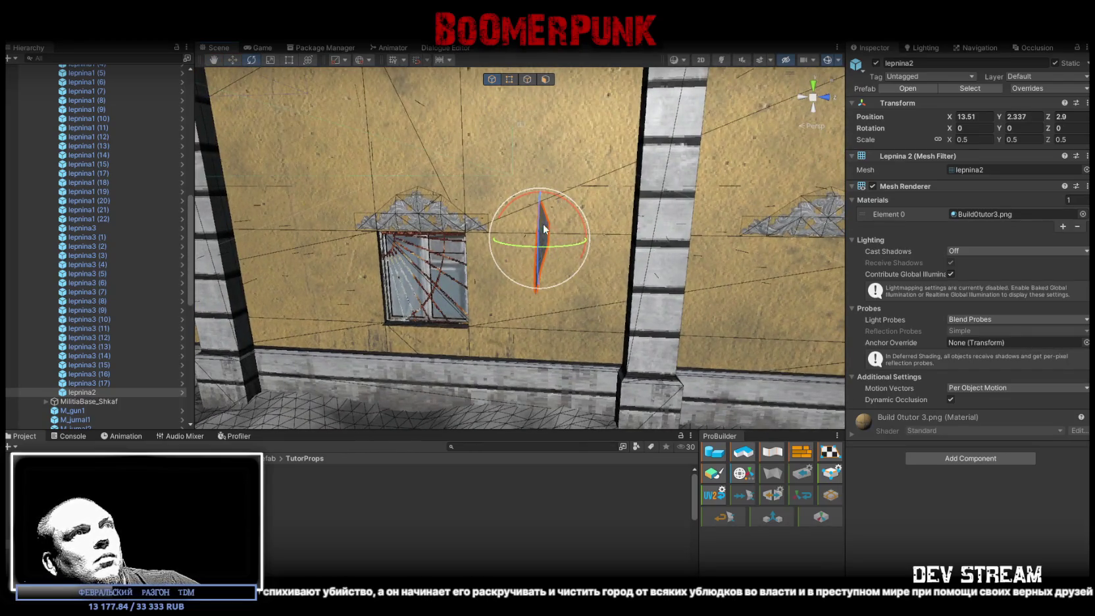
mouse_move(561, 198)
left_mouse_down()
mouse_move(355, 288)
mouse_move(393, 265)
left_mouse_up()
left_click_drag(528, 248, 648, 252)
mouse_move(571, 232)
left_mouse_down()
mouse_move(616, 250)
mouse_move(402, 300)
left_mouse_up()
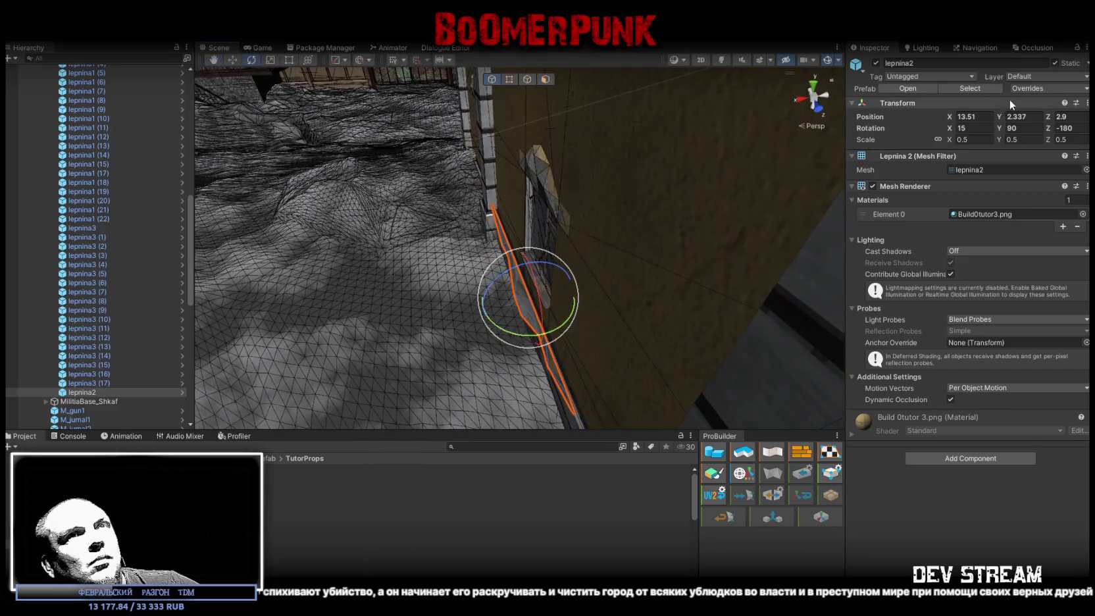
type("0")
Place lepnina2 just under the upper window, copying the pediment's Z value of 1.257812
mouse_move(592, 247)
left_mouse_down()
mouse_move(577, 158)
mouse_move(566, 155)
mouse_move(831, 145)
mouse_move(836, 246)
left_mouse_up()
key("w")
mouse_move(648, 299)
left_mouse_down()
mouse_move(673, 251)
mouse_move(586, 166)
mouse_move(585, 135)
left_mouse_up()
left_click_drag(641, 216, 642, 202)
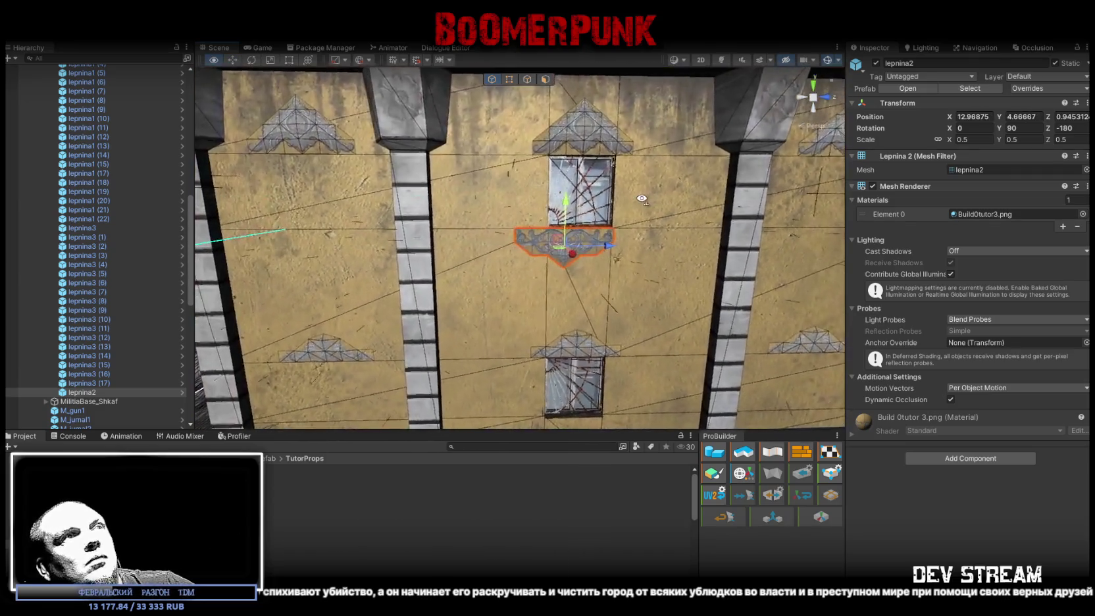
left_click_drag(643, 197, 609, 252)
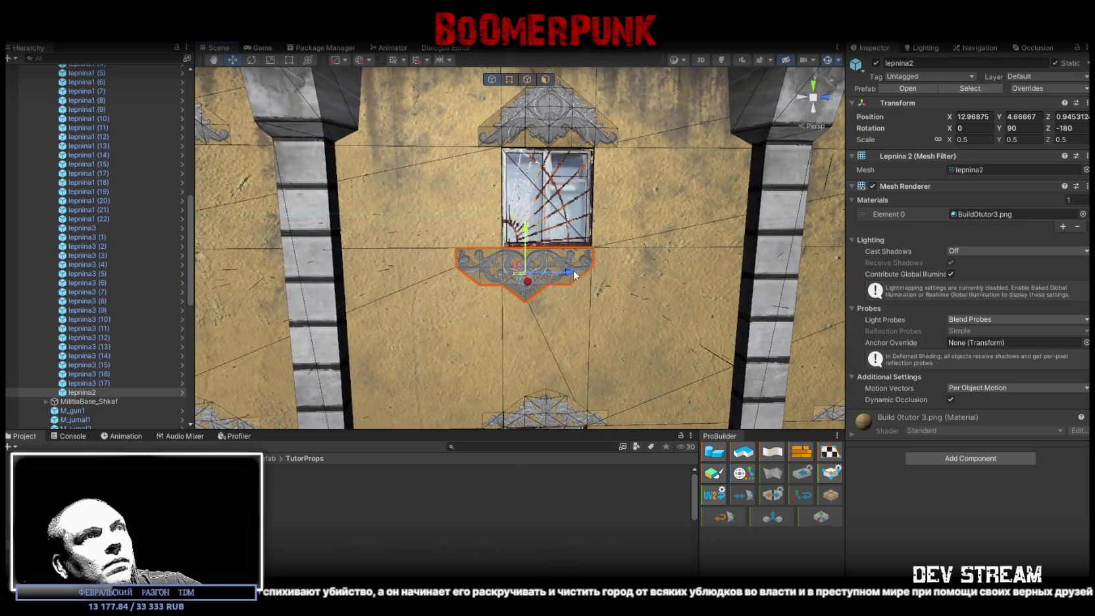
left_click(551, 118)
left_click(1069, 116)
left_click(581, 263)
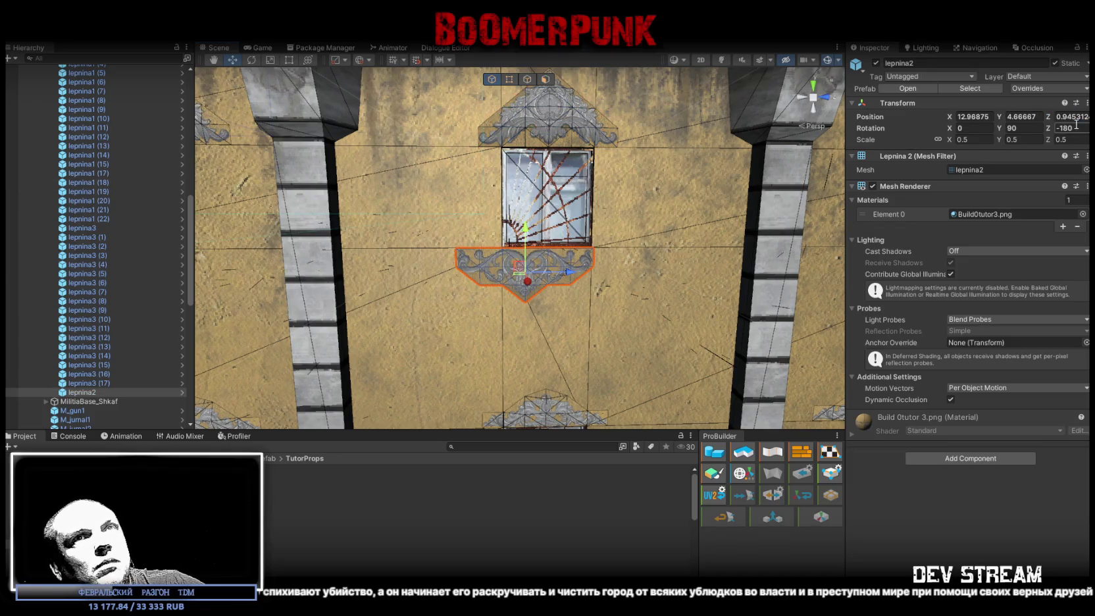
type("1.257812")
key("Return")
Duplicate lepnina2 to create the copy lepnina2 (1)
mouse_move(624, 235)
left_mouse_down()
mouse_move(428, 294)
mouse_move(507, 296)
left_mouse_up()
key("ctrl+d")
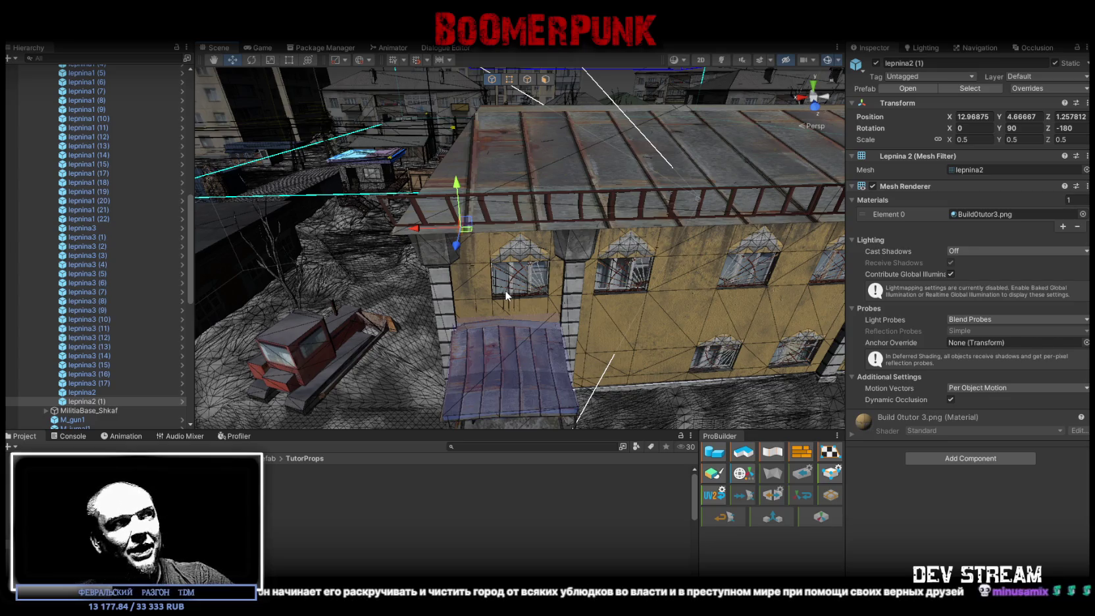
mouse_move(506, 296)
left_mouse_down()
mouse_move(514, 244)
mouse_move(590, 316)
mouse_move(623, 294)
mouse_move(605, 276)
mouse_move(562, 271)
mouse_move(588, 243)
mouse_move(786, 188)
left_mouse_up()
left_click(571, 269)
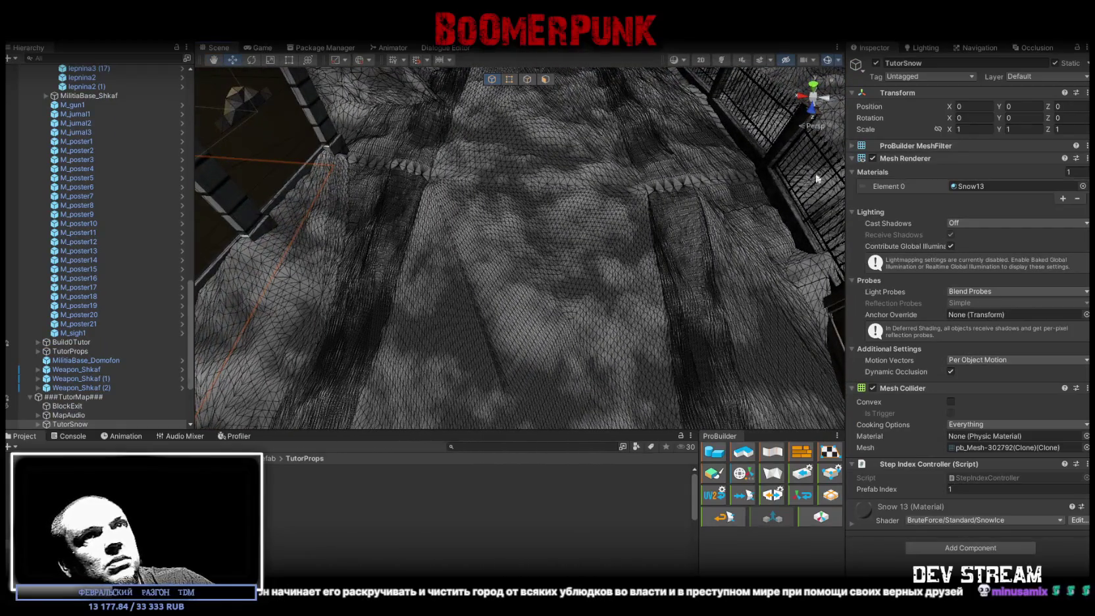
left_click(1083, 186)
scroll(941, 404, "down", 15)
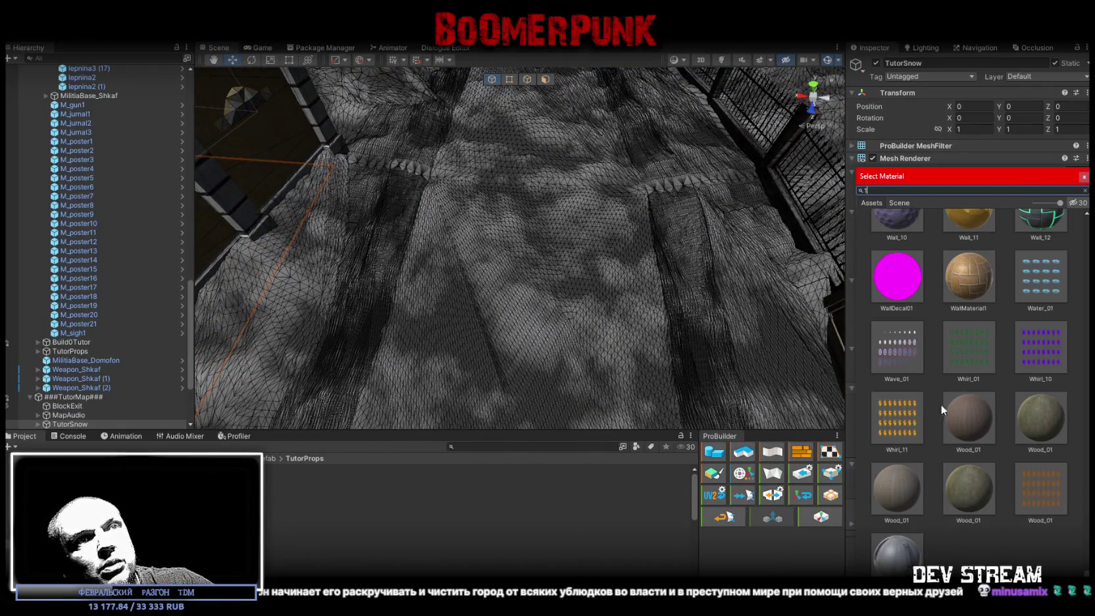
left_click(990, 293)
mouse_move(729, 239)
left_mouse_down()
mouse_move(318, 294)
mouse_move(336, 273)
mouse_move(574, 251)
mouse_move(606, 227)
mouse_move(675, 229)
mouse_move(518, 271)
mouse_move(449, 252)
mouse_move(560, 339)
mouse_move(810, 409)
mouse_move(811, 397)
left_mouse_up()
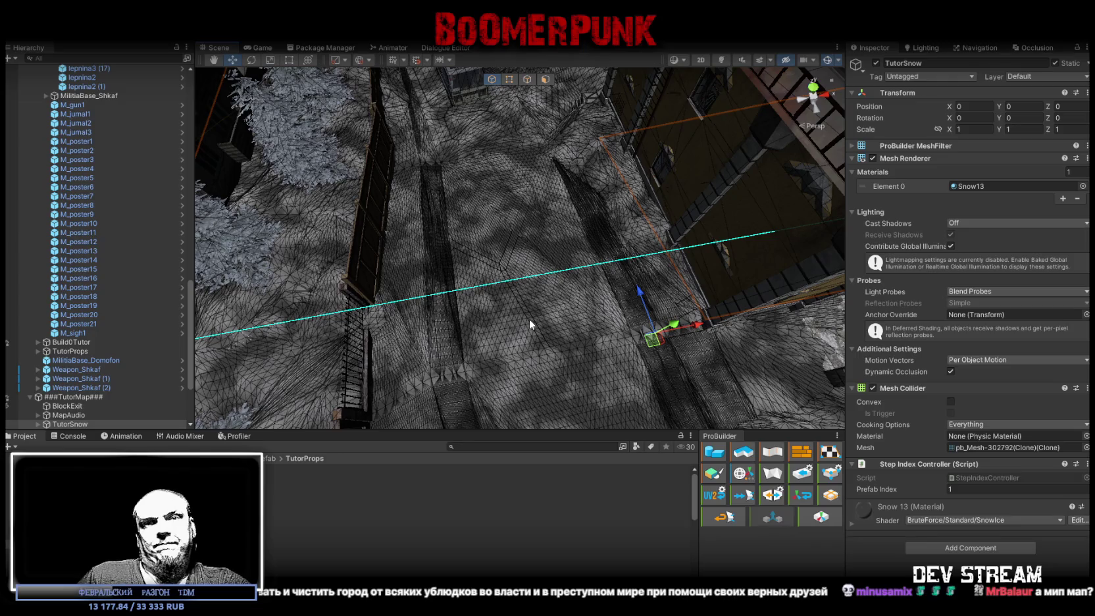
mouse_move(742, 280)
left_mouse_down()
mouse_move(560, 293)
mouse_move(644, 291)
left_mouse_up()
left_click(972, 186)
scroll(955, 313, "down", 10)
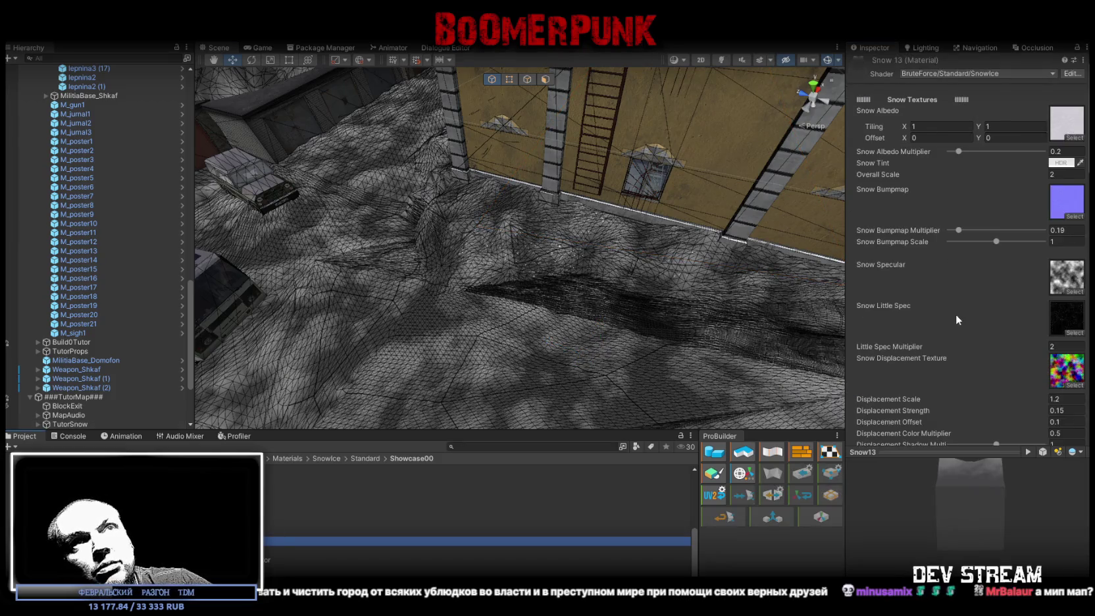
scroll(955, 314, "down", 5)
scroll(964, 279, "down", 10)
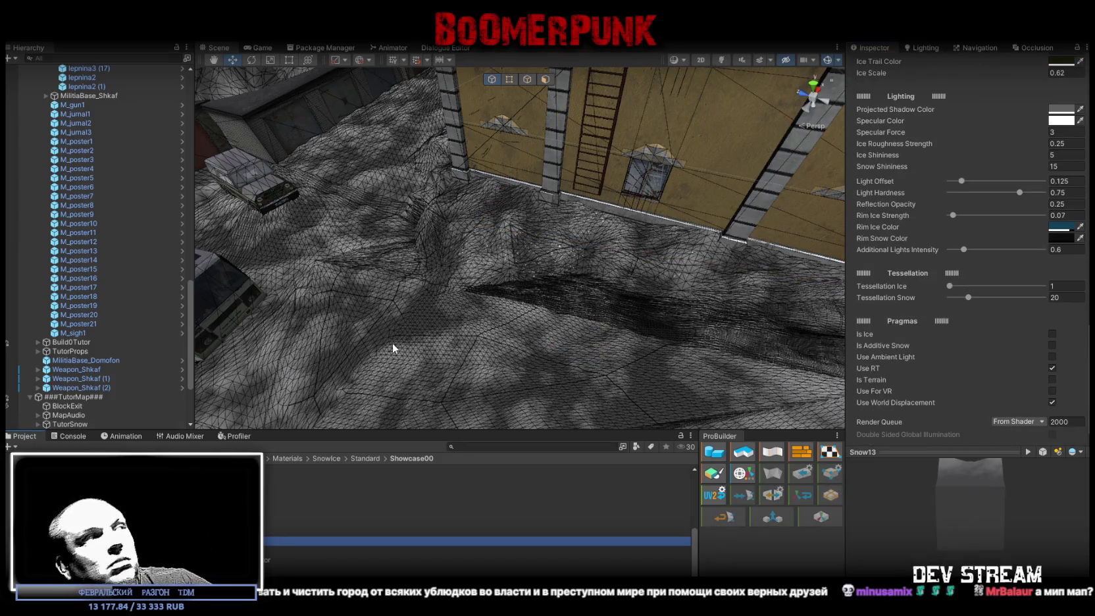
scroll(933, 311, "up", 10)
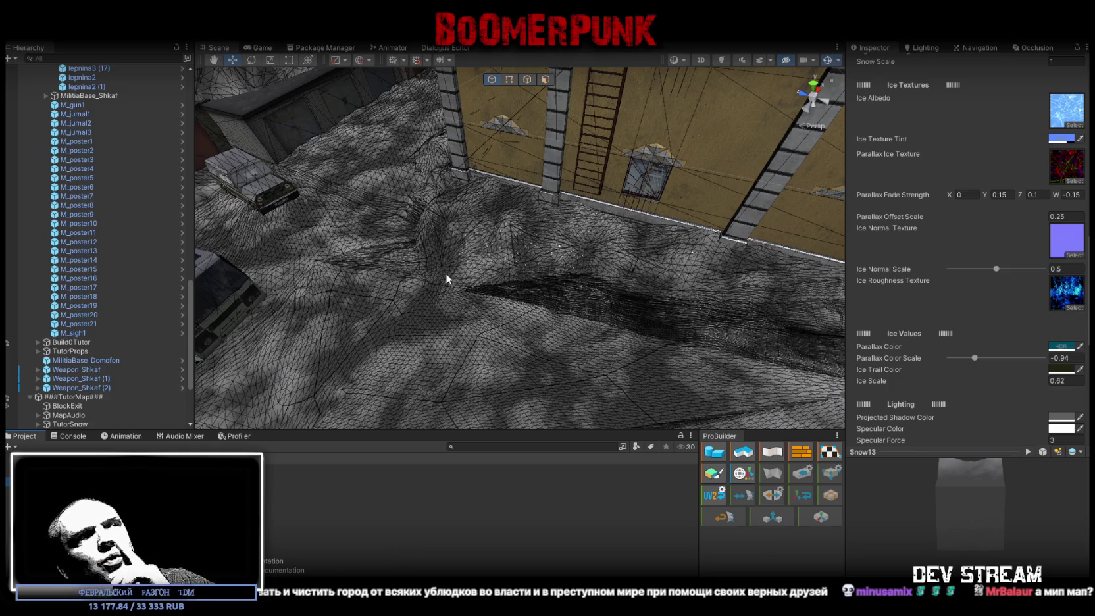
mouse_move(469, 345)
left_mouse_down()
mouse_move(556, 356)
mouse_move(519, 331)
left_mouse_up()
left_click(555, 356)
scroll(112, 362, "up", 15)
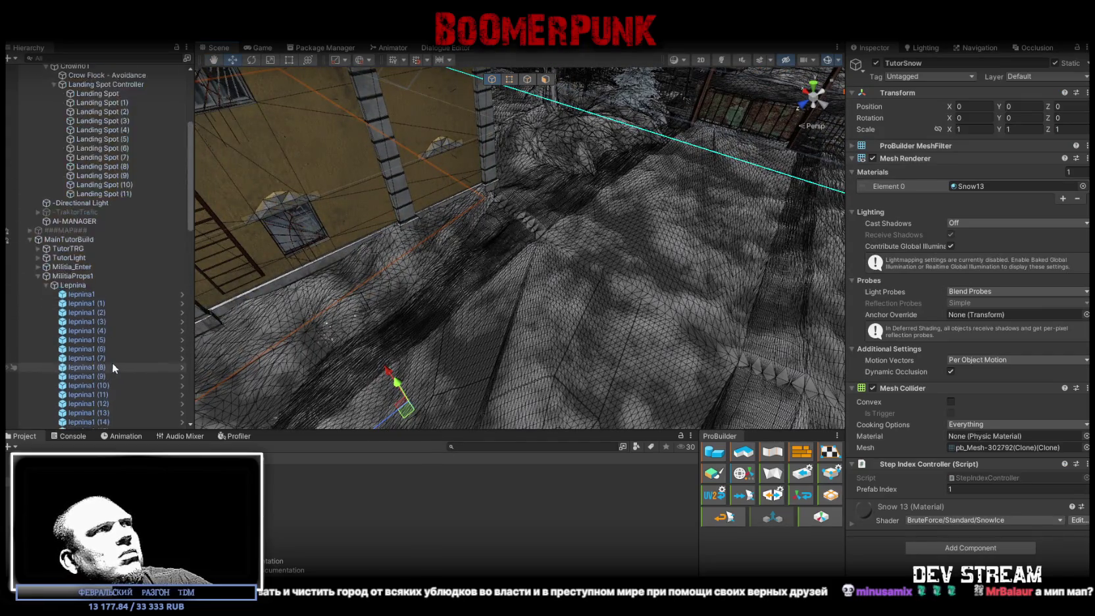
scroll(121, 287, "up", 2)
mouse_move(487, 277)
left_mouse_down()
mouse_move(506, 281)
mouse_move(265, 263)
left_mouse_up()
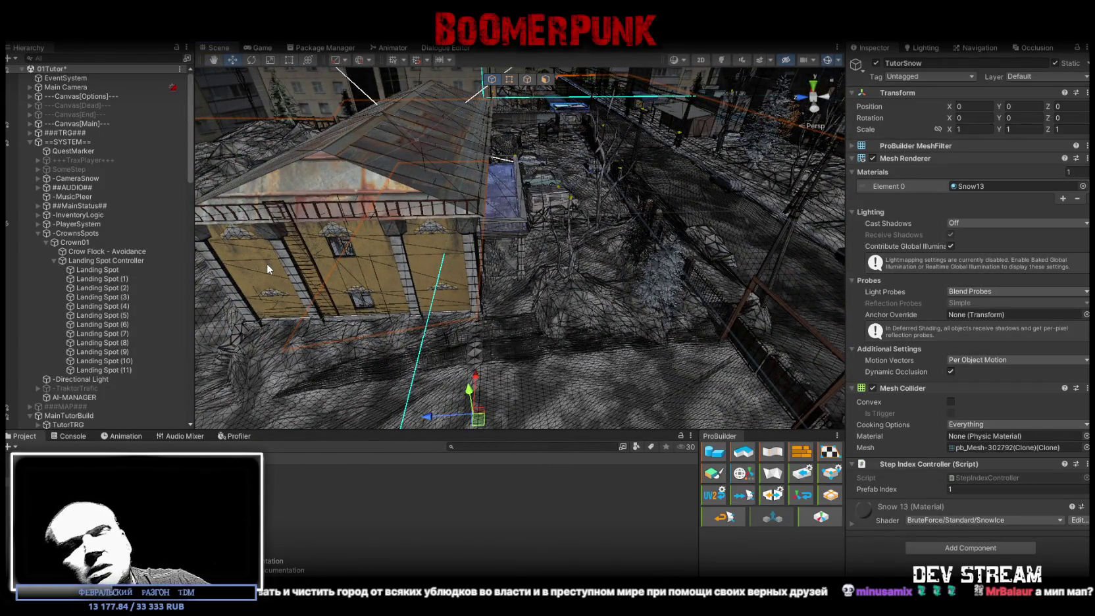
mouse_move(426, 242)
left_mouse_down()
mouse_move(367, 248)
mouse_move(154, 224)
mouse_move(956, 194)
mouse_move(745, 233)
mouse_move(583, 219)
left_mouse_up()
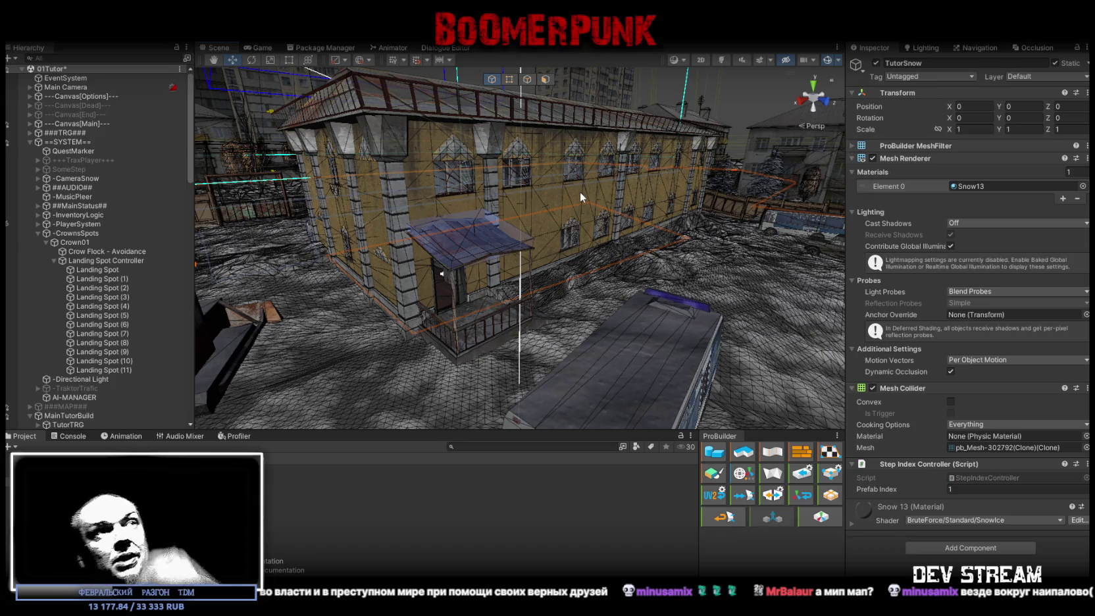
mouse_move(586, 203)
left_mouse_down()
mouse_move(591, 162)
mouse_move(363, 189)
mouse_move(539, 211)
mouse_move(851, 212)
mouse_move(894, 227)
mouse_move(784, 194)
mouse_move(757, 198)
left_mouse_up()
Move lepnina2 (1) to the other facade and set its Z flush with the wall
left_click(531, 221)
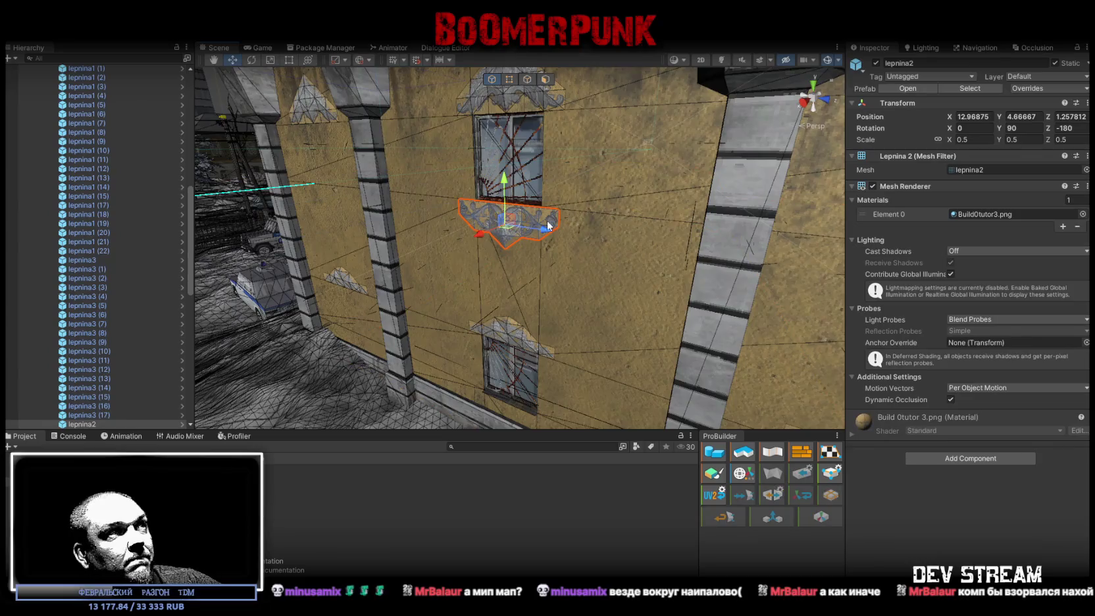
left_click_drag(531, 222, 510, 237)
scroll(107, 336, "down", 5)
left_click(87, 298)
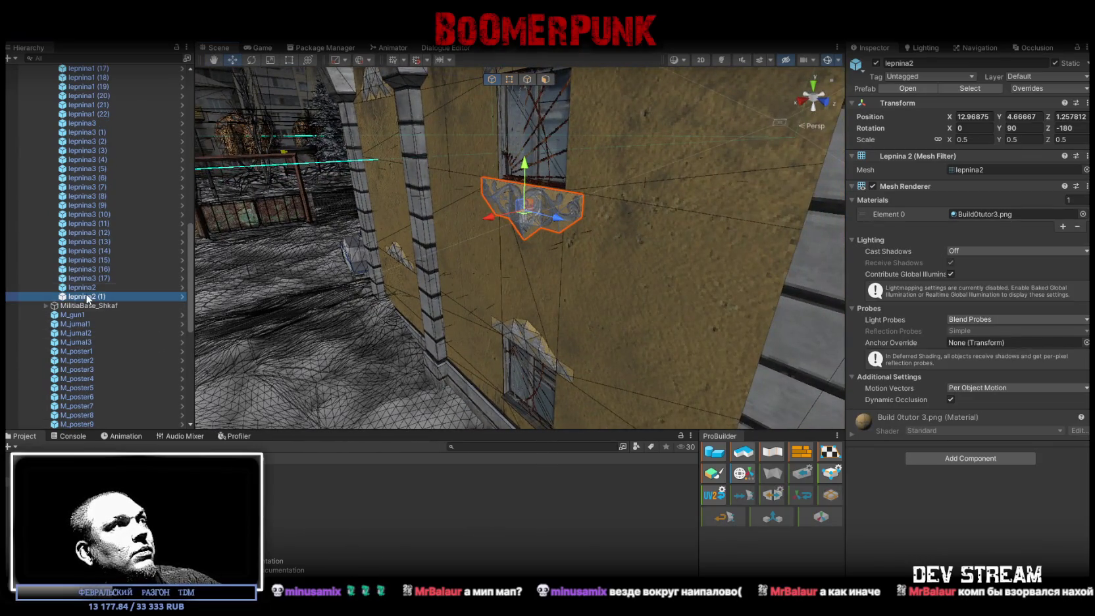
left_click_drag(412, 288, 501, 267)
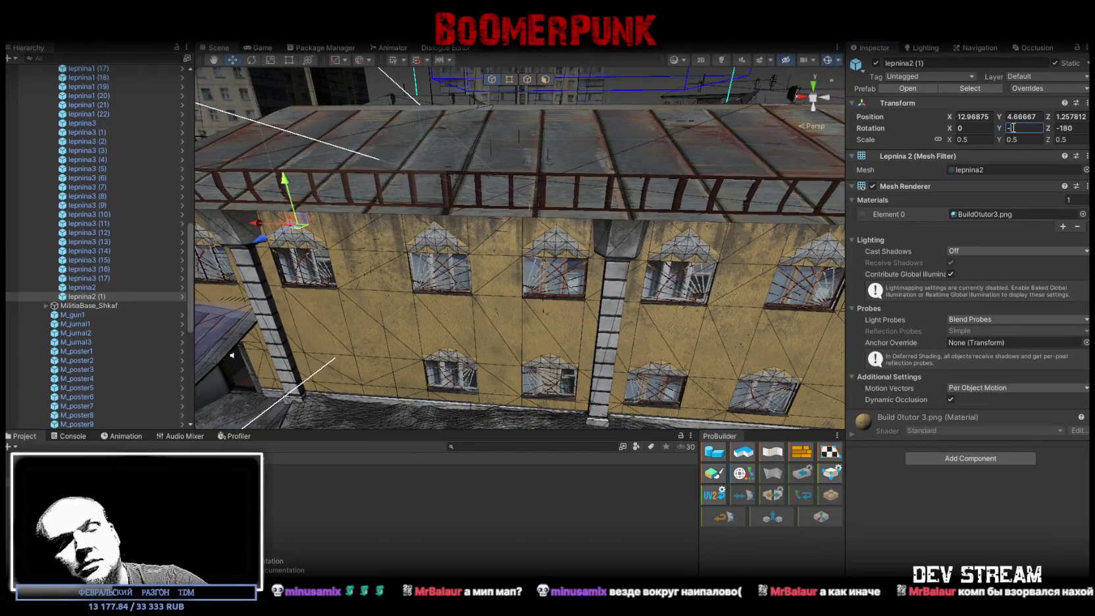
mouse_move(263, 225)
left_mouse_down()
mouse_move(461, 227)
mouse_move(755, 257)
mouse_move(710, 248)
mouse_move(559, 267)
mouse_move(439, 188)
mouse_move(454, 250)
mouse_move(429, 186)
mouse_move(541, 349)
mouse_move(458, 248)
mouse_move(520, 227)
left_mouse_up()
key("f")
left_click_drag(1080, 123, 1090, 123)
scroll(716, 245, "down", 5)
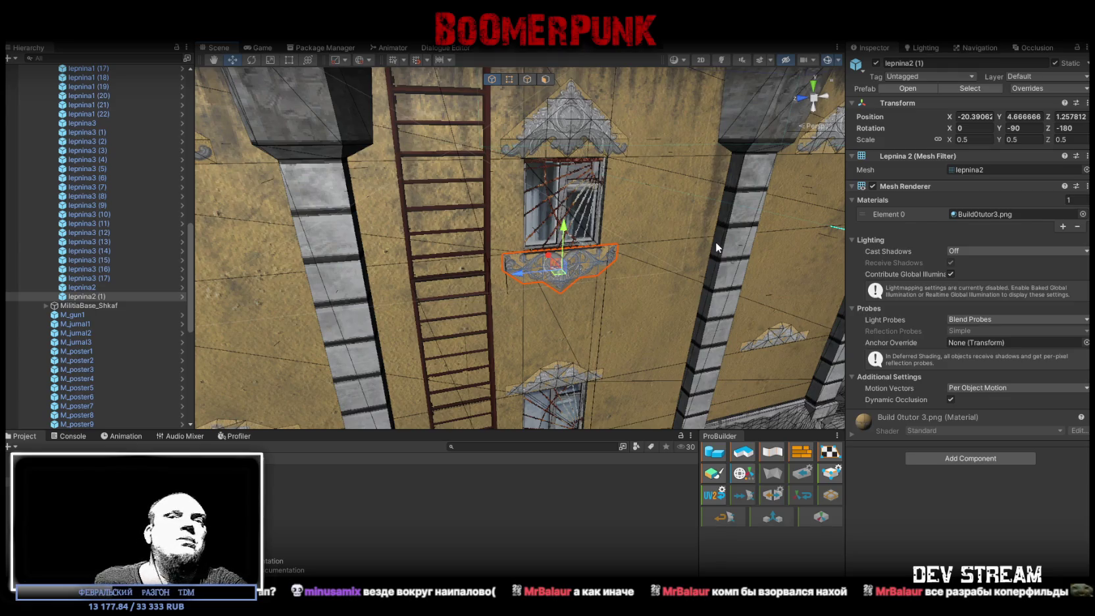
scroll(629, 229, "down", 5)
Duplicate lepnina2 (1), set the copy's rotation to -180 and move it toward a window
left_click_drag(650, 225, 349, 197)
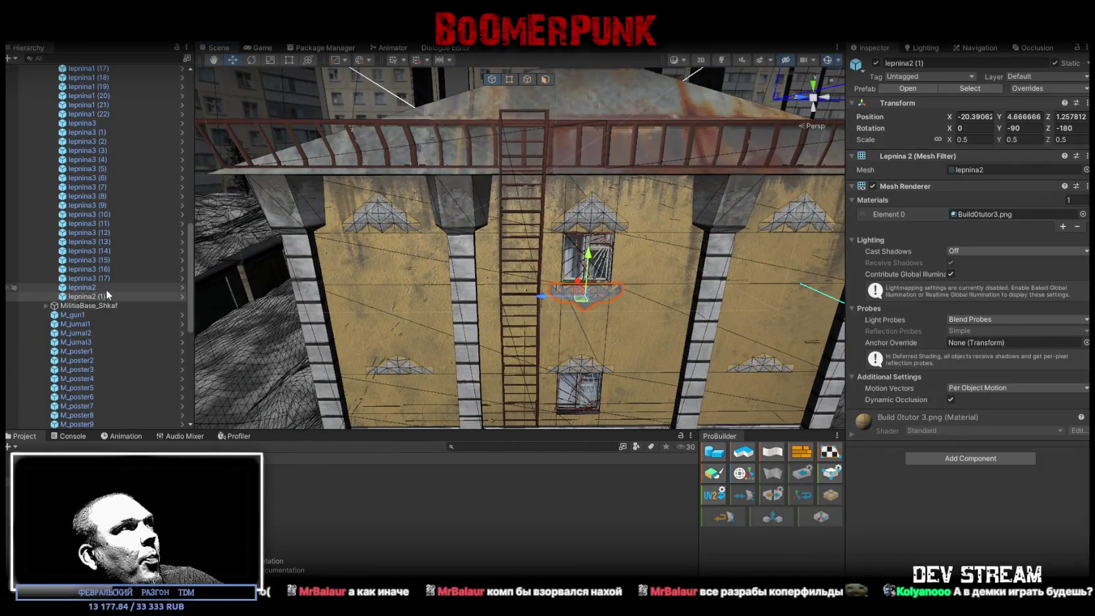
left_click(82, 288, "ctrl")
mouse_move(473, 325)
left_mouse_down()
mouse_move(471, 293)
mouse_move(470, 322)
left_mouse_up()
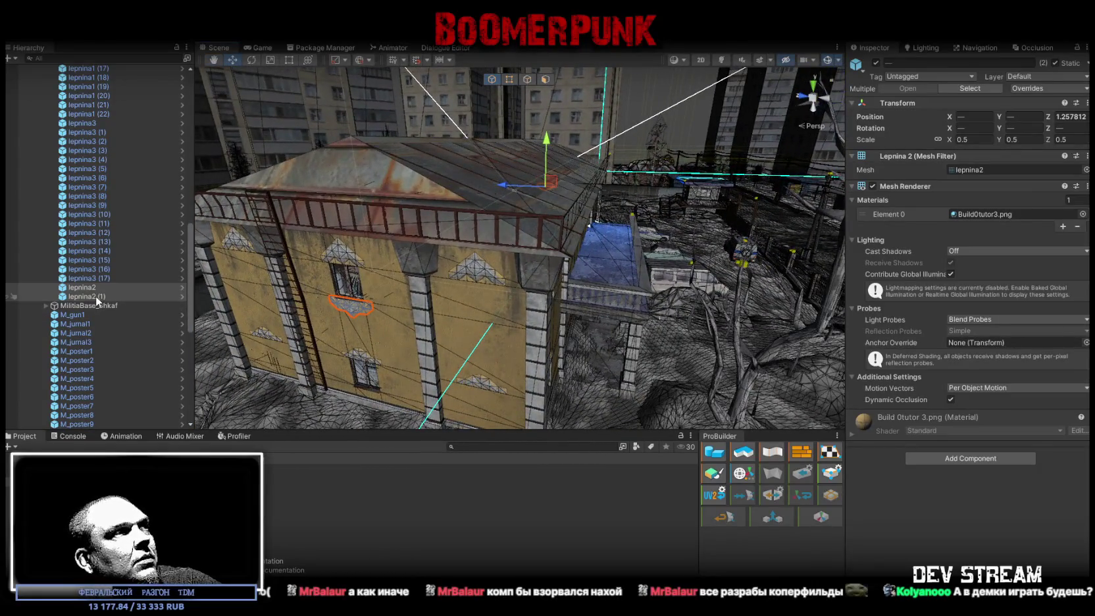
left_click(96, 296)
key("ctrl+d")
mouse_move(342, 303)
left_mouse_down()
mouse_move(416, 324)
mouse_move(419, 310)
mouse_move(604, 297)
mouse_move(581, 310)
left_mouse_up()
key("f")
key("e")
left_click_drag(433, 299, 427, 304)
key("w")
mouse_move(395, 269)
left_mouse_down()
mouse_move(463, 265)
mouse_move(466, 243)
mouse_move(482, 246)
mouse_move(542, 311)
mouse_move(561, 371)
mouse_move(533, 355)
mouse_move(572, 293)
mouse_move(500, 197)
left_mouse_up()
key("f")
With vertex snapping on, place sill ornament lepnina2 (3) under the middle window at X -11.635
key("v")
left_click(502, 194)
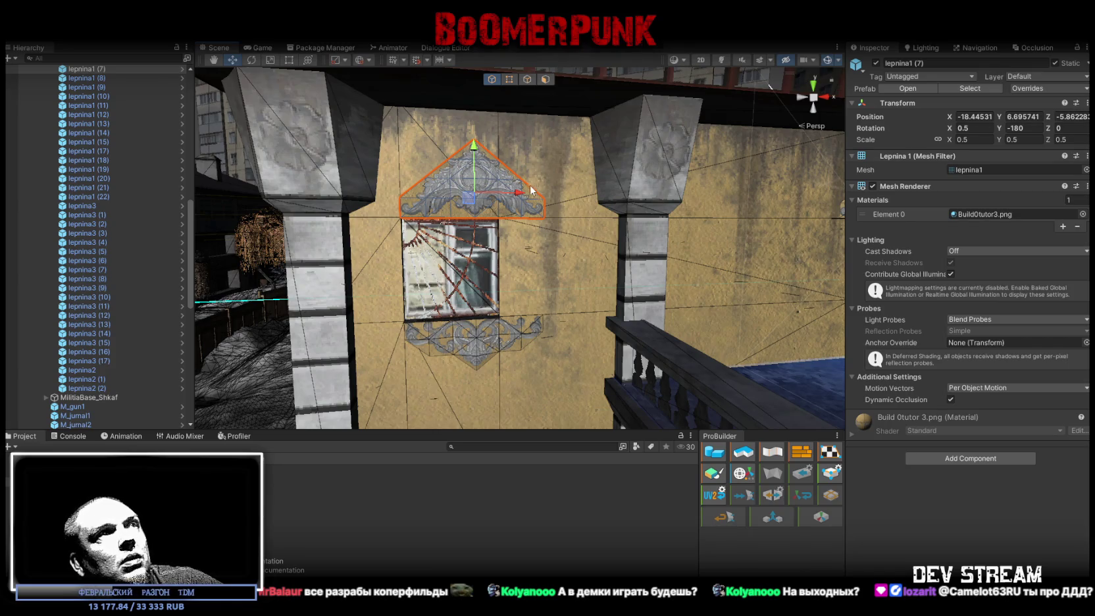
left_click(499, 321)
left_click_drag(651, 227, 634, 222)
left_click_drag(635, 236, 613, 248)
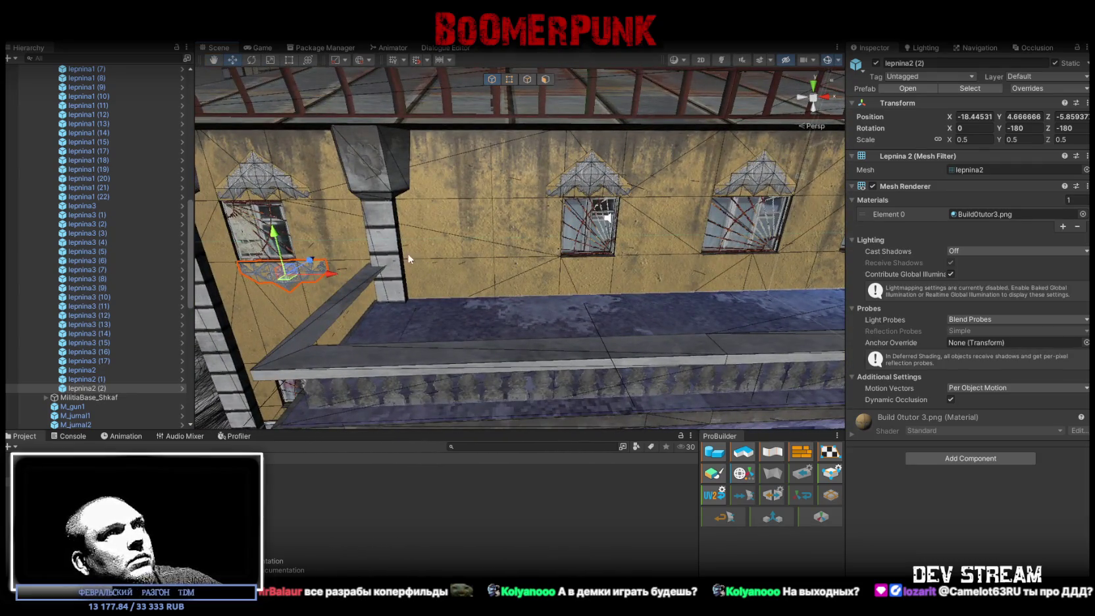
left_click(583, 183)
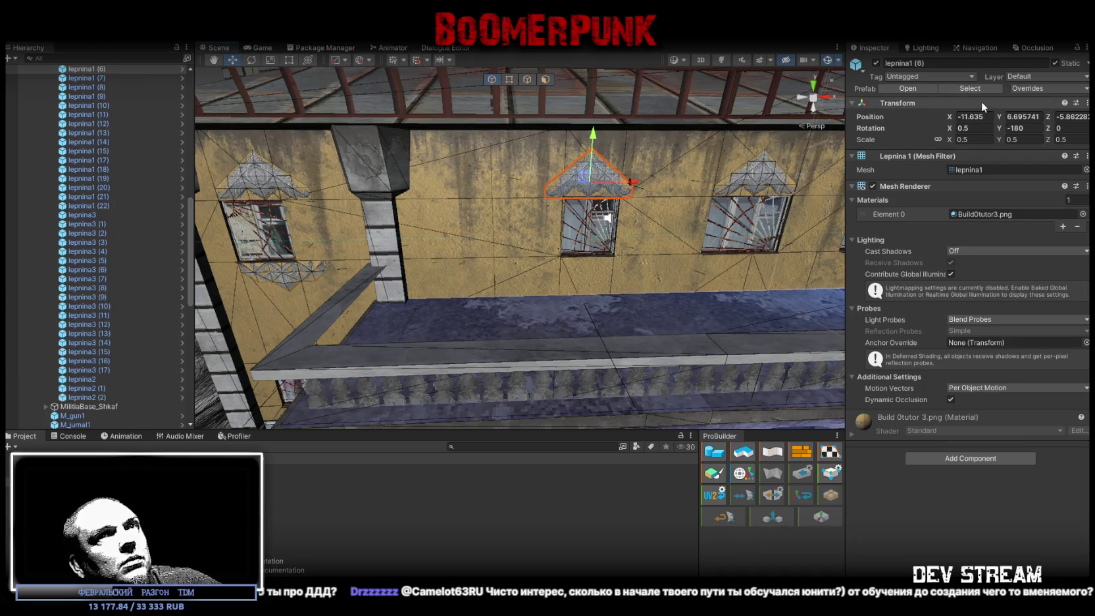
left_click(284, 266)
type("-11.635")
key("Return")
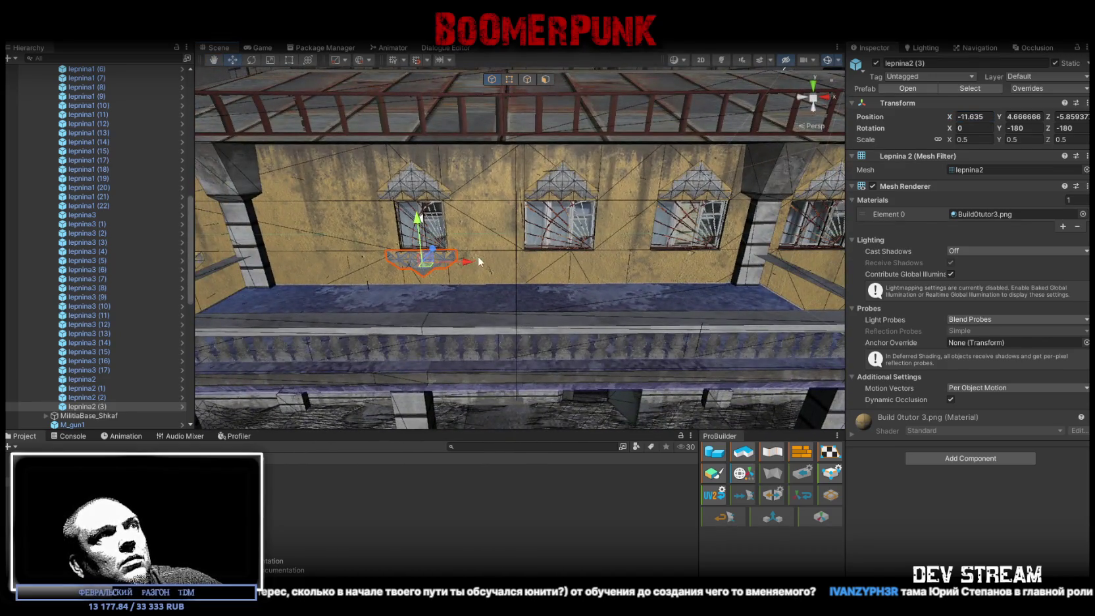
Duplicate the sill ornament twice, snapping each copy to the lower corner of the next window
key("ctrl+d")
left_click_drag(471, 262, 482, 262)
scroll(595, 266, "up", 5)
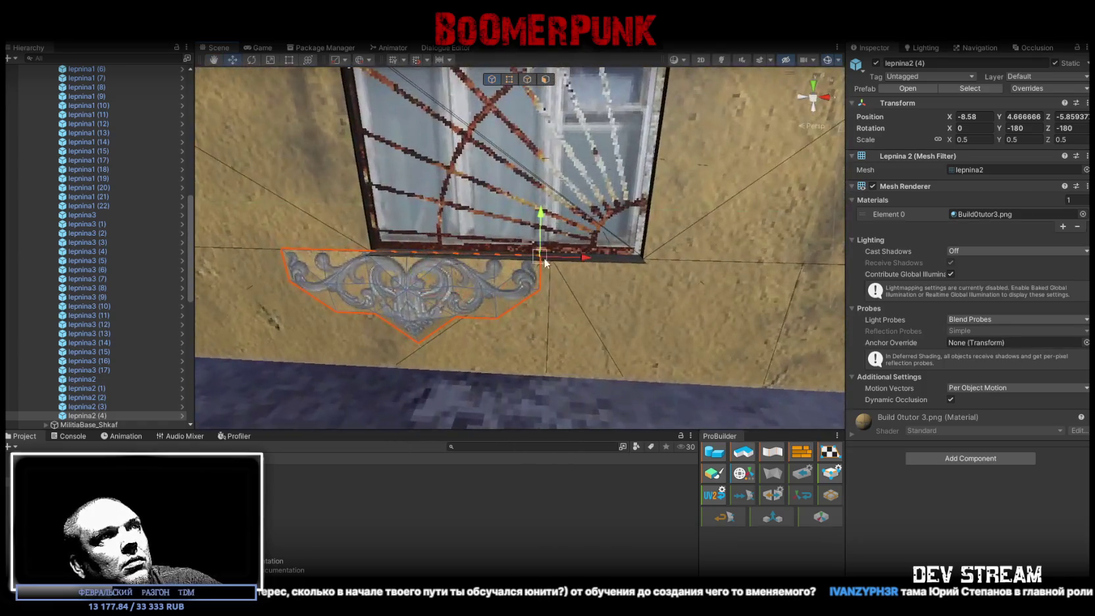
left_click_drag(541, 261, 643, 262)
scroll(671, 271, "down", 5)
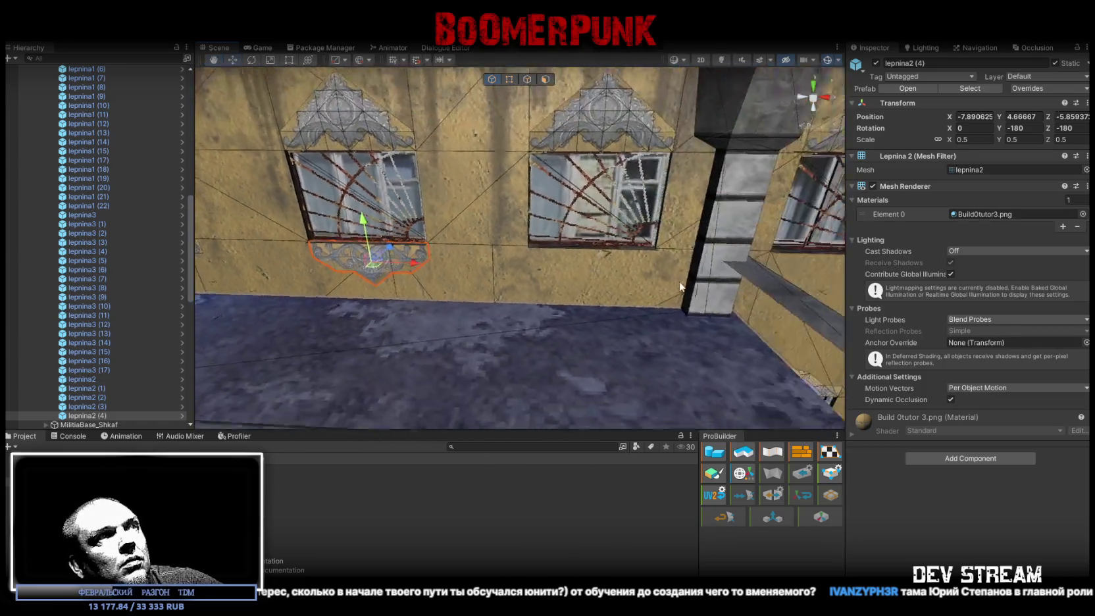
key("ctrl+d")
mouse_move(402, 263)
left_mouse_down()
mouse_move(612, 270)
mouse_move(632, 250)
left_mouse_up()
scroll(633, 250, "up", 4)
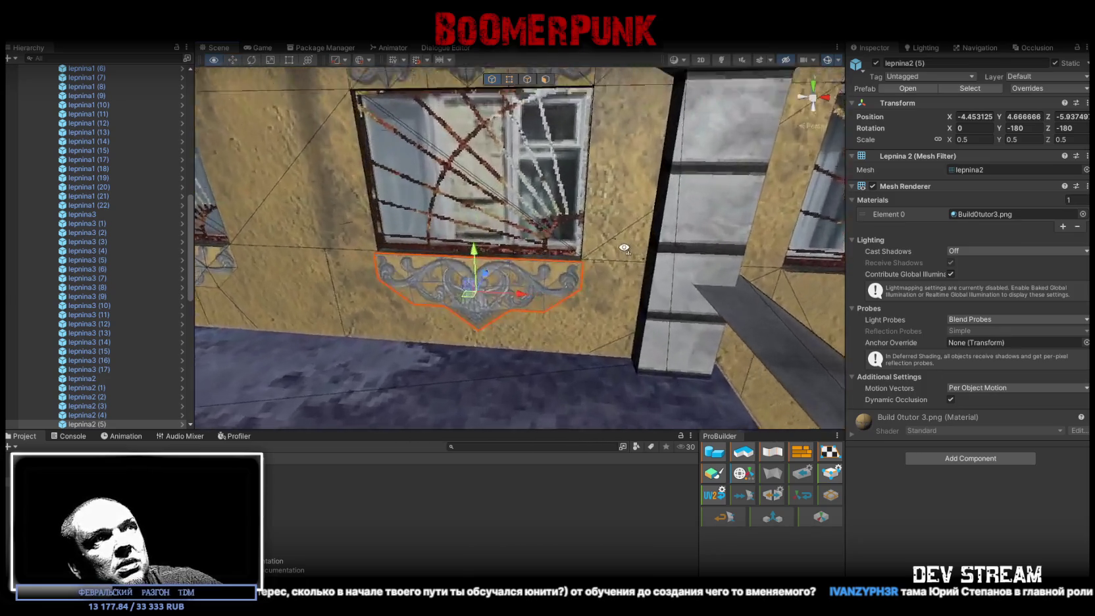
scroll(624, 248, "up", 5)
key("w")
left_click_drag(559, 285, 561, 289)
scroll(559, 290, "down", 5)
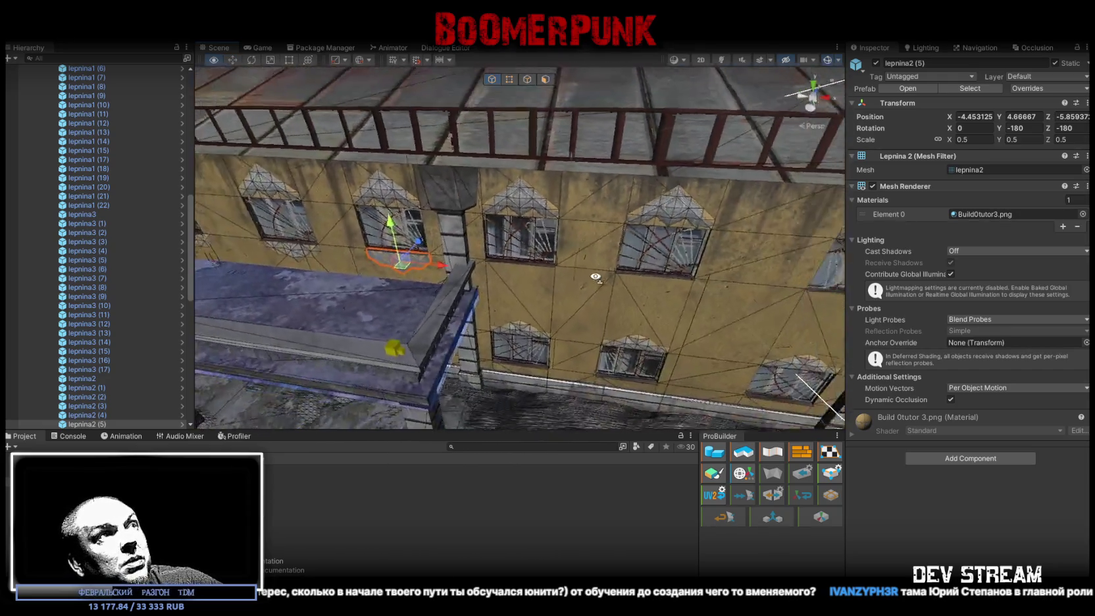
scroll(589, 275, "up", 3)
Add further copies, undoing a misplaced snap, and snap lepnina2 (7) to the next window corner
key("ctrl+d")
left_click_drag(350, 267, 563, 274)
scroll(575, 273, "up", 3)
scroll(575, 272, "up", 5)
key("ctrl+z")
scroll(568, 273, "down", 5)
key("ctrl+d")
left_click_drag(371, 259, 501, 267)
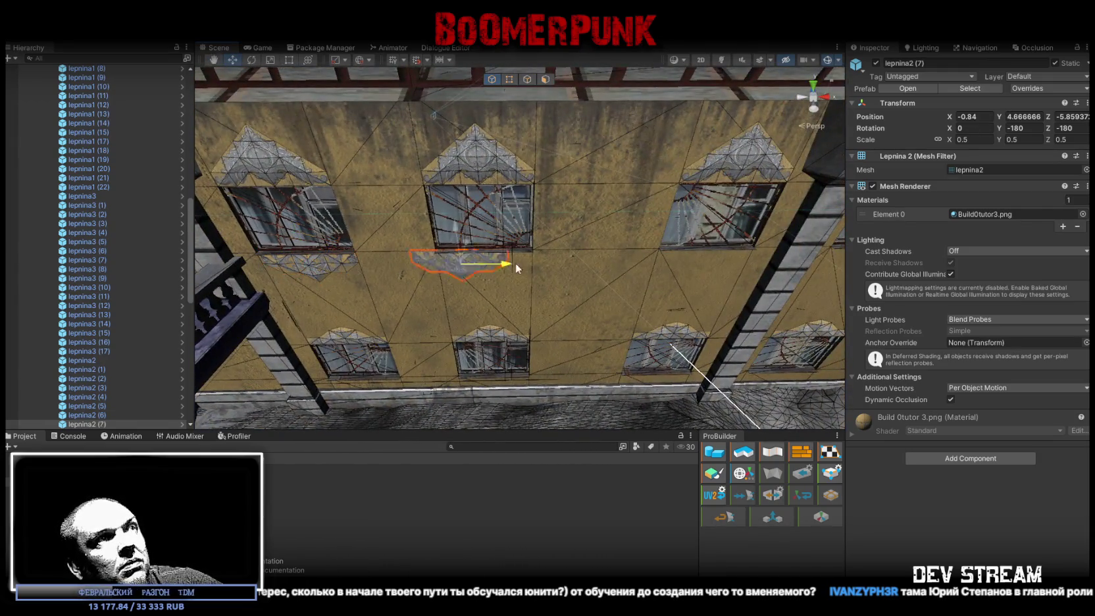
scroll(584, 254, "up", 5)
left_click_drag(509, 269, 493, 273)
scroll(493, 273, "down", 5)
Duplicate lepnina2 (8) and lepnina2 (9) and move them under the last windows
key("ctrl+d")
left_click_drag(380, 265, 583, 289)
scroll(553, 284, "up", 5)
key("ctrl+d")
scroll(586, 285, "down", 5)
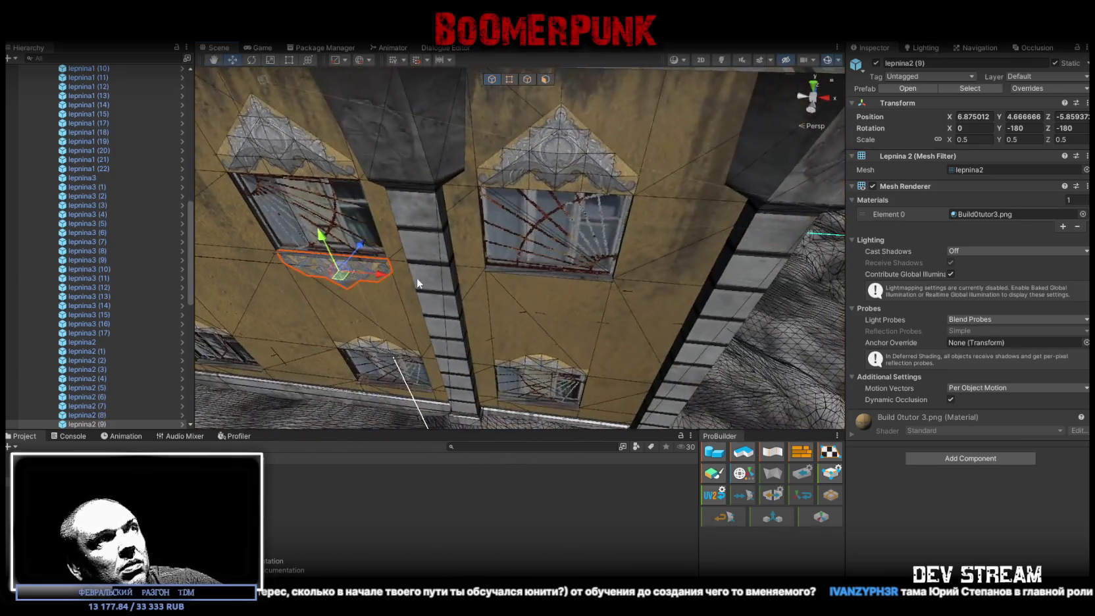
mouse_move(432, 285)
left_mouse_down()
mouse_move(585, 297)
mouse_move(553, 302)
left_mouse_up()
scroll(585, 297, "up", 5)
scroll(553, 302, "down", 5)
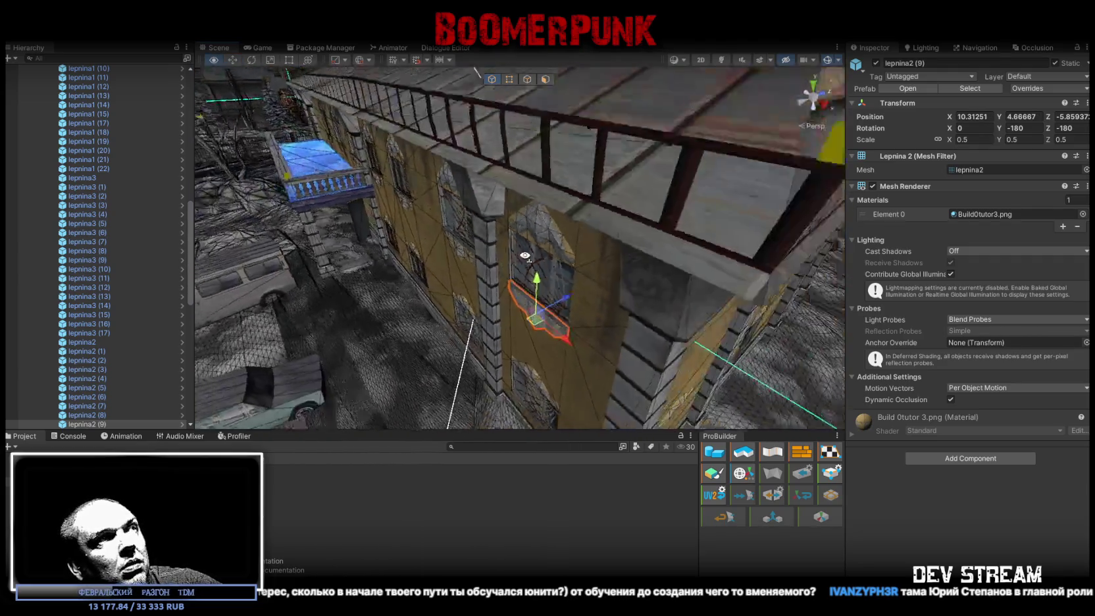
Rotate sill ornaments lepnina2 (2)–(9) to Y -360 and move them up under the window sills
left_click(101, 360, "shift")
key("f")
mouse_move(443, 336)
left_mouse_down()
mouse_move(523, 347)
mouse_move(525, 300)
left_mouse_up()
key("e")
mouse_move(510, 185)
left_mouse_down()
mouse_move(556, 199)
mouse_move(766, 189)
mouse_move(544, 324)
mouse_move(494, 169)
left_mouse_up()
key("w")
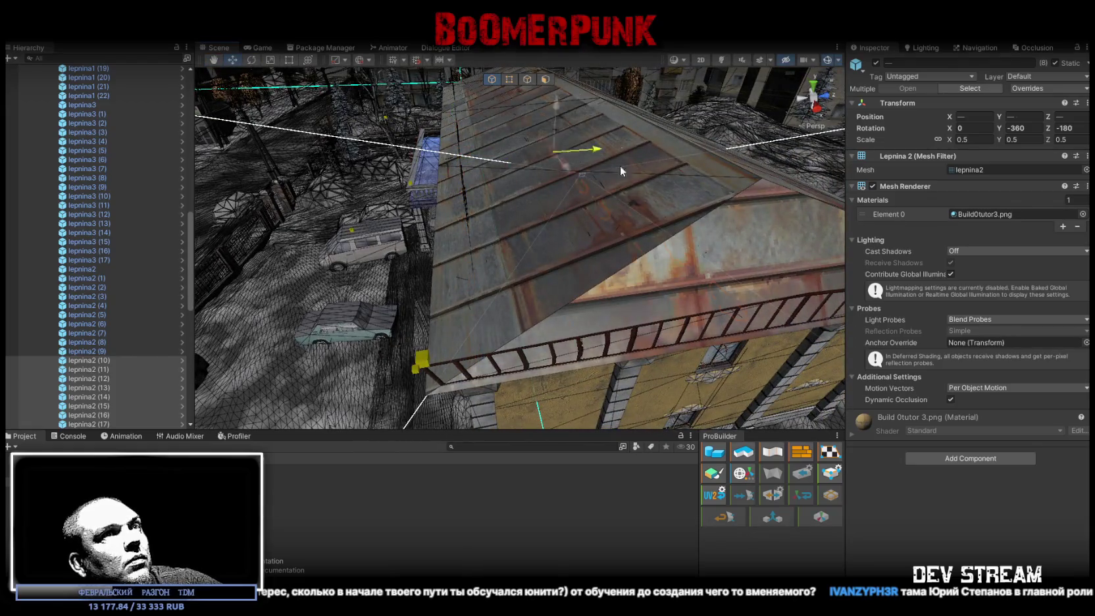
mouse_move(703, 174)
left_mouse_down()
mouse_move(390, 195)
mouse_move(405, 243)
left_mouse_up()
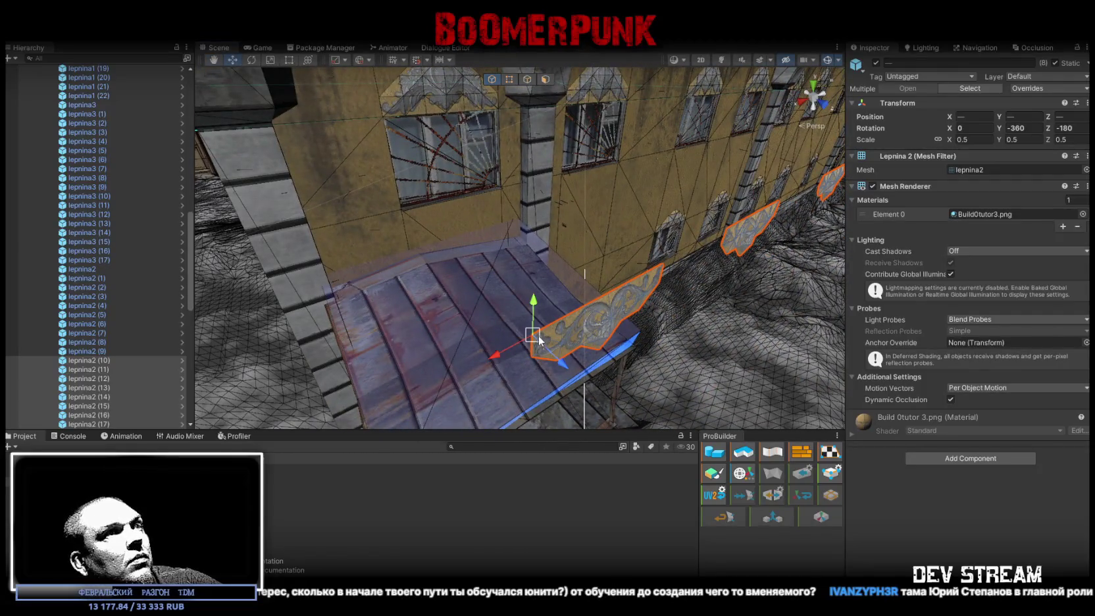
left_click_drag(534, 333, 399, 208)
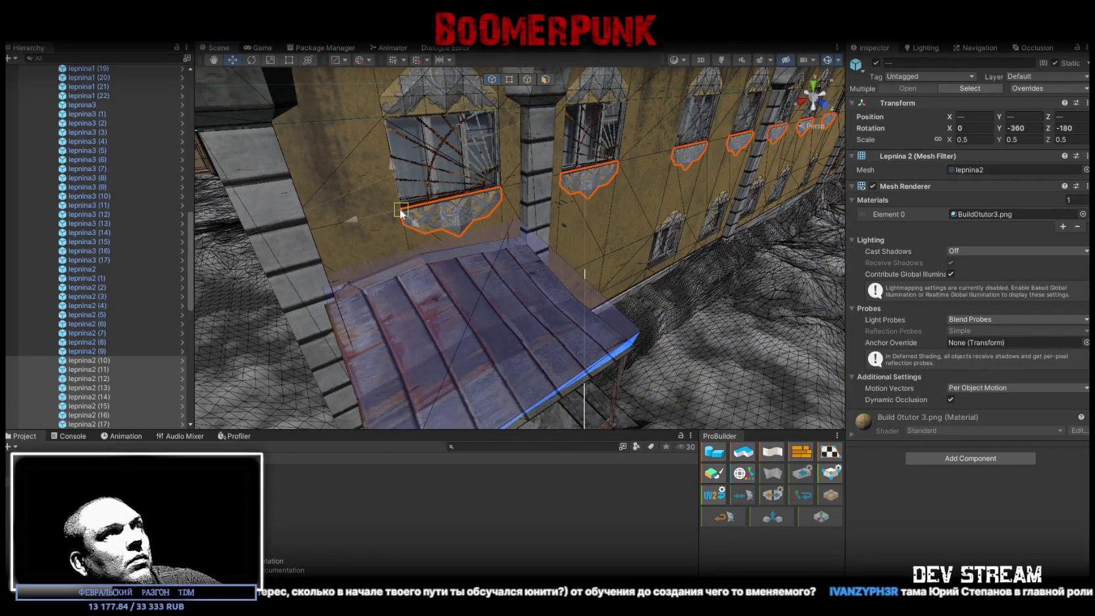
Set sill ornament lepnina2 (11) to Position X -12.43
mouse_move(470, 257)
left_mouse_down()
mouse_move(439, 245)
mouse_move(472, 277)
mouse_move(393, 233)
mouse_move(400, 198)
left_mouse_up()
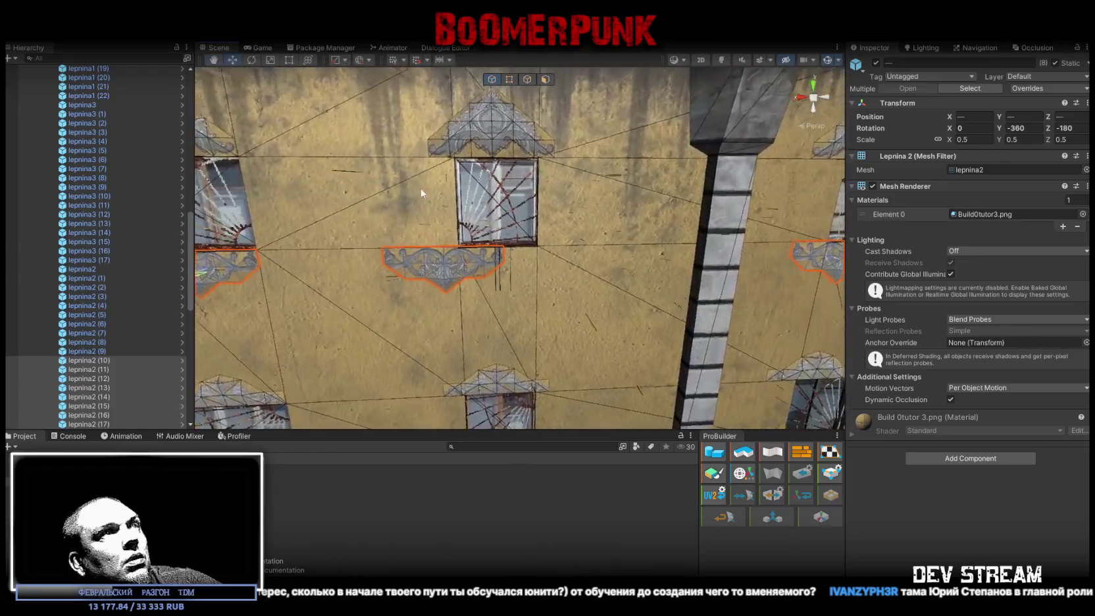
left_click(490, 132)
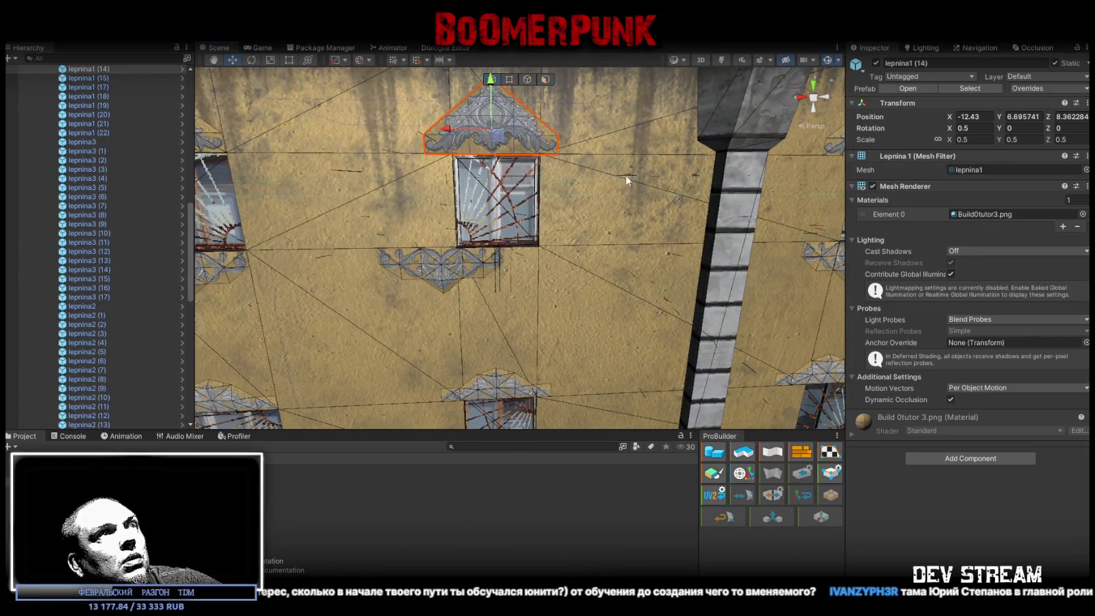
left_click_drag(627, 180, 625, 158)
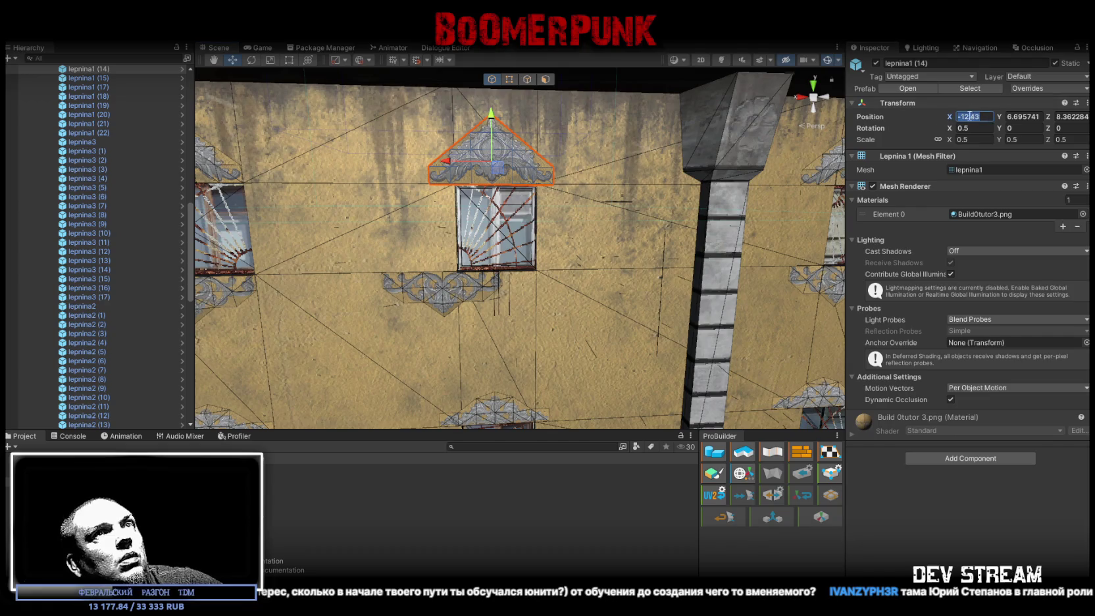
left_click(456, 287)
type("-12.43")
key("Return")
mouse_move(776, 162)
left_mouse_down()
mouse_move(388, 340)
mouse_move(305, 276)
mouse_move(680, 318)
left_mouse_up()
scroll(396, 290, "down", 5)
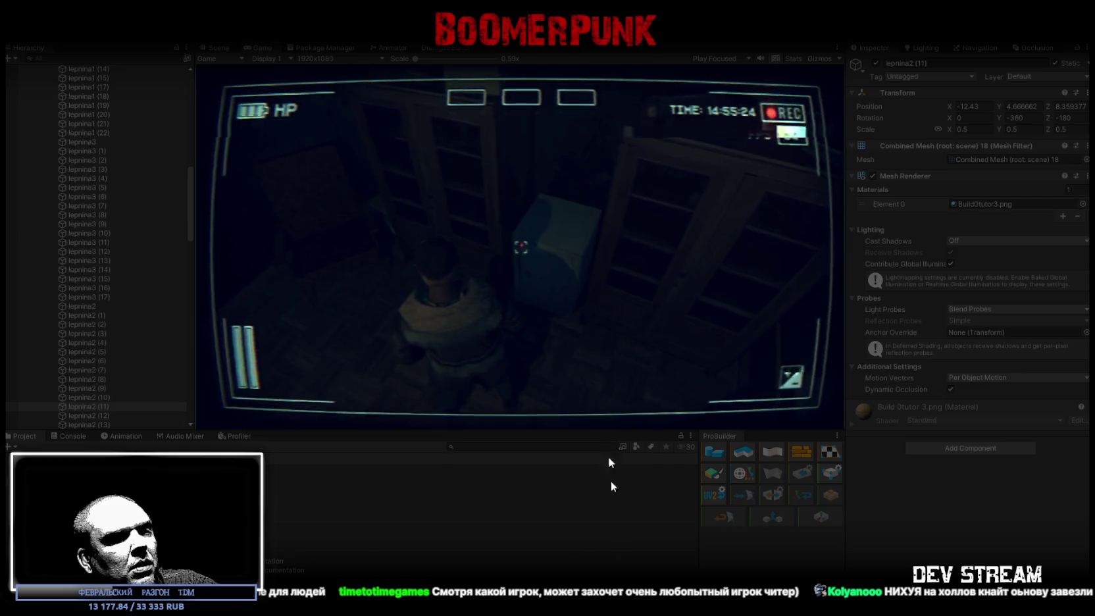
Switch to the browser's Kinopoisk page for Криминальный квартет (1989) and close its ad popup
key("alt+Tab")
left_click(812, 204)
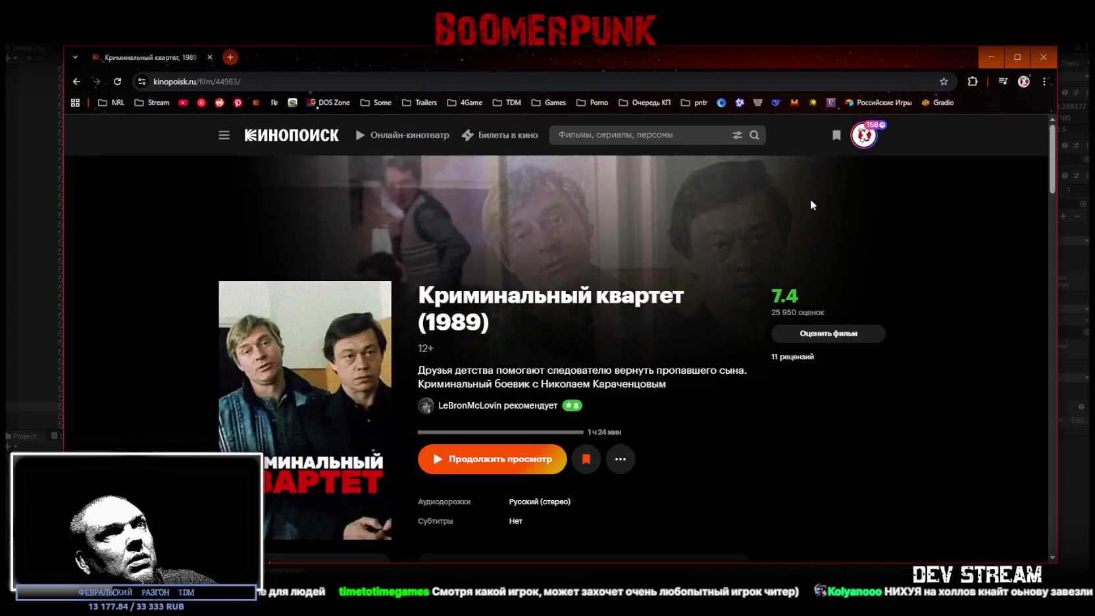
Maximize the browser, scroll through the Криминальный квартет page, restore the window size and close it
key("super+Up")
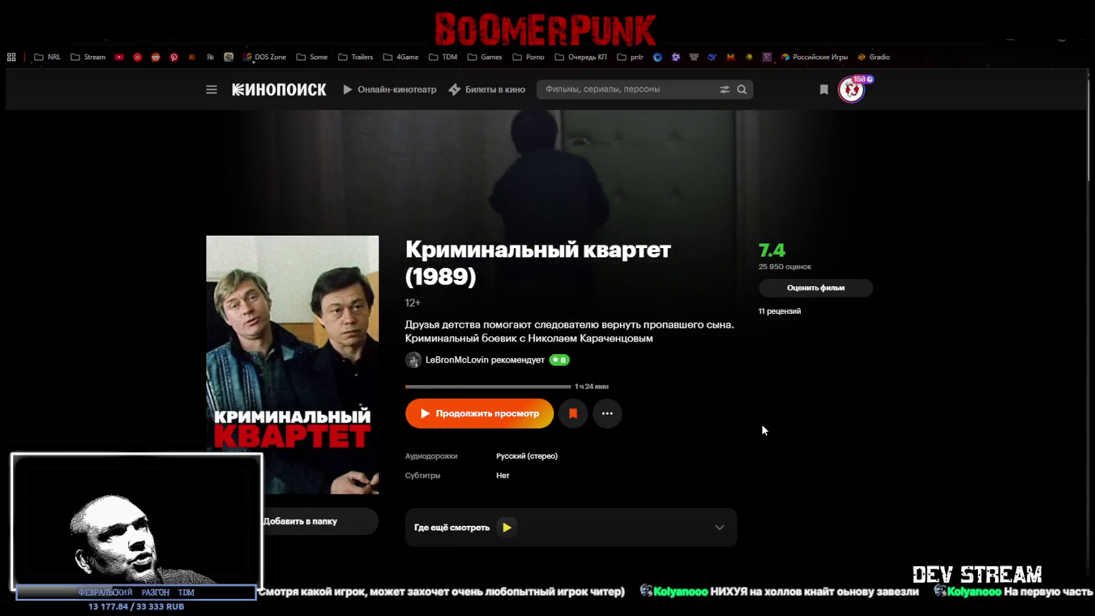
scroll(763, 430, "down", 2)
scroll(174, 351, "up", 1)
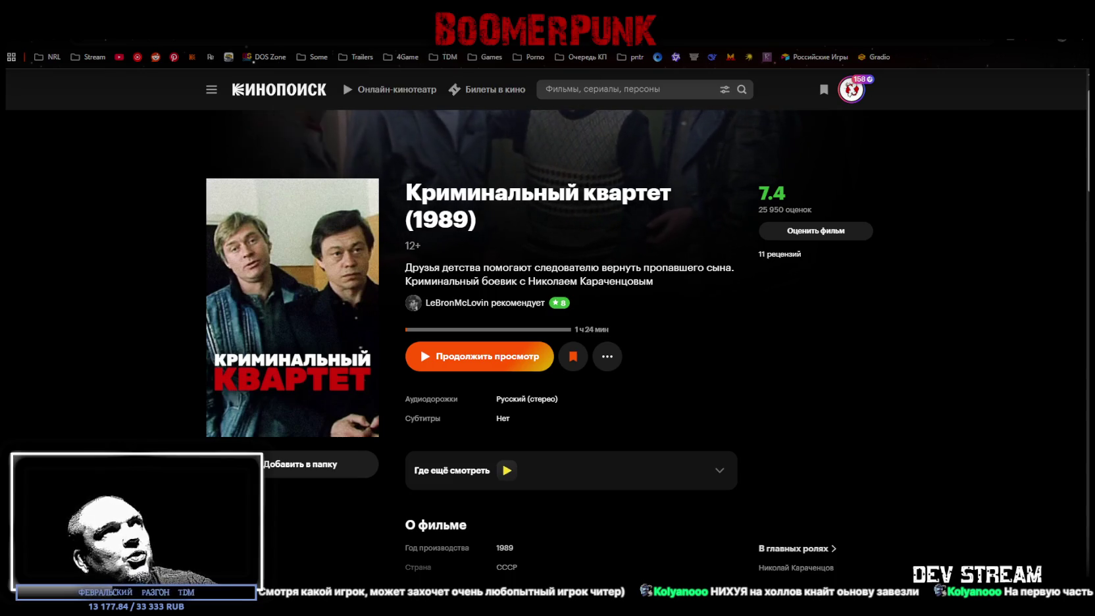
mouse_move(315, 26)
left_mouse_down()
mouse_move(322, 254)
mouse_move(351, 211)
left_mouse_up()
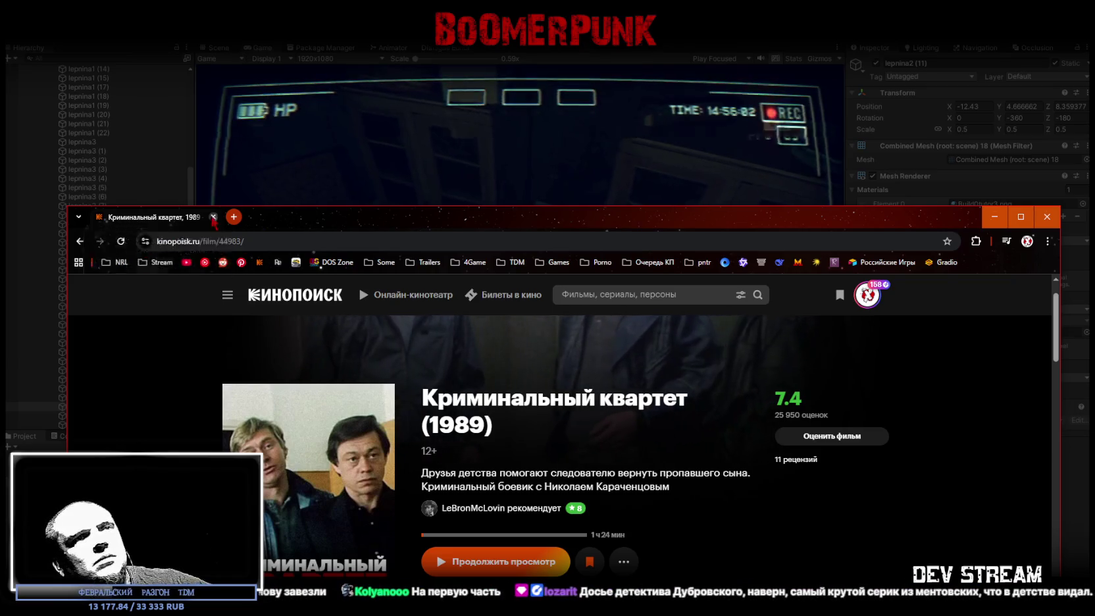
left_click(213, 218)
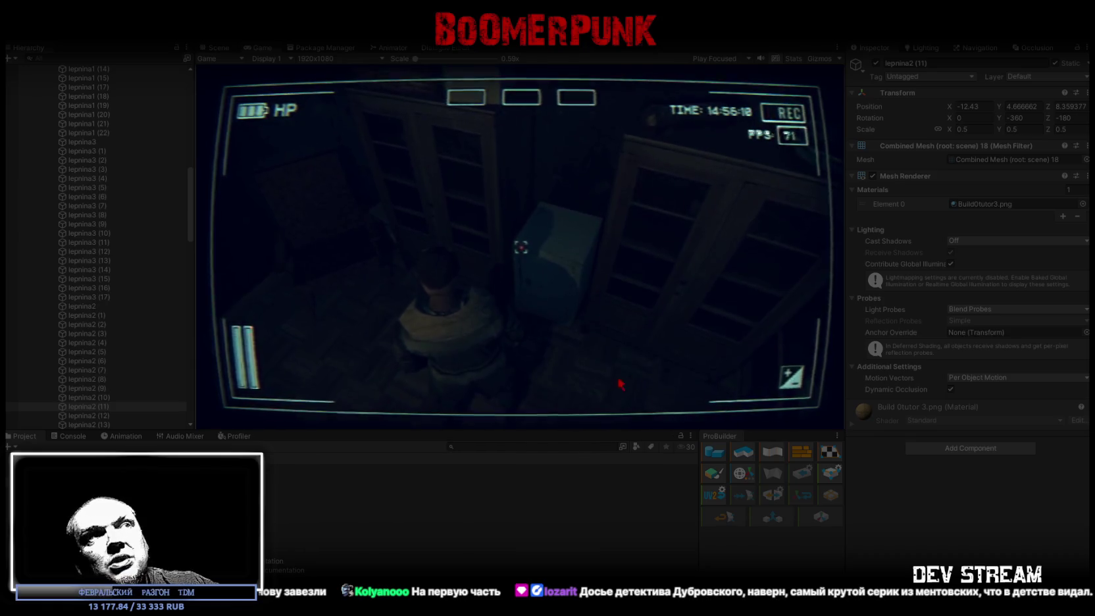
Maximize the Game view, play the facade scene for a while, then release control and stop Play mode
double_click(256, 47)
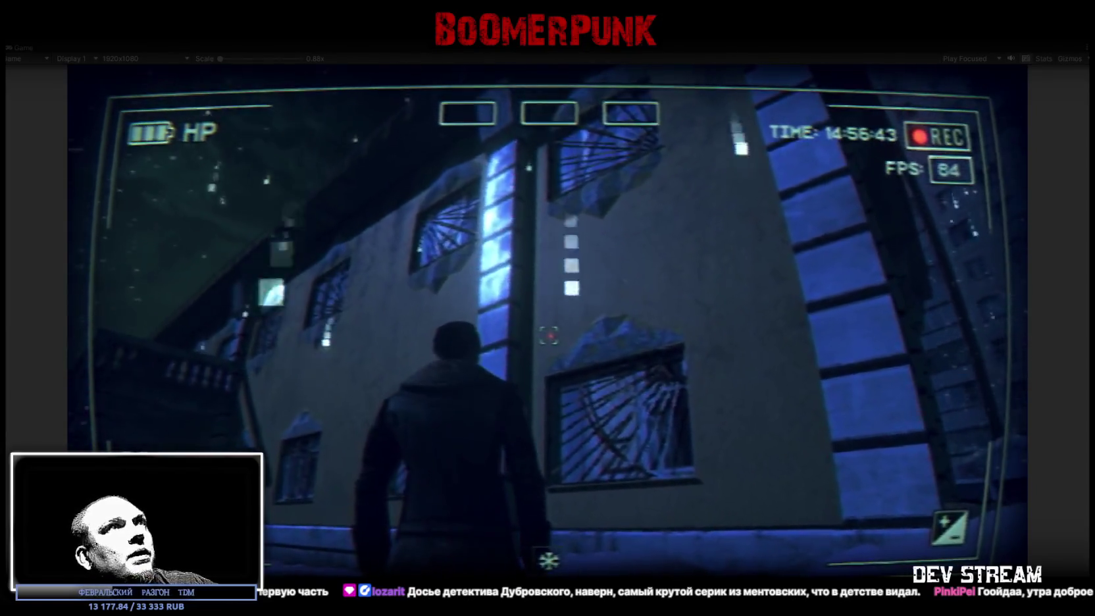
key("Escape")
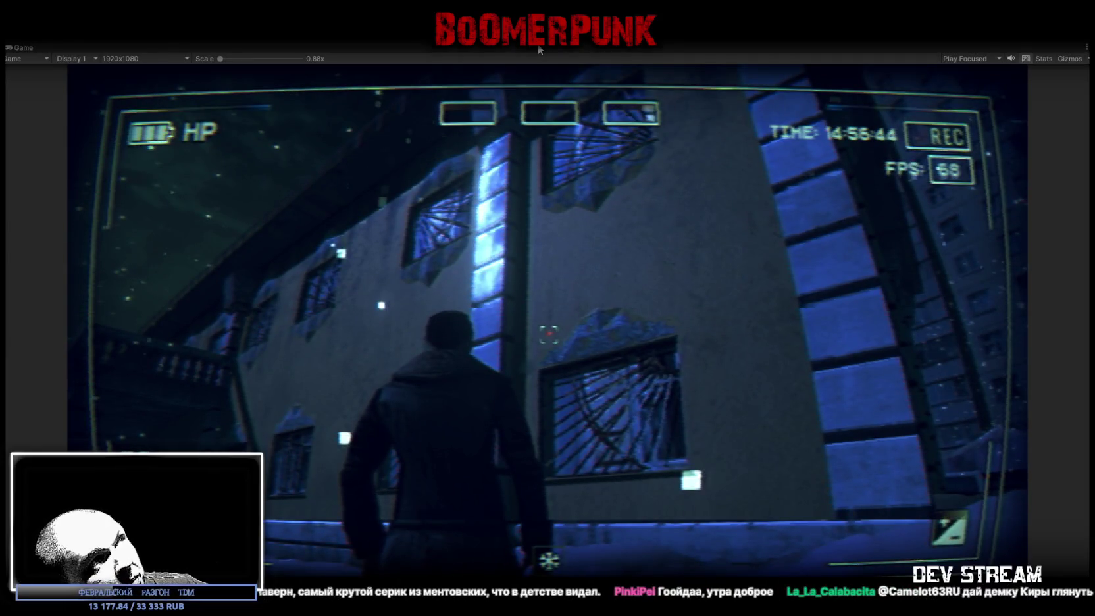
key("ctrl+p")
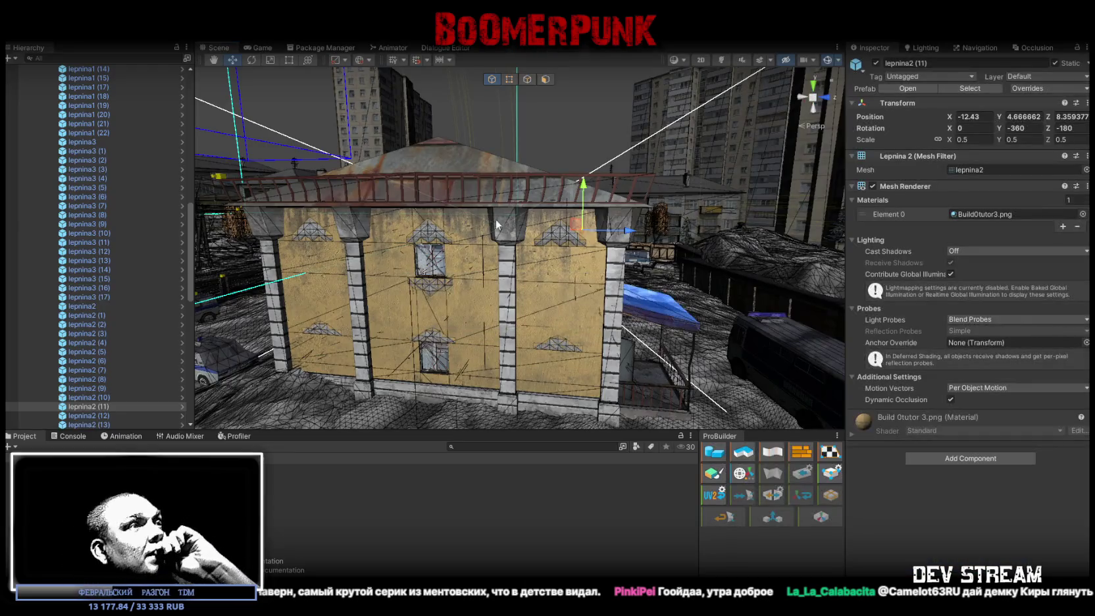
Select the lepnina1 (20) ornament, open its mesh asset, and switch the Inspector to Debug mode
left_click(553, 235)
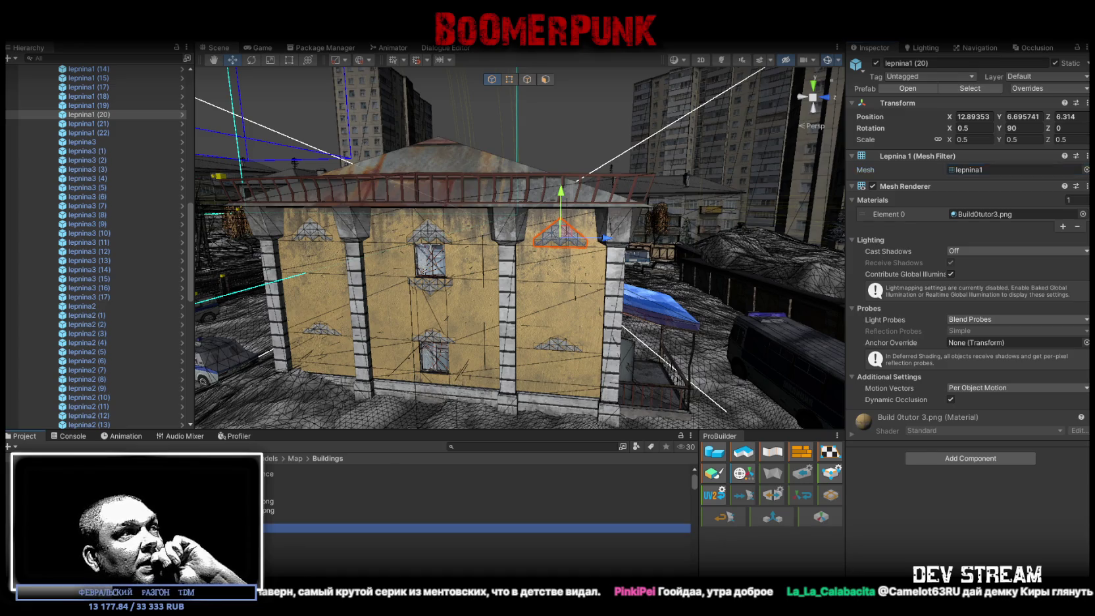
double_click(970, 170)
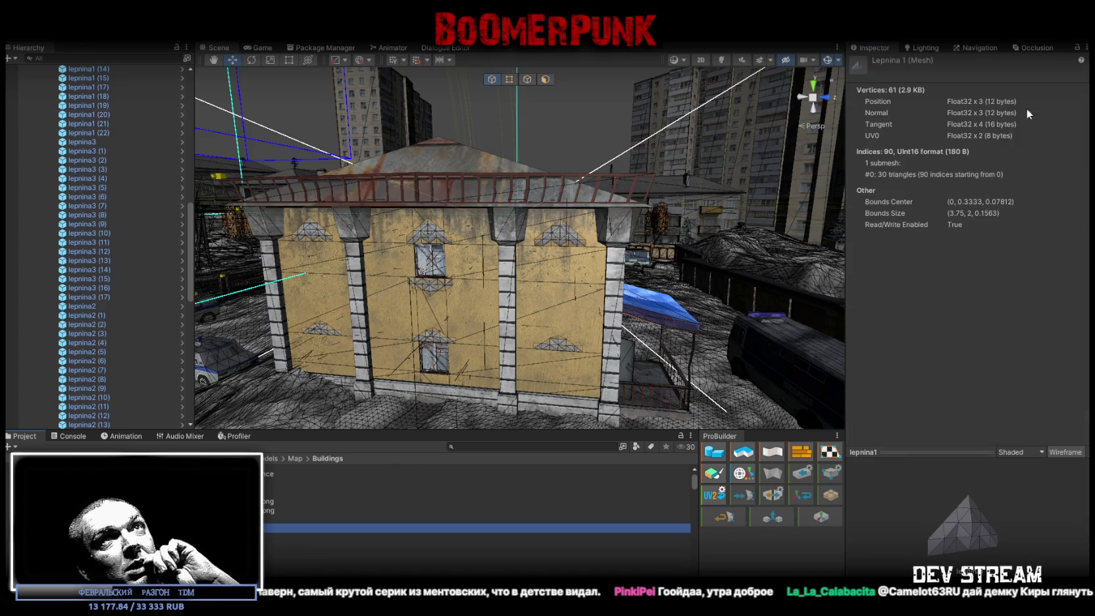
left_click(1087, 48)
left_click(944, 101)
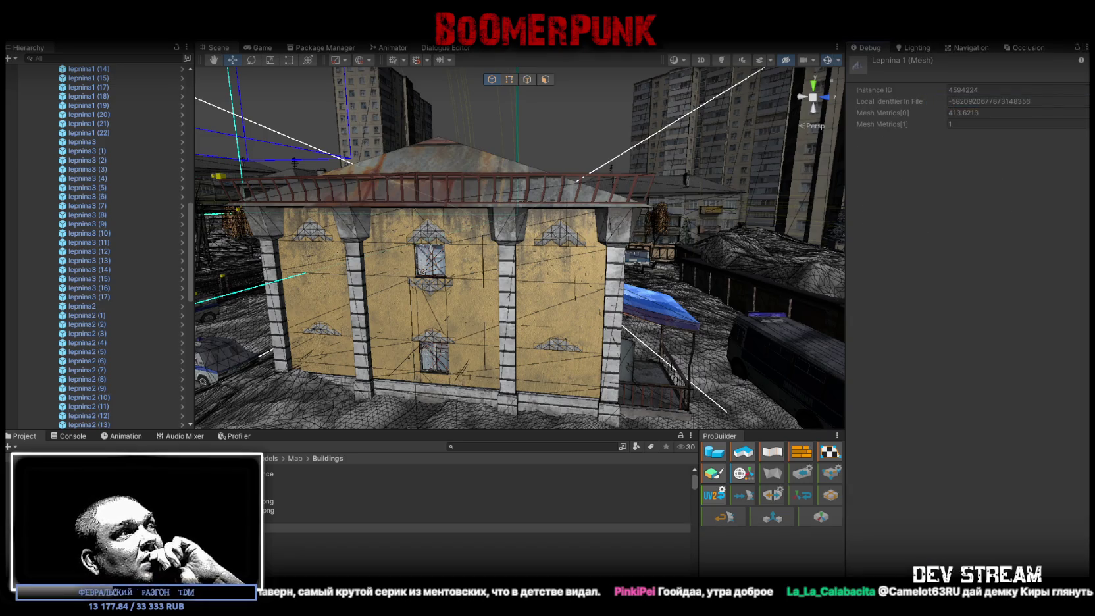
Inspect the Lepnina 2, MilitiaTutor, Lepnina 1 and MilitiaProps1 assets, ending on Build0Tutor's import settings
left_click(460, 537)
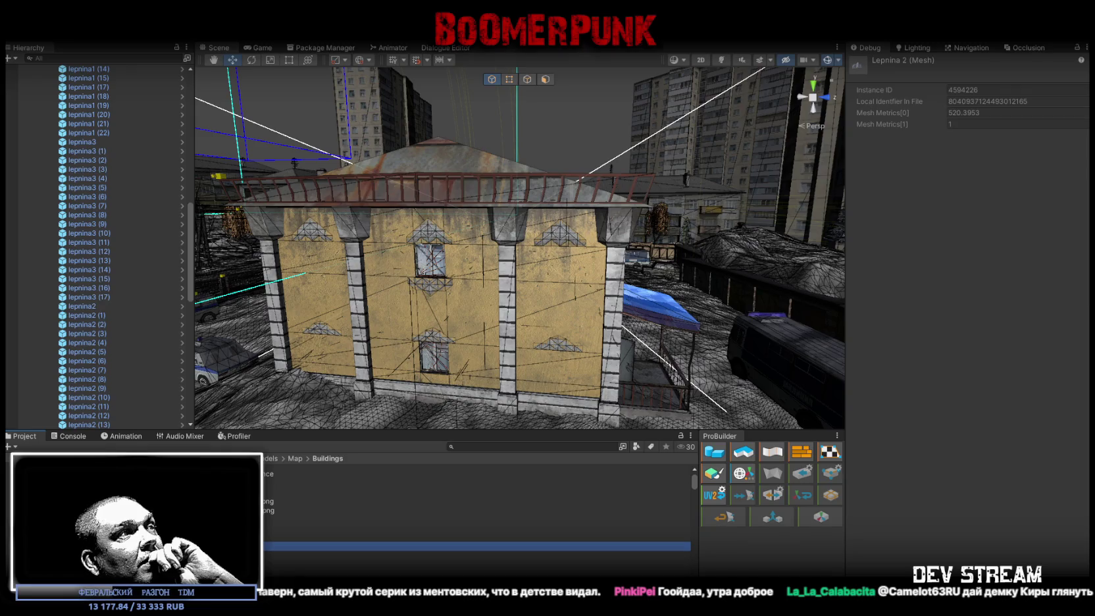
left_click(460, 491)
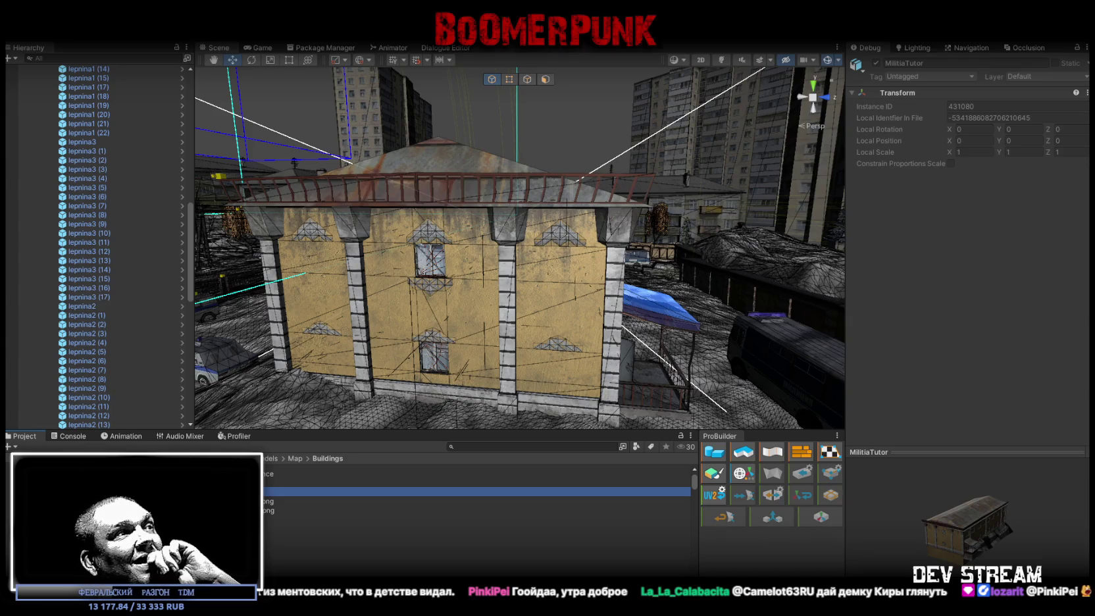
left_click(460, 527)
left_click(461, 482)
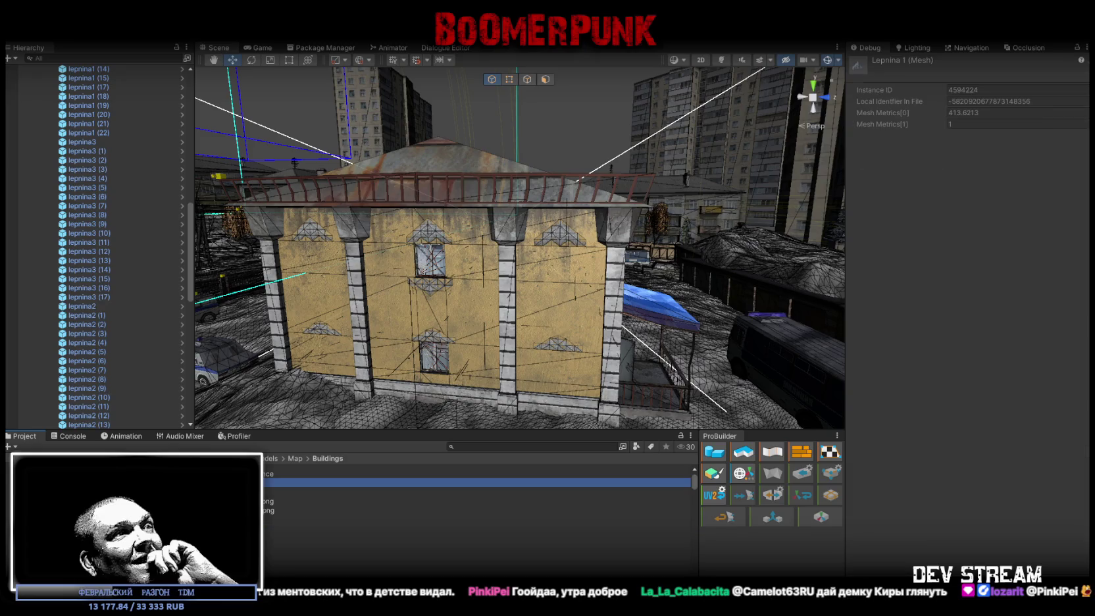
left_click(460, 479)
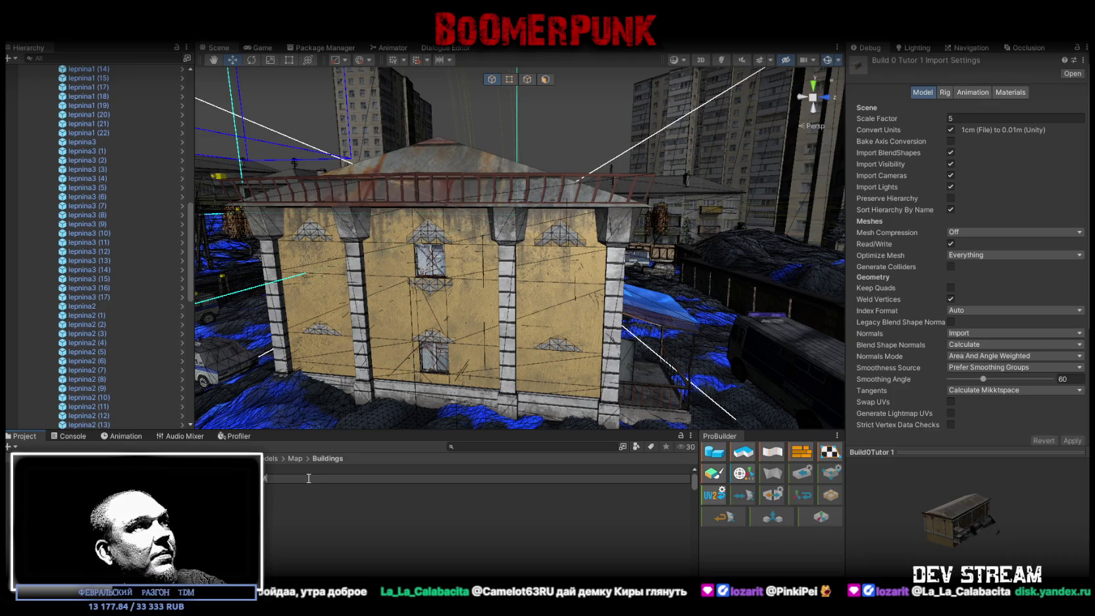
Confirm the Build0TutorNRM name and reimport it with Normals set to Calculate
key("Return")
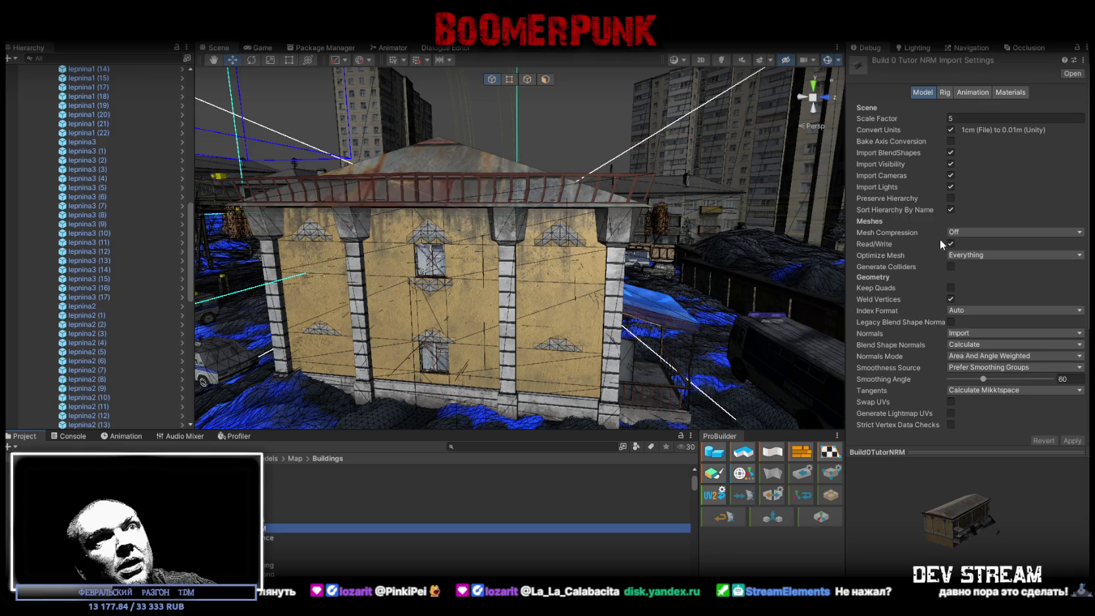
left_click(961, 337)
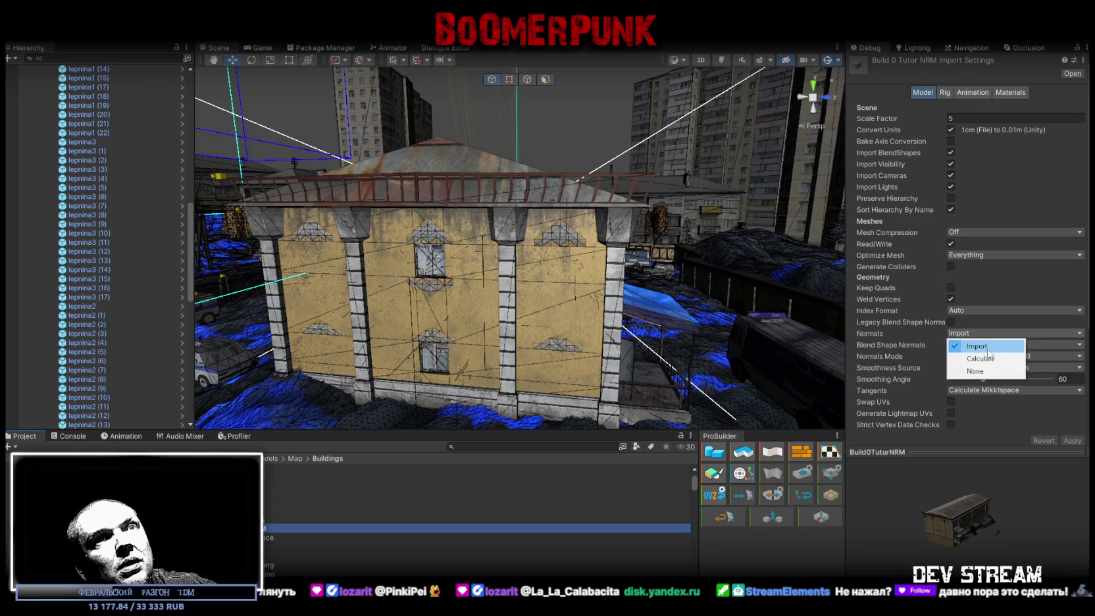
left_click(990, 354)
left_click(1070, 440)
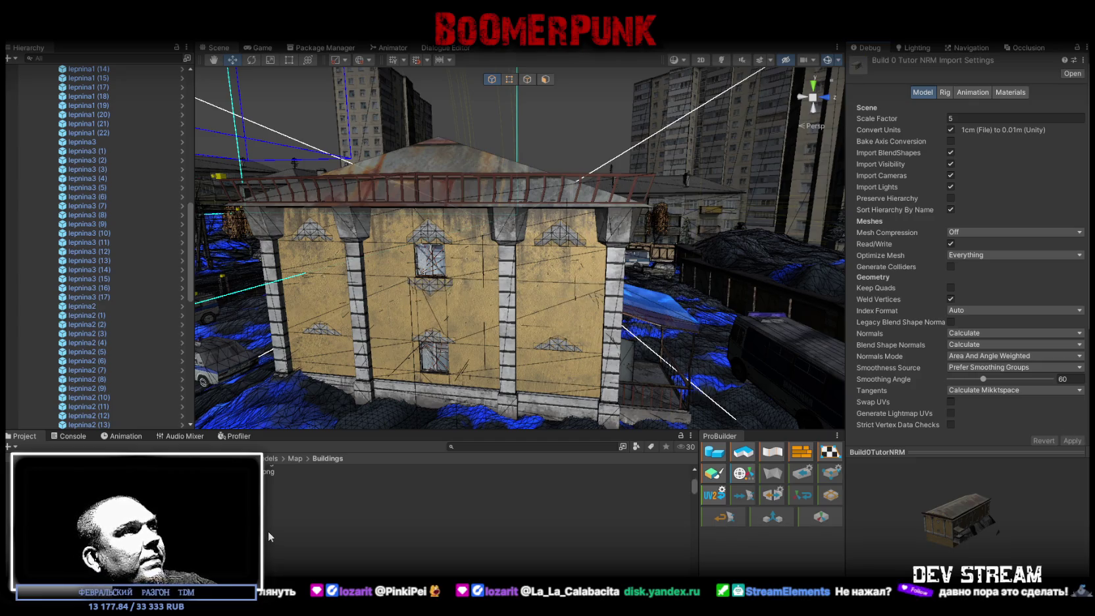
Select the three lepnina mesh assets and bring up their context menu
left_click(267, 524)
left_click(236, 541, "shift")
right_click(236, 541)
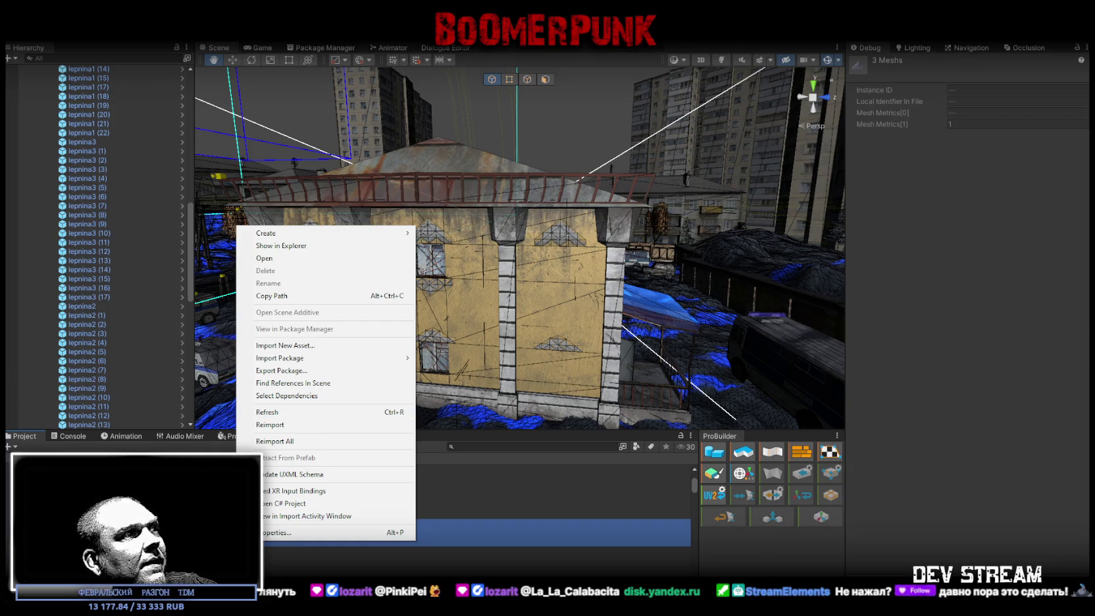
Inspect the Dom_Samogon_INT and Bidon assets and switch the Inspector back to Normal mode
key("Escape")
left_click(279, 544)
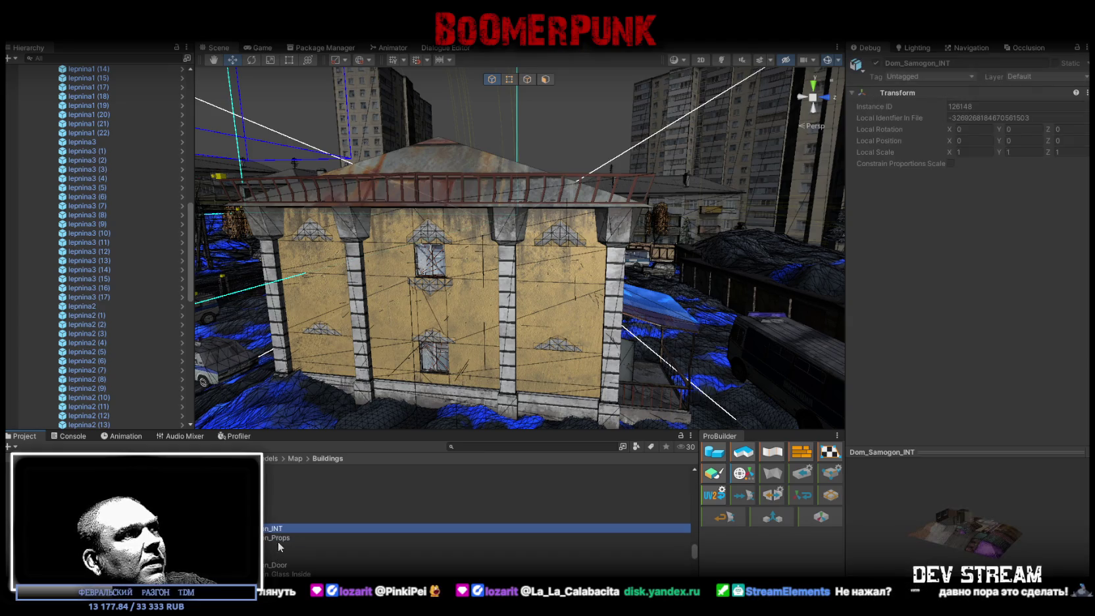
scroll(272, 532, "down", 5)
scroll(272, 533, "down", 3)
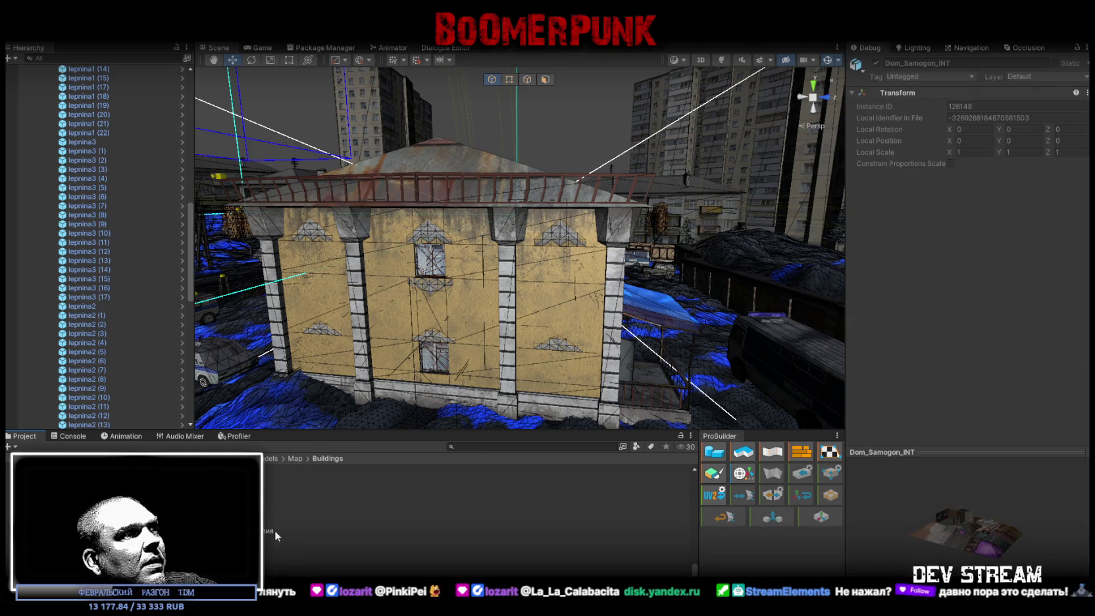
scroll(274, 524, "up", 3)
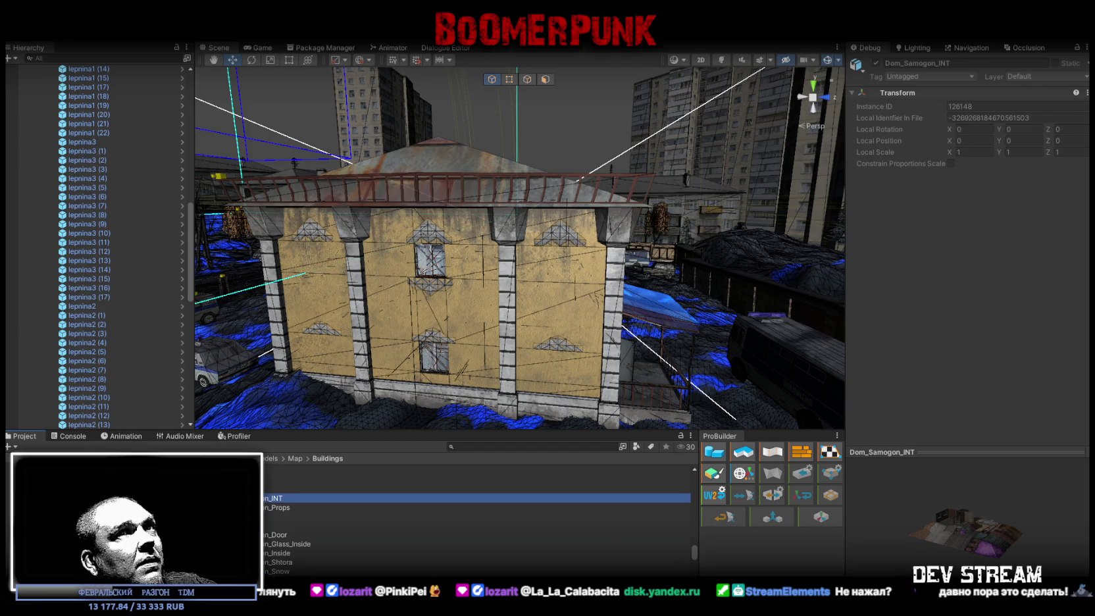
left_click(276, 525)
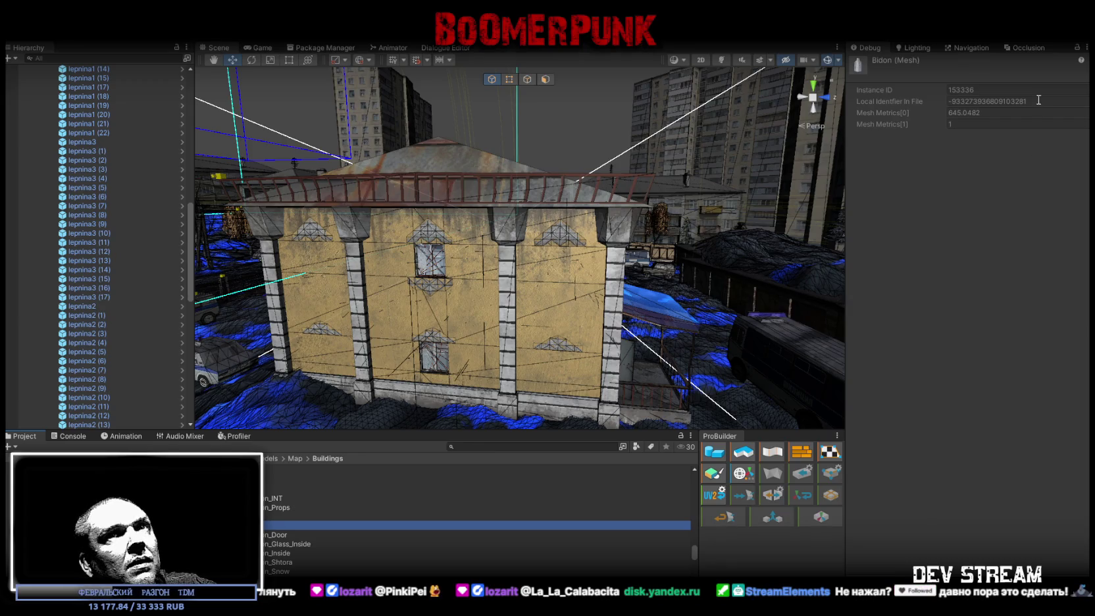
left_click(1086, 47)
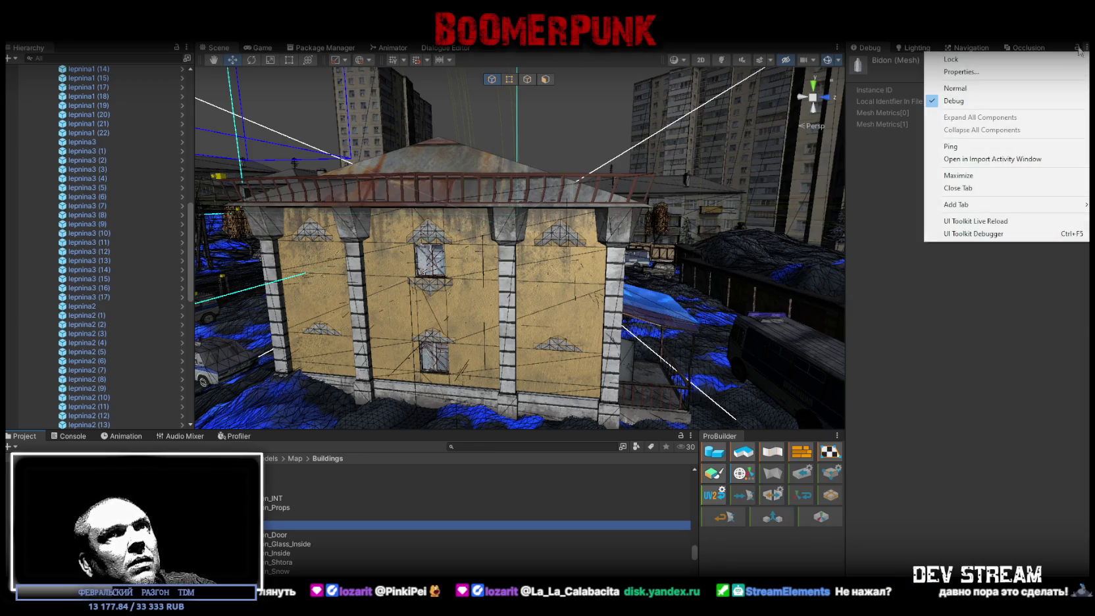
left_click(954, 85)
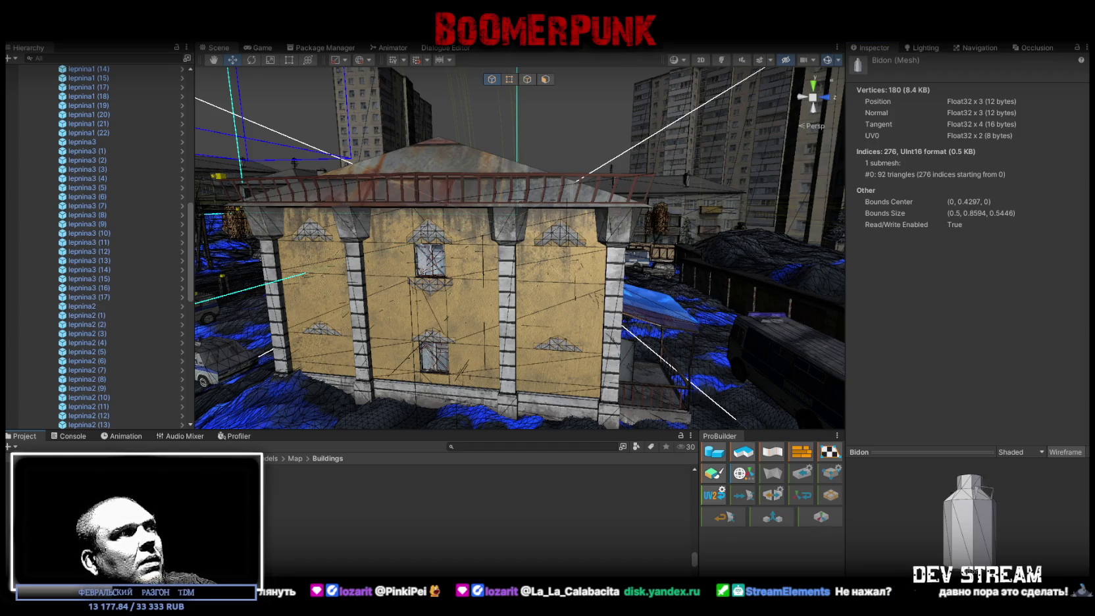
scroll(477, 514, "up", 10)
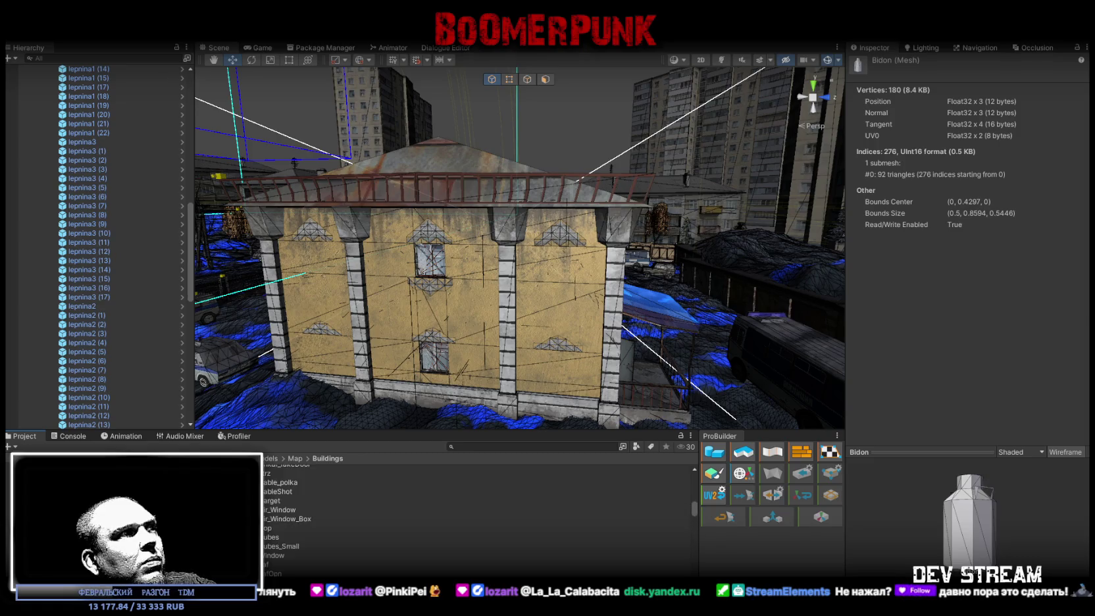
scroll(477, 514, "up", 10)
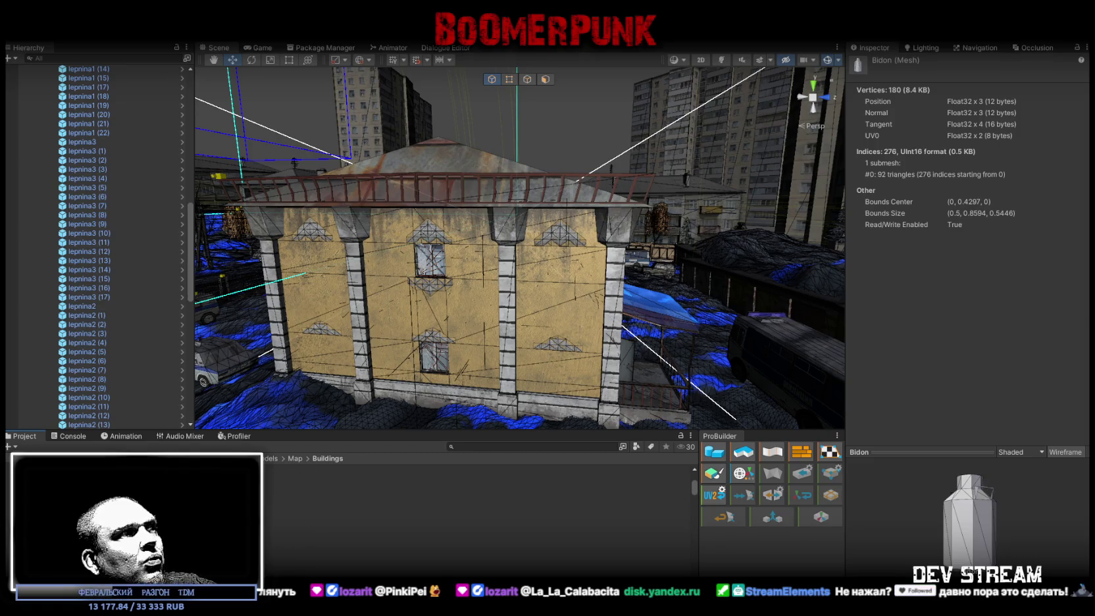
Check the Lepnina 1 mesh's context menu, then select all three lepnina meshes and open their actions
right_click(237, 540)
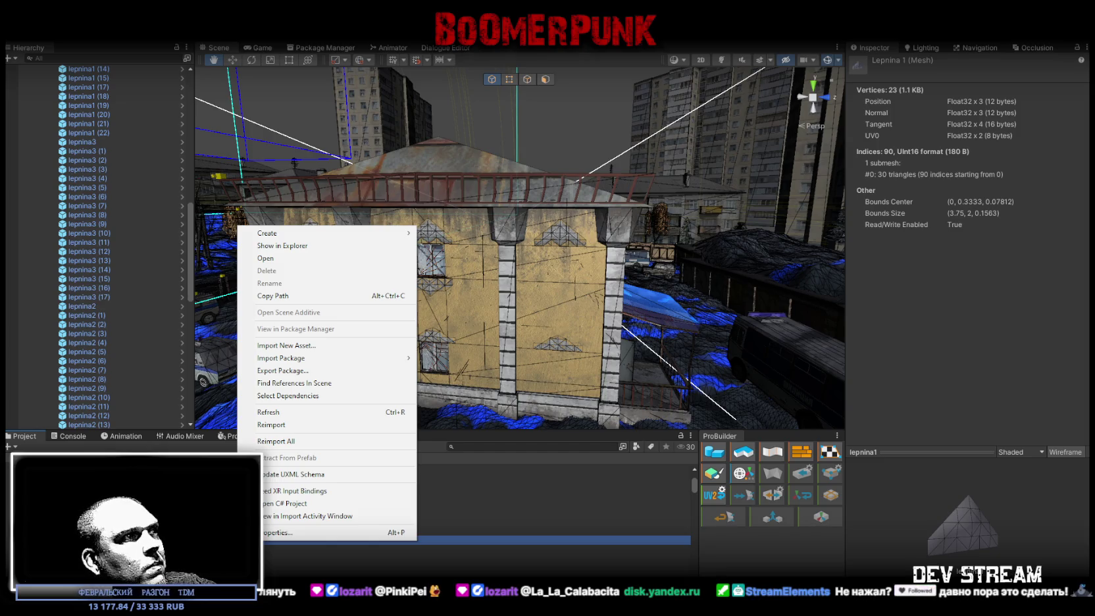
left_click(629, 502)
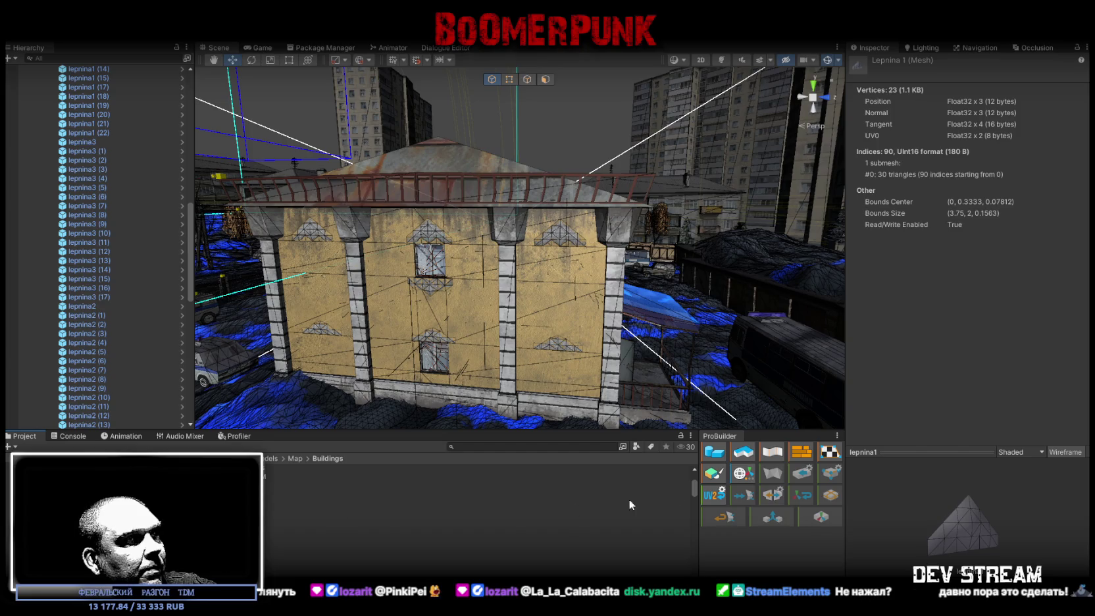
left_click_drag(690, 484, 698, 555)
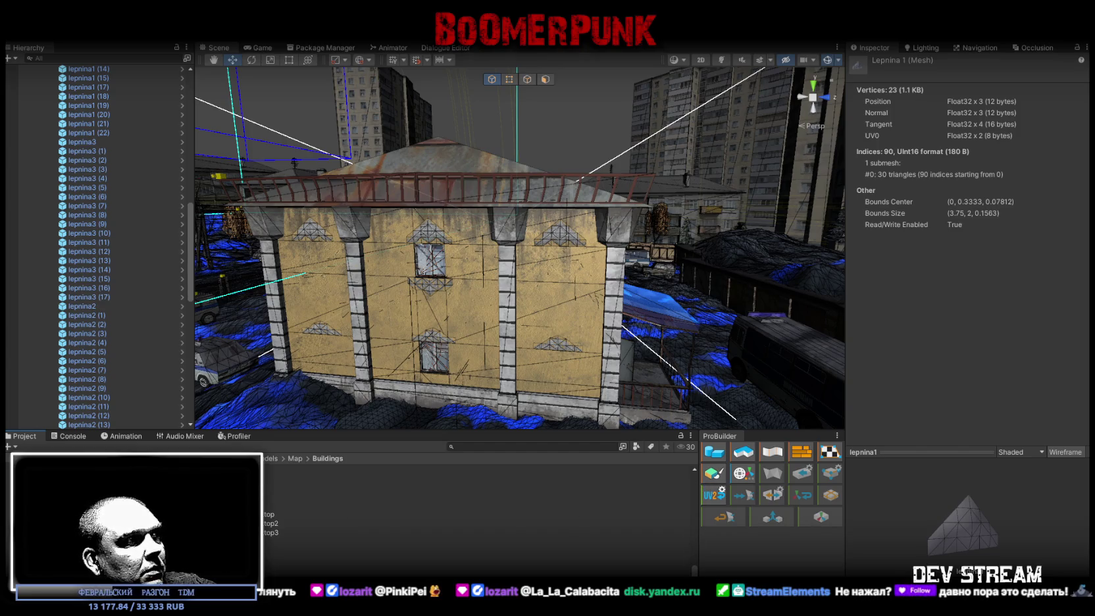
mouse_move(703, 536)
left_mouse_down()
mouse_move(703, 522)
mouse_move(703, 573)
left_mouse_up()
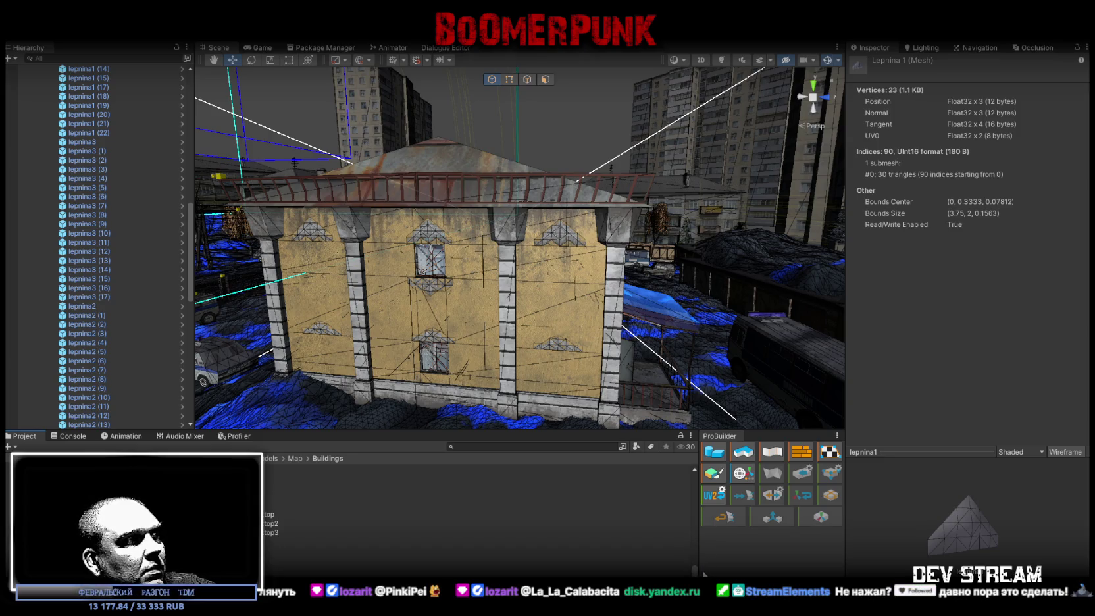
left_click_drag(703, 574, 711, 460)
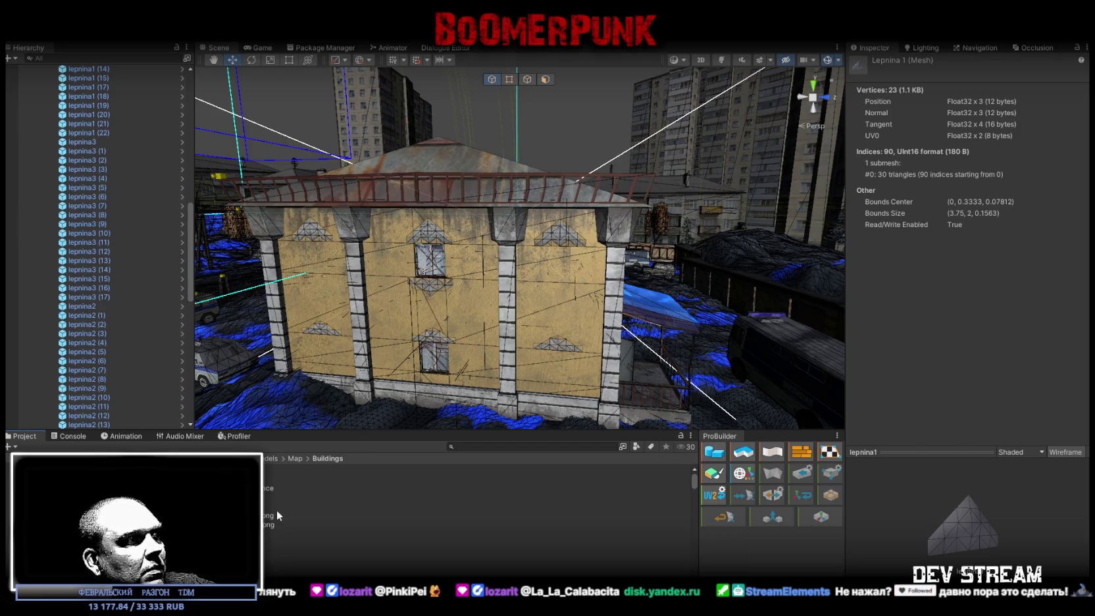
left_click(231, 562, "shift")
right_click(231, 552)
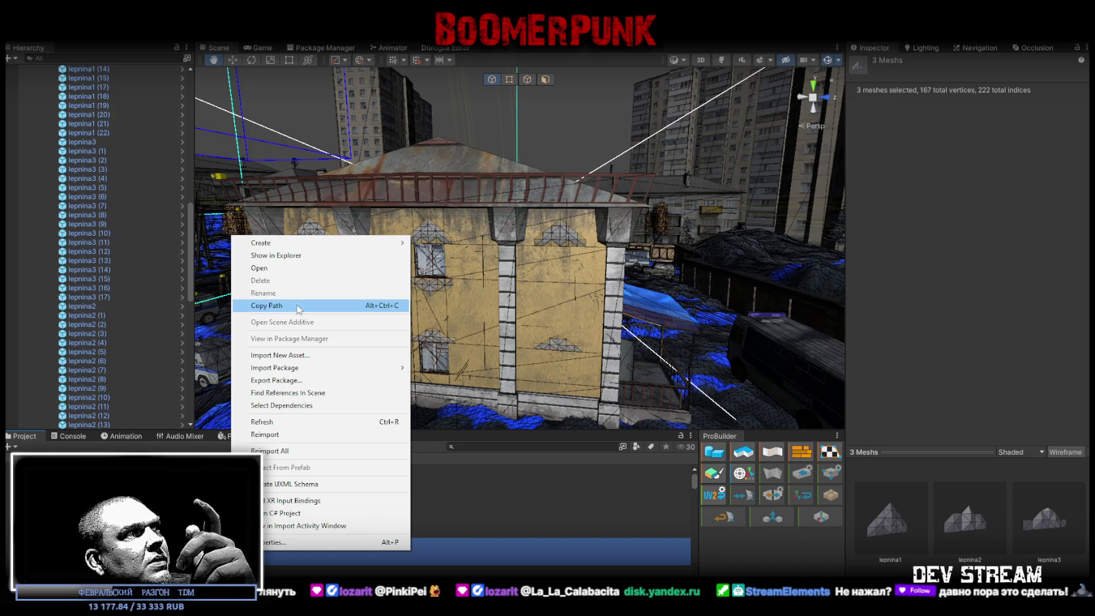
Narrow the selection to the Lepnina 1 mesh, review its actions, then select the ornament above the right window
mouse_move(306, 246)
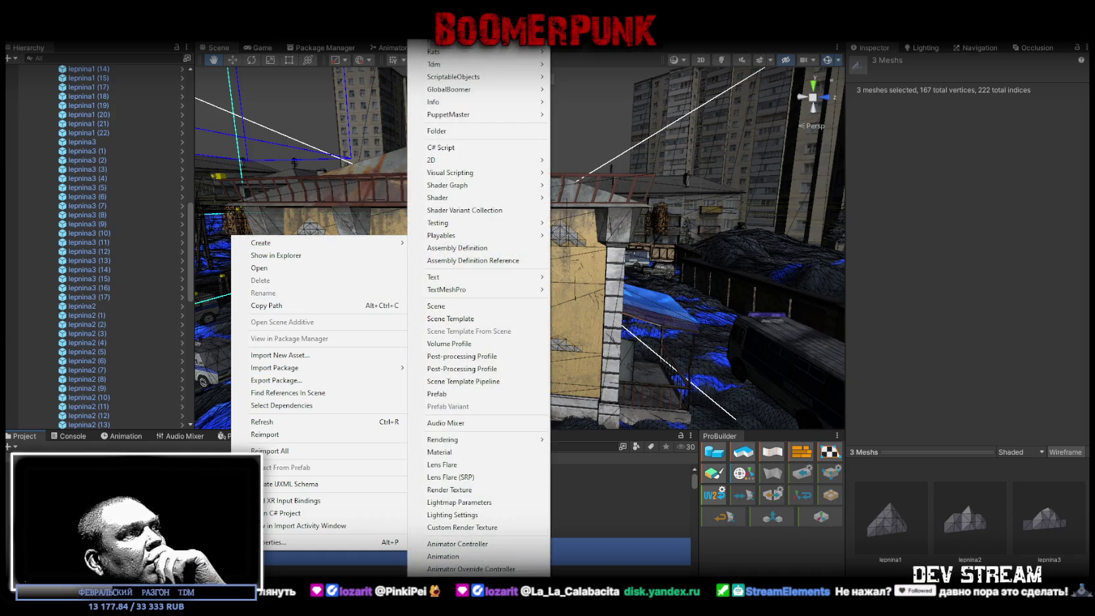
left_click(890, 519)
right_click(226, 542)
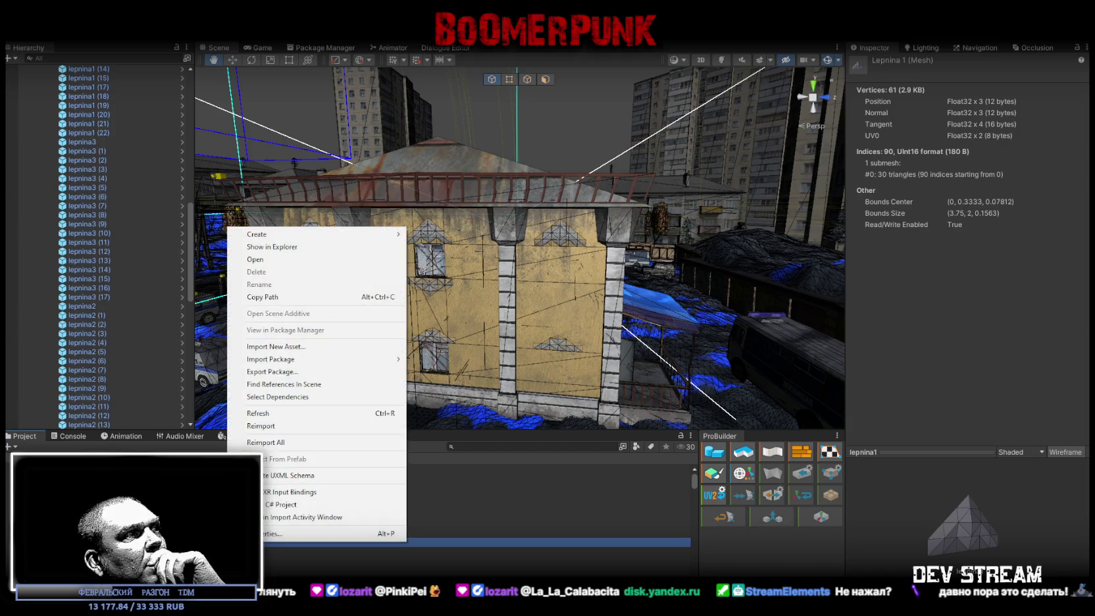
right_click(216, 533)
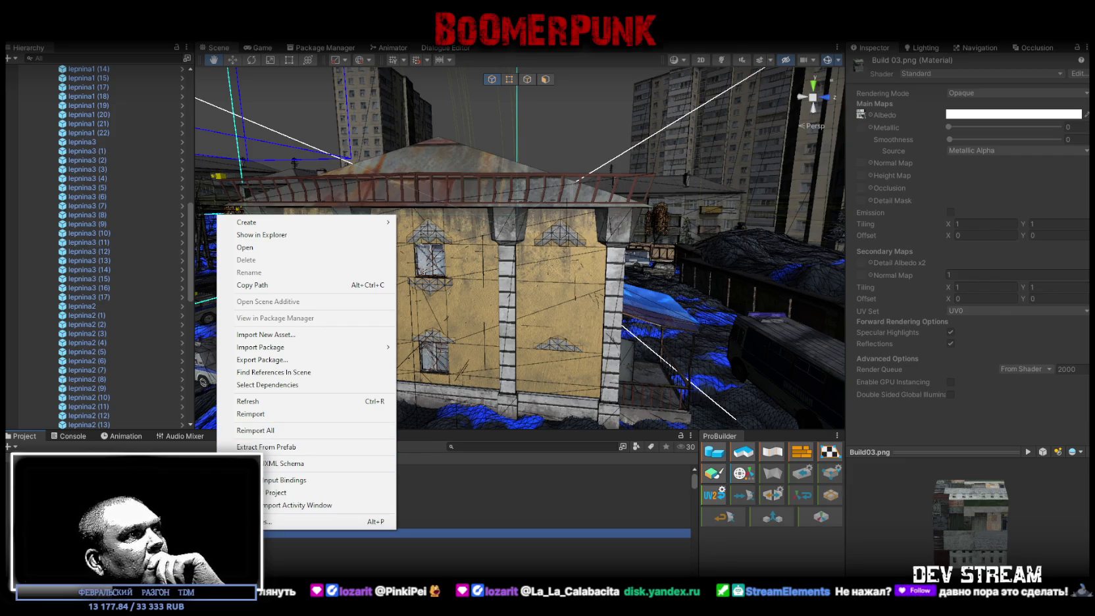
right_click(237, 541)
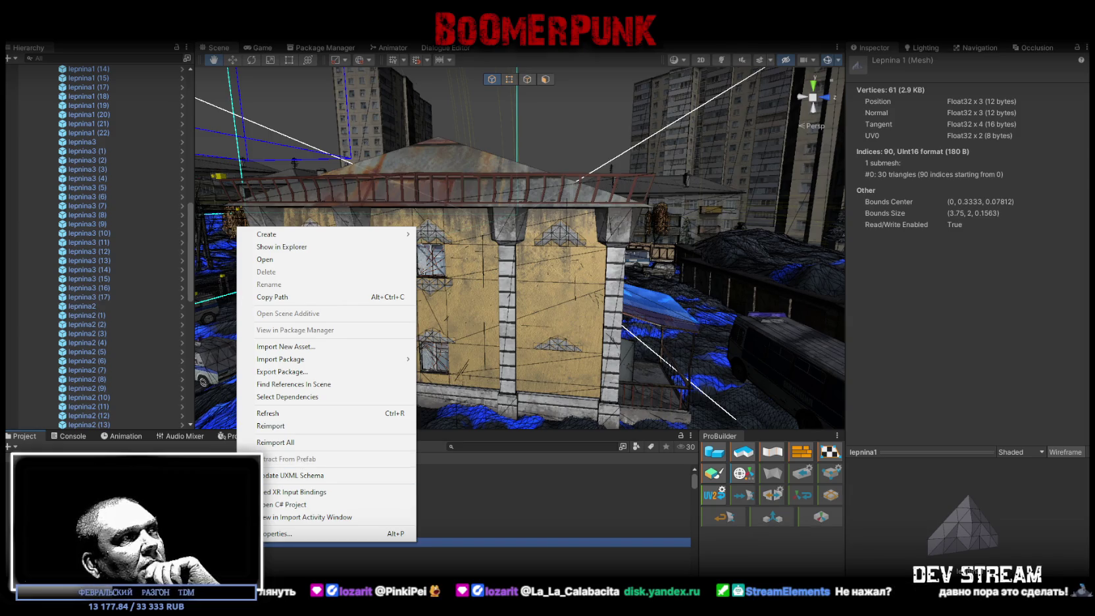
left_click(197, 526)
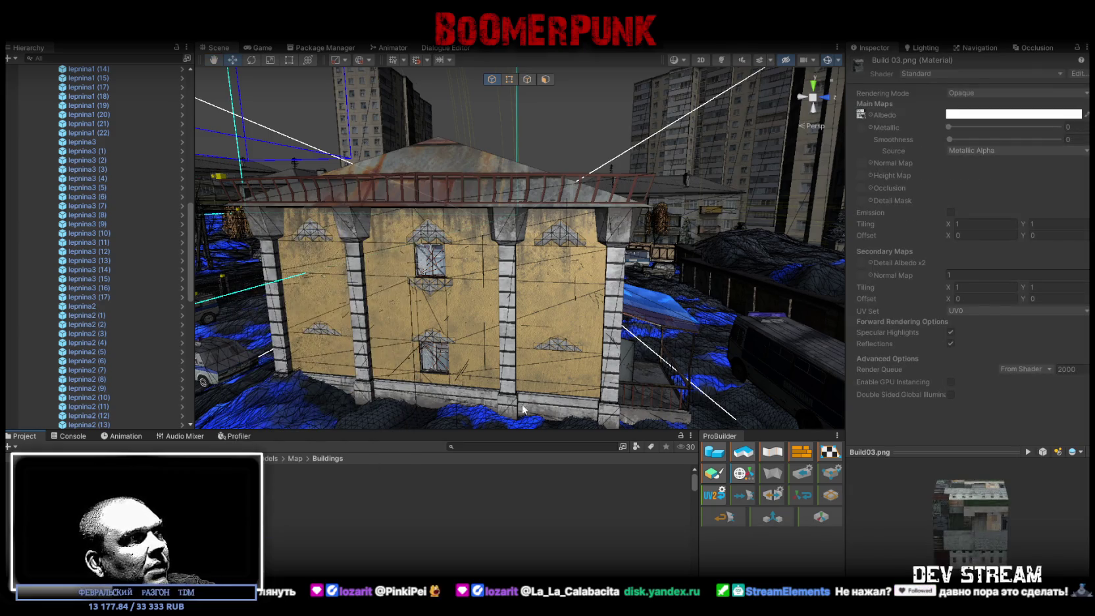
scroll(520, 413, "up", 10)
left_click(581, 205)
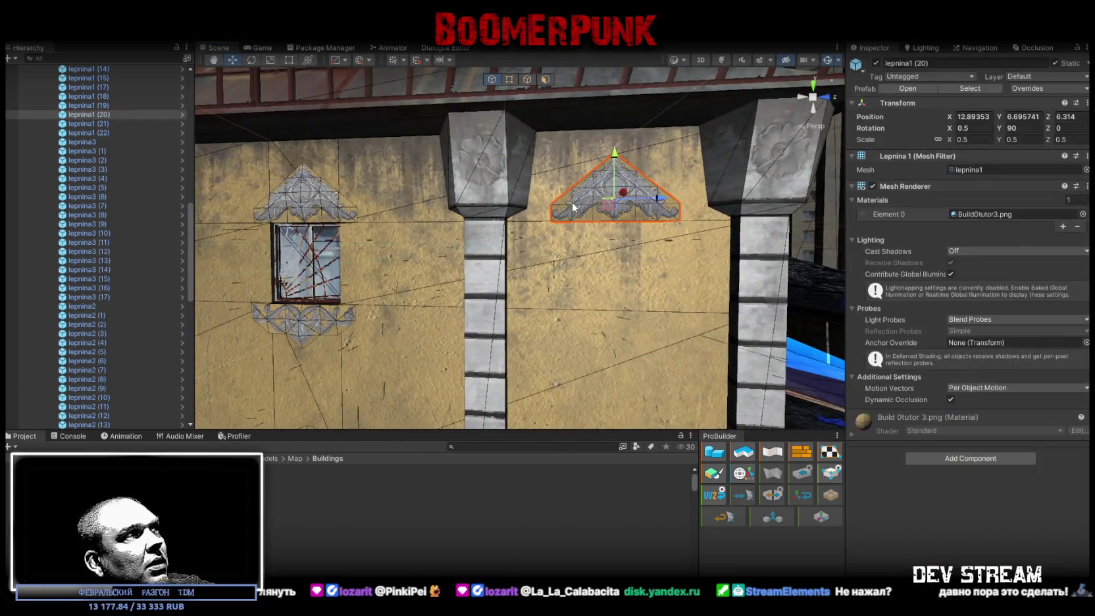
Assign the lepnina1 mesh to the lepnina1 ornament, apply the change to its prefab, and frame it
left_click(282, 170)
left_click(574, 128)
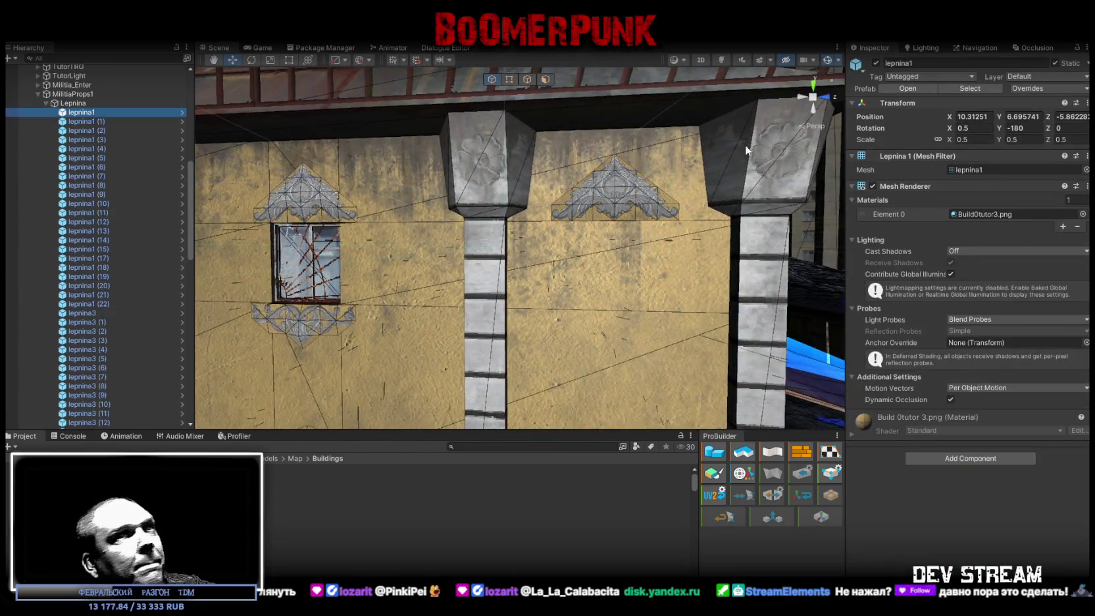
left_click(1086, 170)
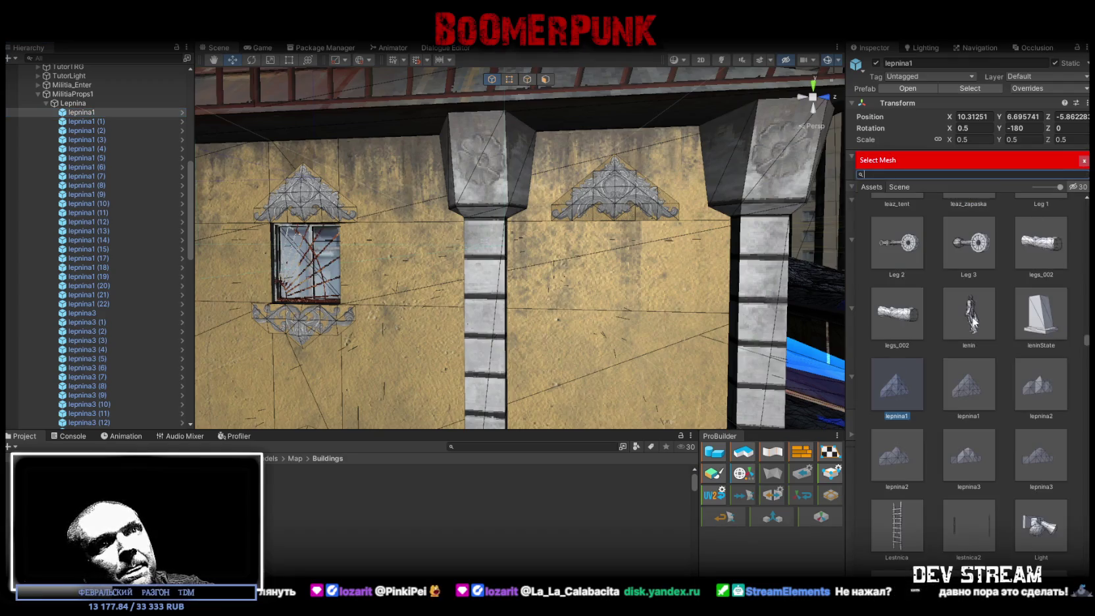
left_click(966, 389)
double_click(971, 383)
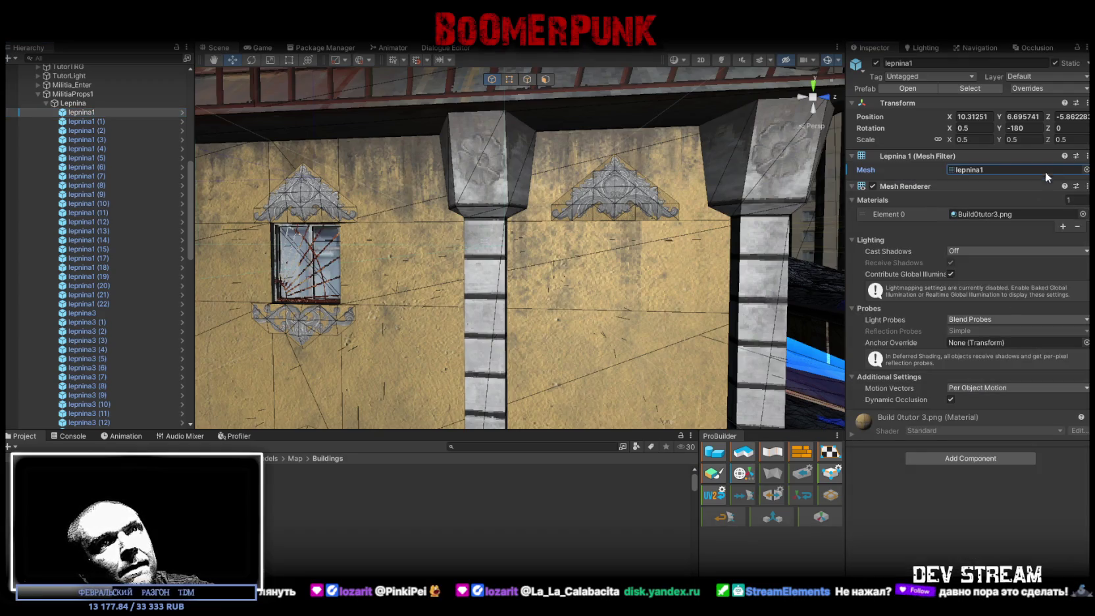
left_click(1030, 88)
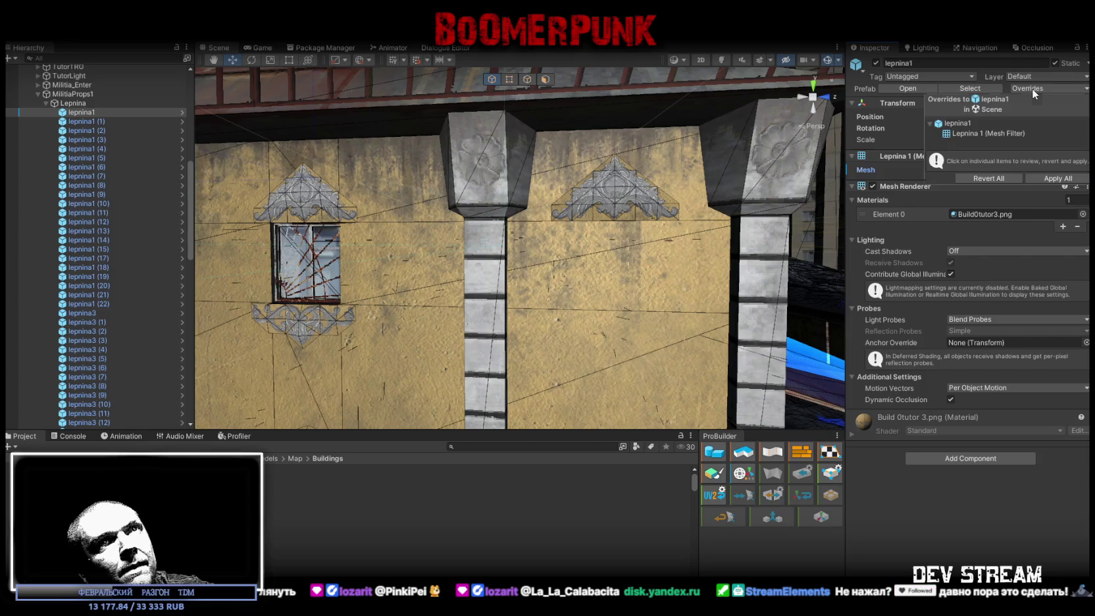
left_click(1053, 177)
double_click(146, 109)
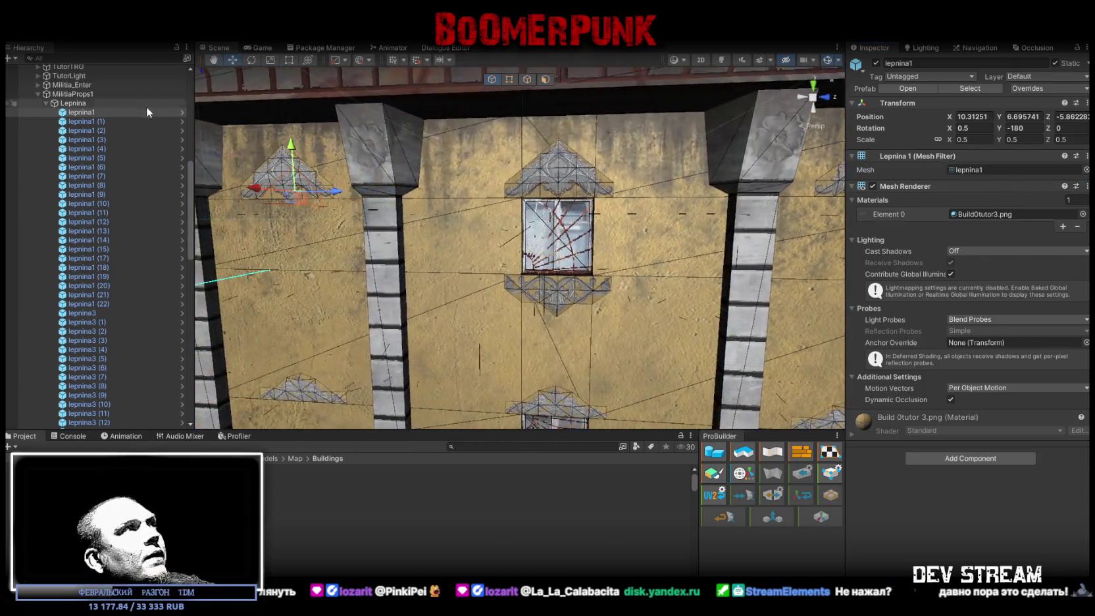
Assign the lepnina3 mesh to the lepnina3 ornament and check its pending prefab overrides
left_click(101, 313)
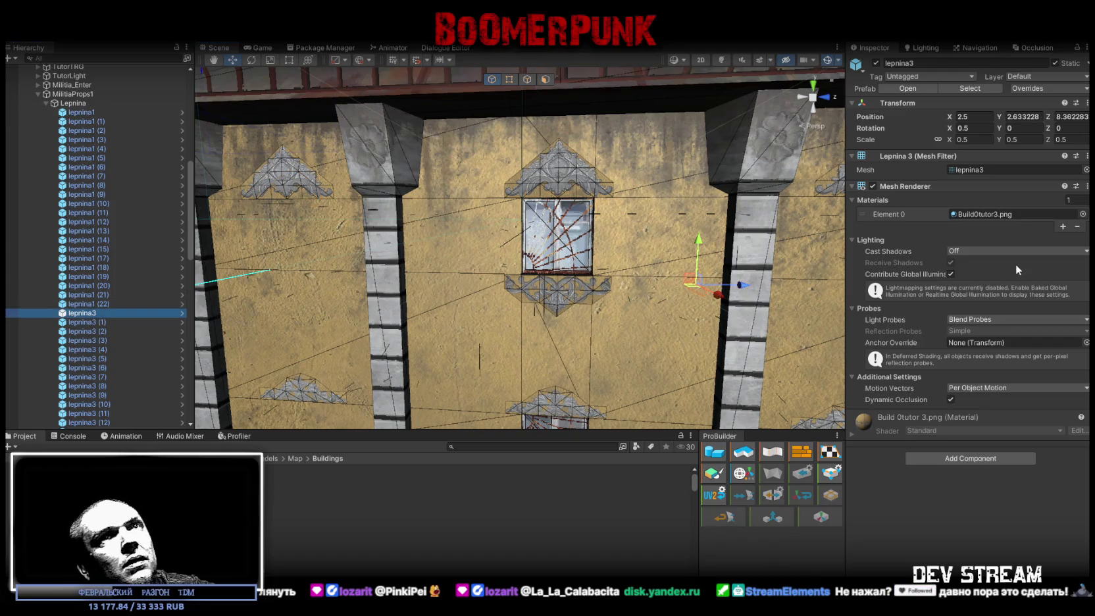
left_click(1086, 170)
double_click(1037, 387)
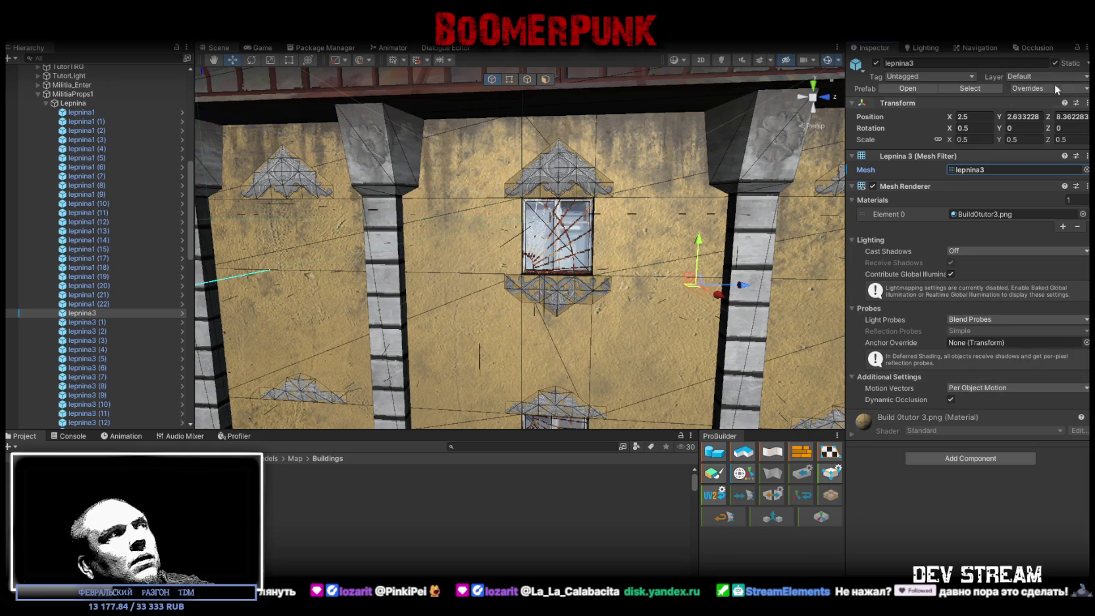
left_click(1045, 89)
left_click(866, 169)
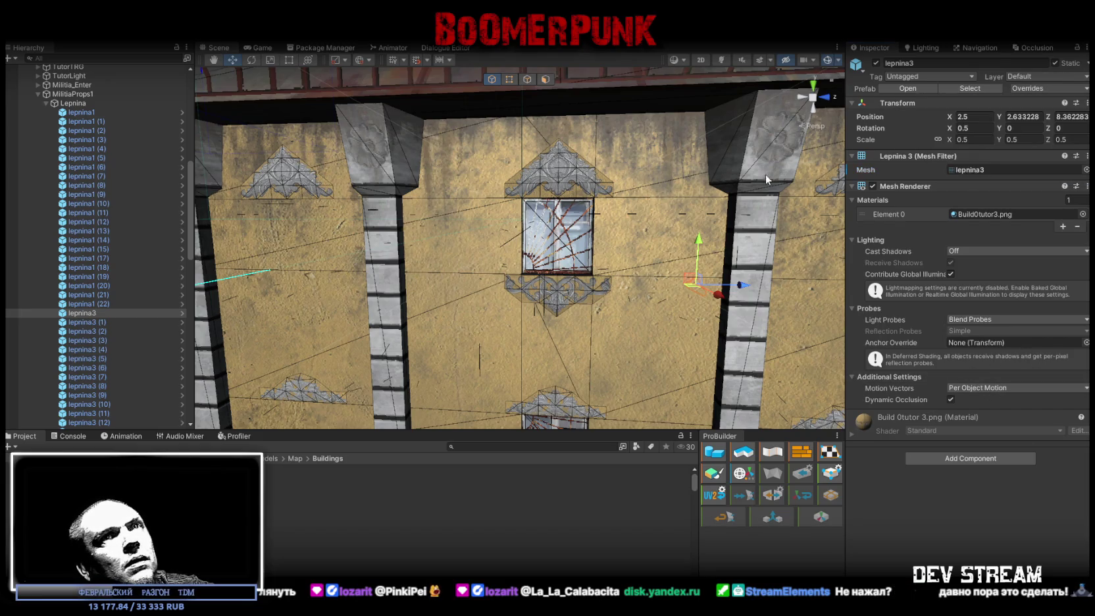
scroll(37, 305, "down", 6)
Give the lepnina2 sill ornament the lepnina2 mesh, apply it to the prefab, then select lepnina2 (2)
left_click(86, 306)
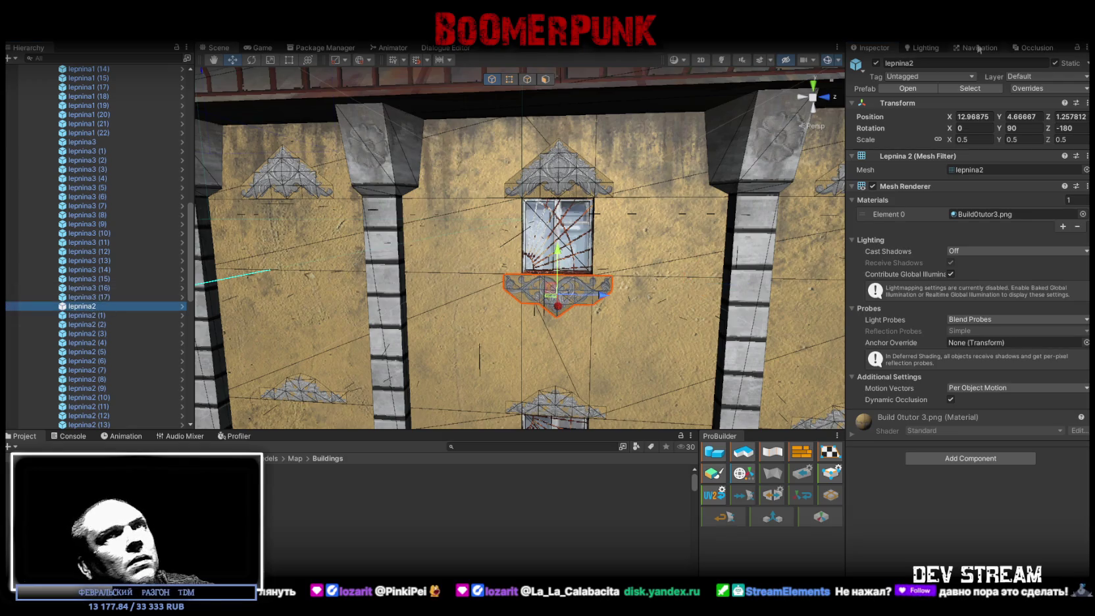
left_click(1064, 89)
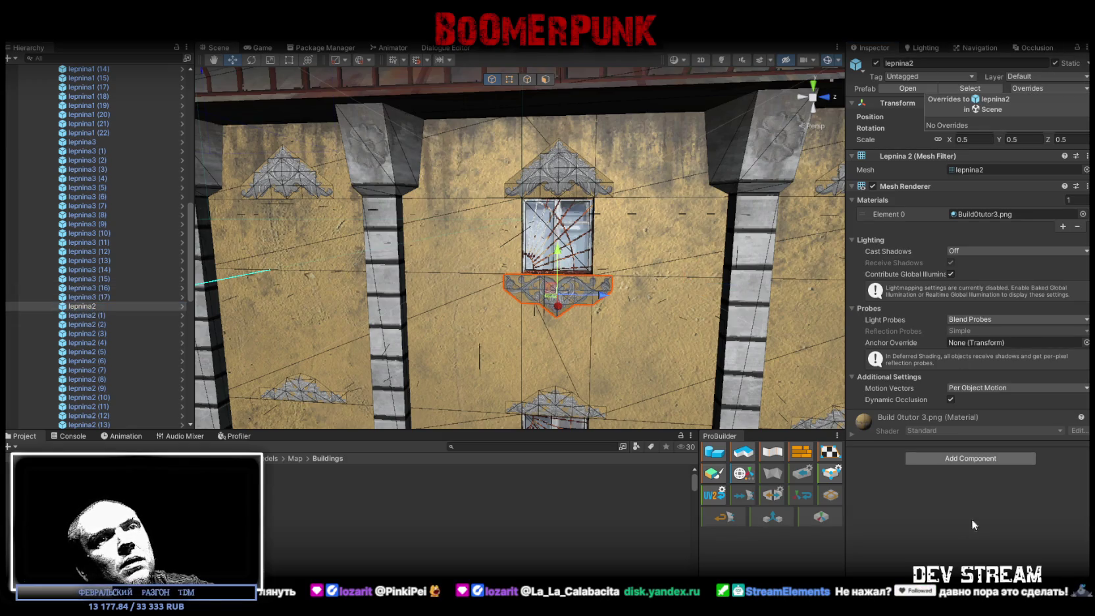
left_click(971, 518)
left_click(1085, 170)
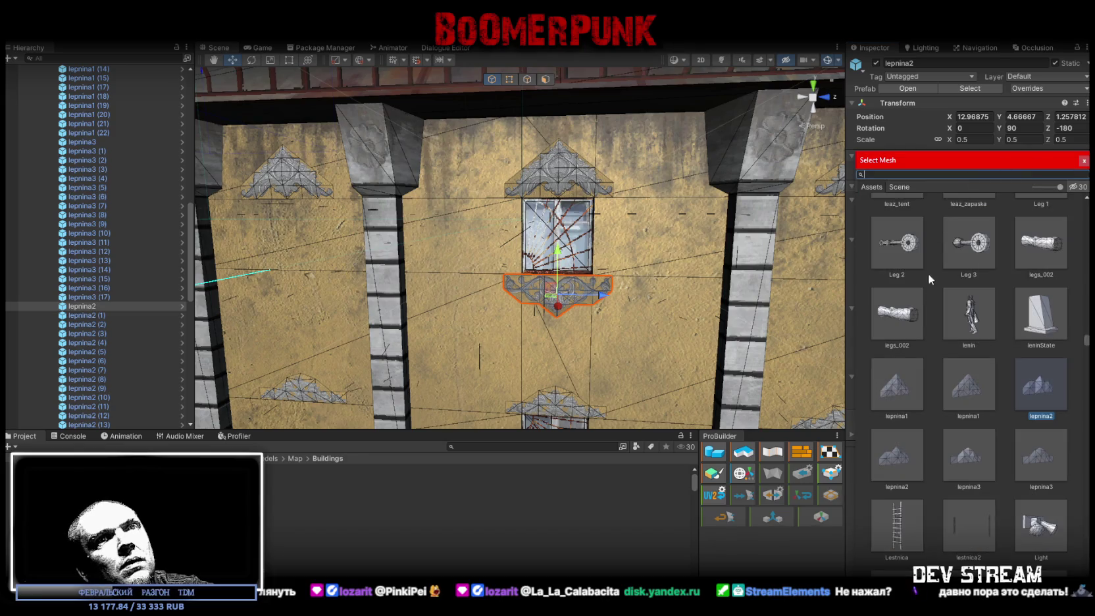
left_click(900, 461)
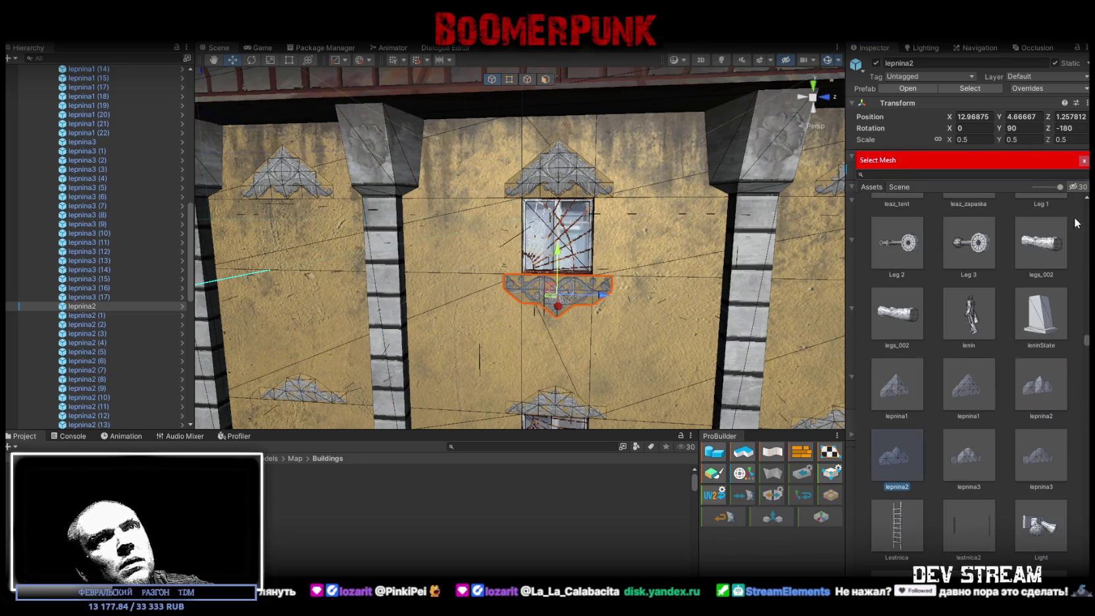
double_click(894, 462)
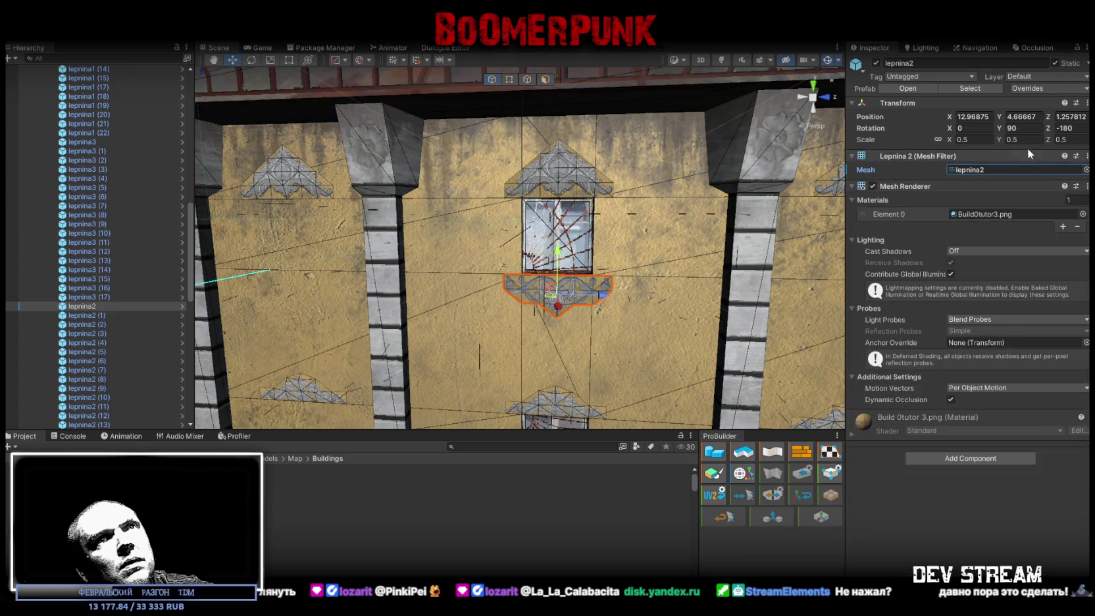
left_click(1077, 89)
left_click(1061, 176)
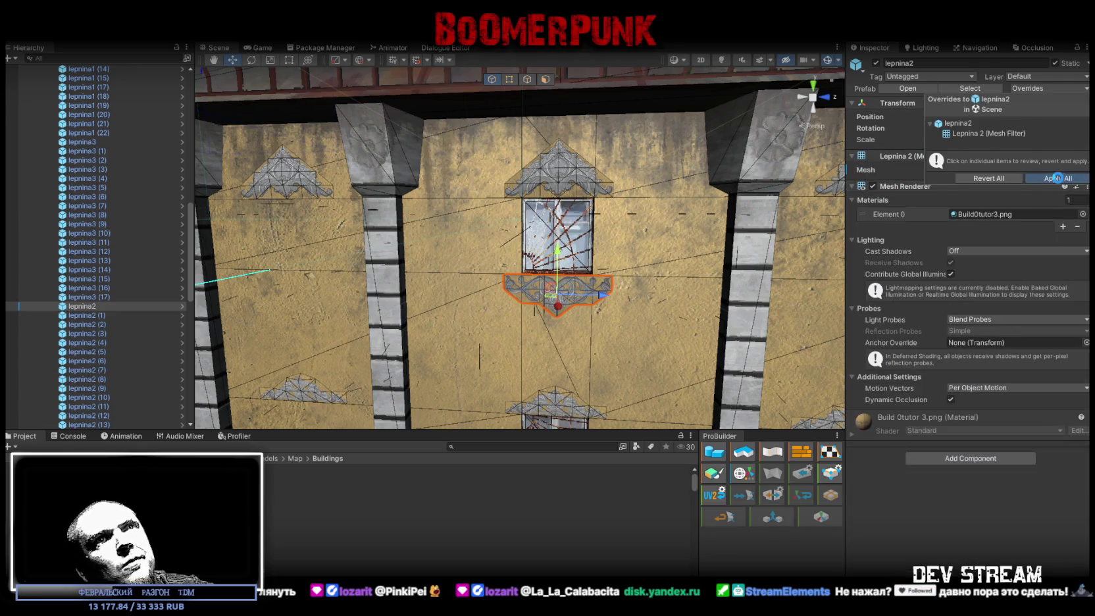
mouse_move(460, 250)
left_mouse_down()
mouse_move(448, 254)
mouse_move(584, 239)
mouse_move(651, 188)
left_mouse_up()
left_click(565, 218)
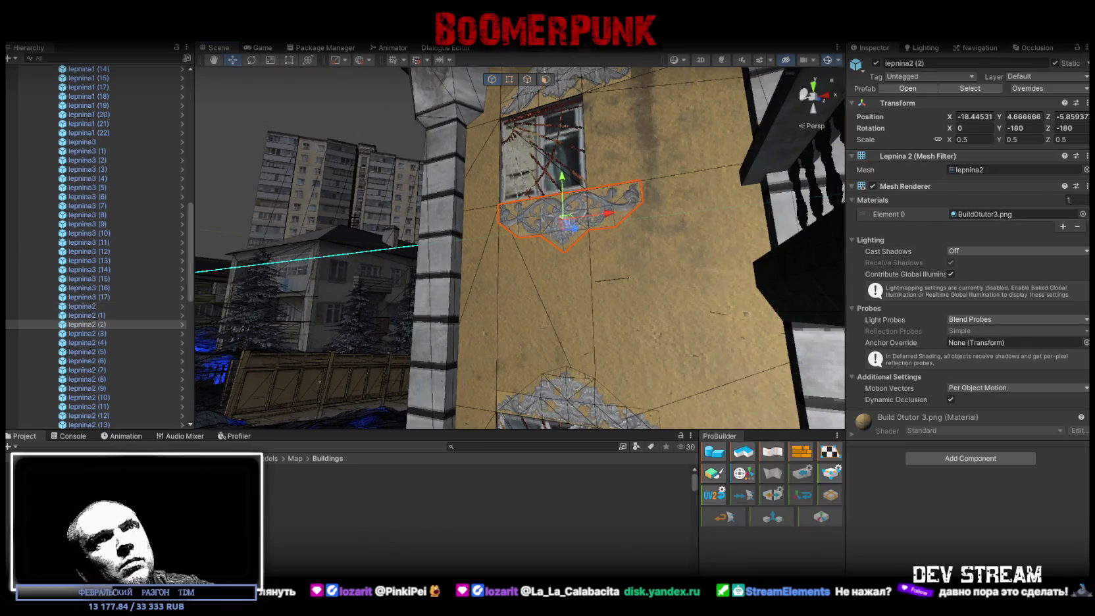
Leave the ornament's mesh unchanged, fly along the balustrade facade, and switch to the Twitch browser window
left_click(1086, 170)
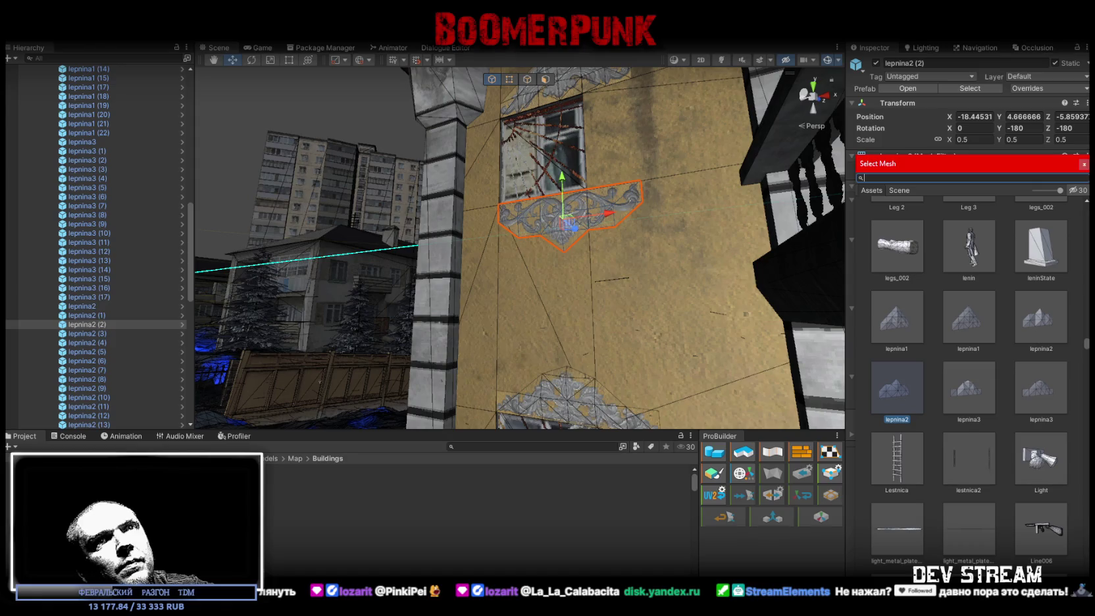
left_click(1084, 164)
mouse_move(460, 237)
left_mouse_down()
mouse_move(469, 241)
mouse_move(454, 137)
left_mouse_up()
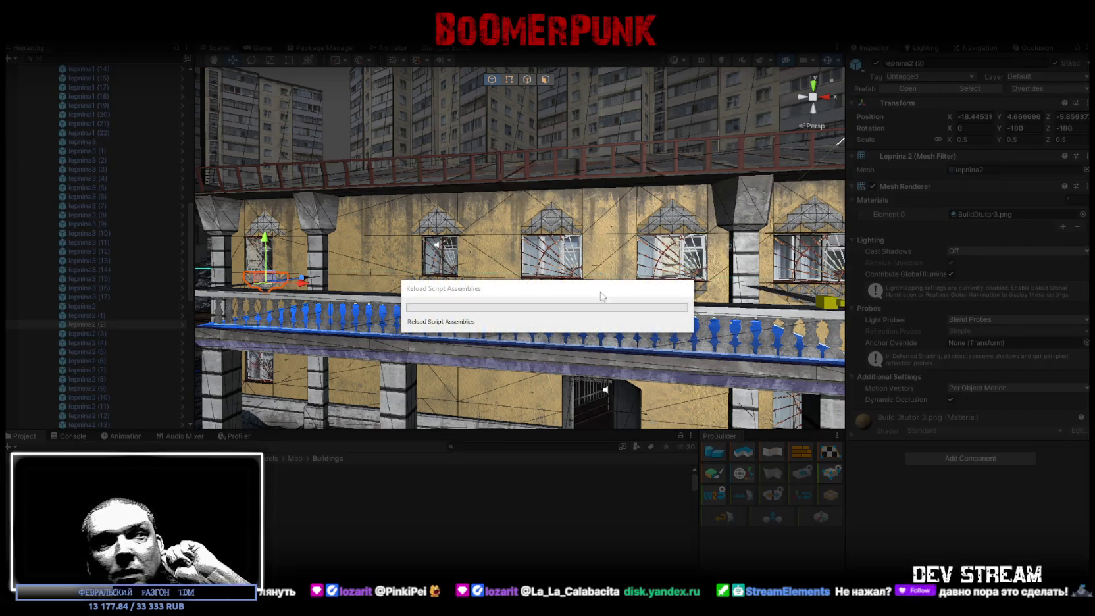
key("alt+Tab")
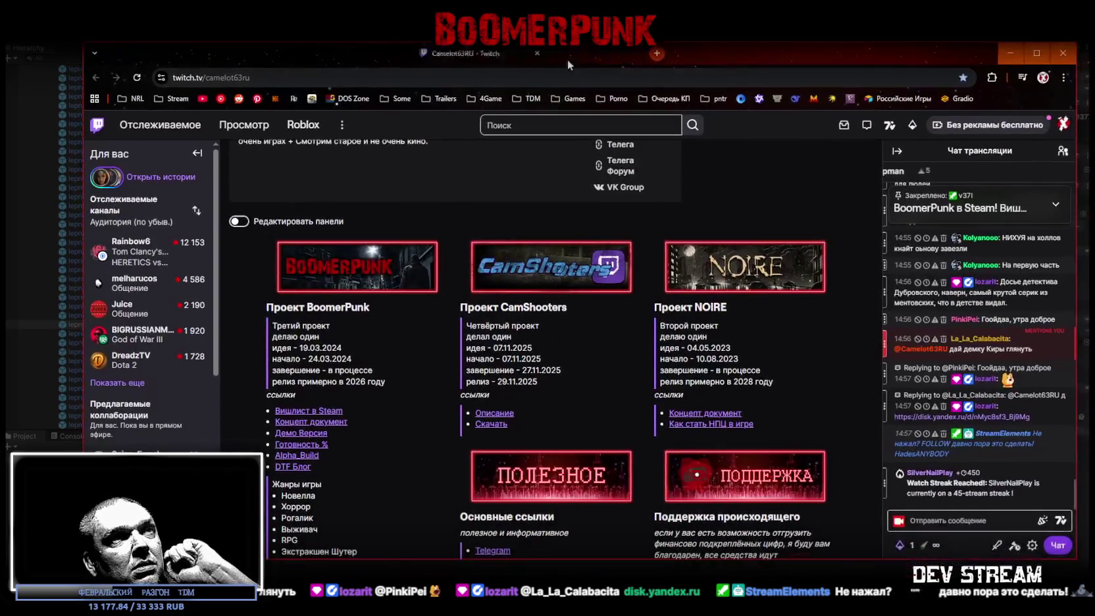
scroll(703, 289, "down", 3)
scroll(703, 290, "down", 3)
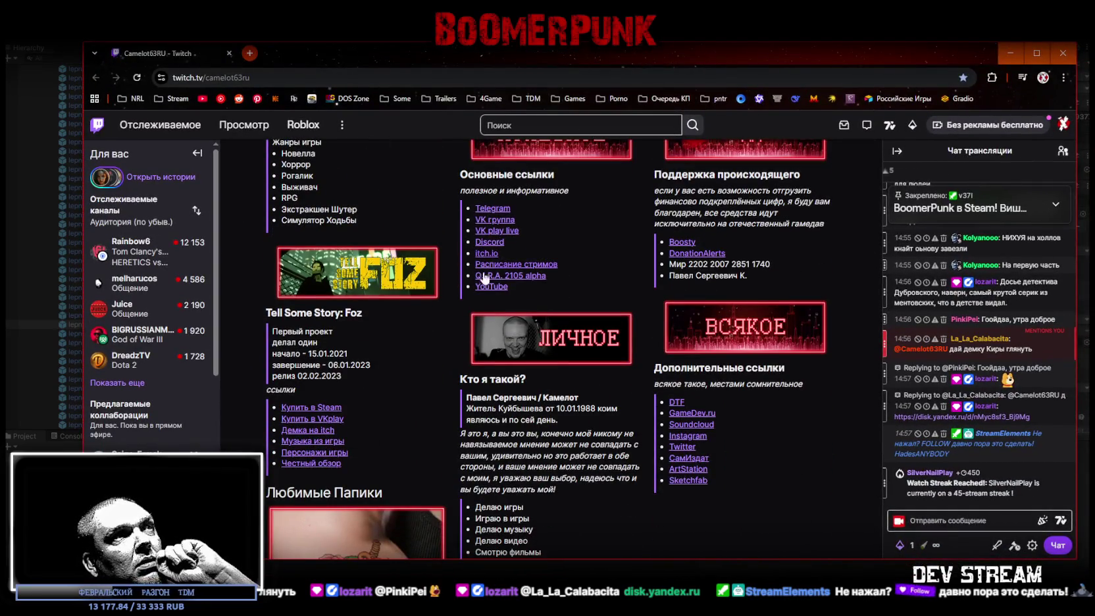
middle_click(522, 277)
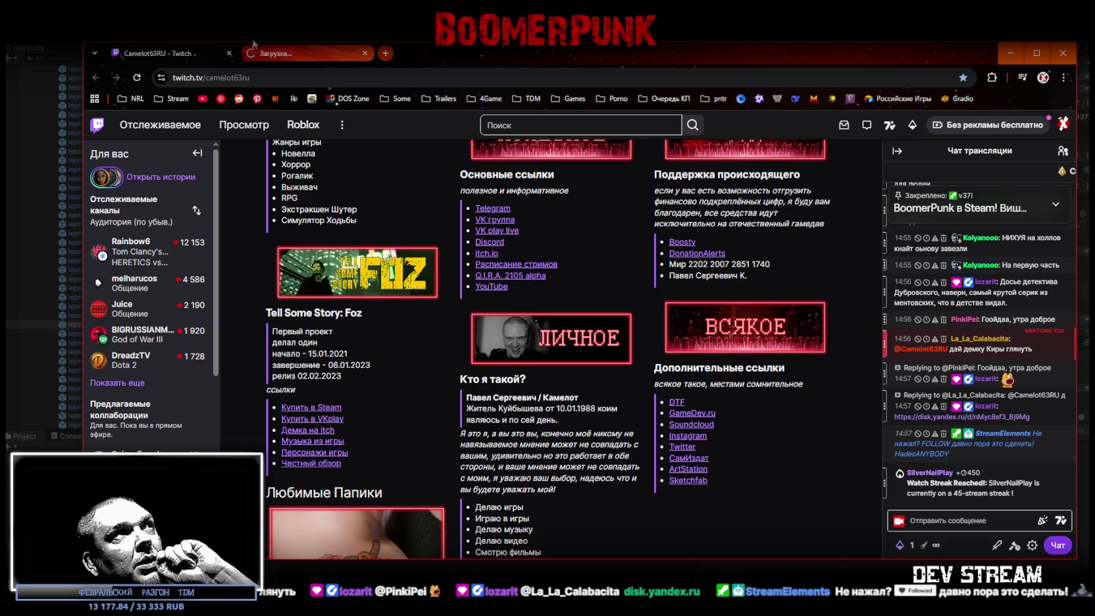
left_click(293, 54)
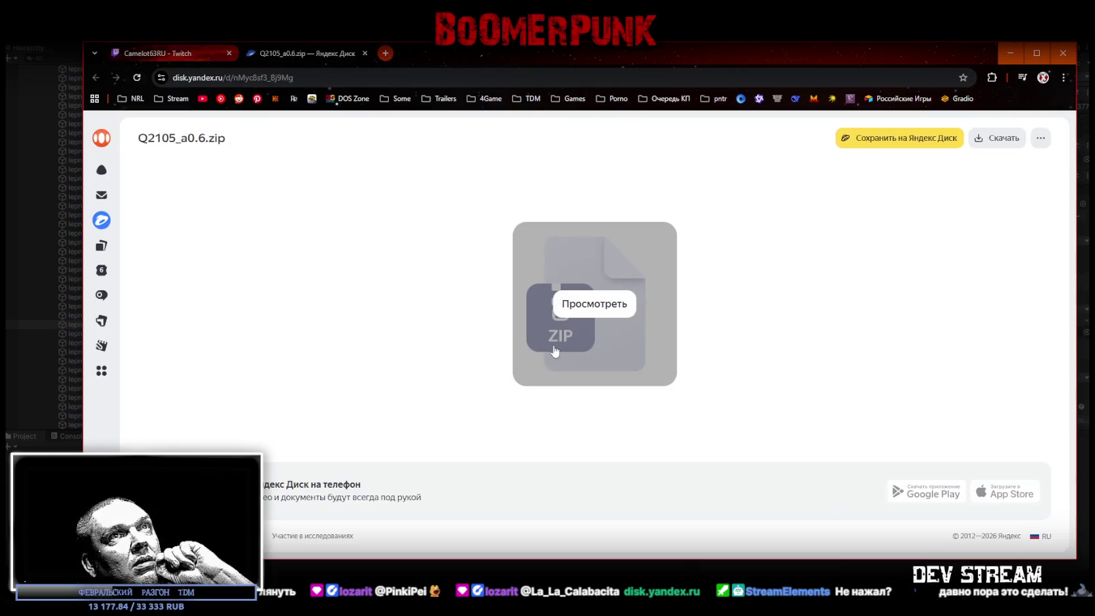
left_click(364, 53)
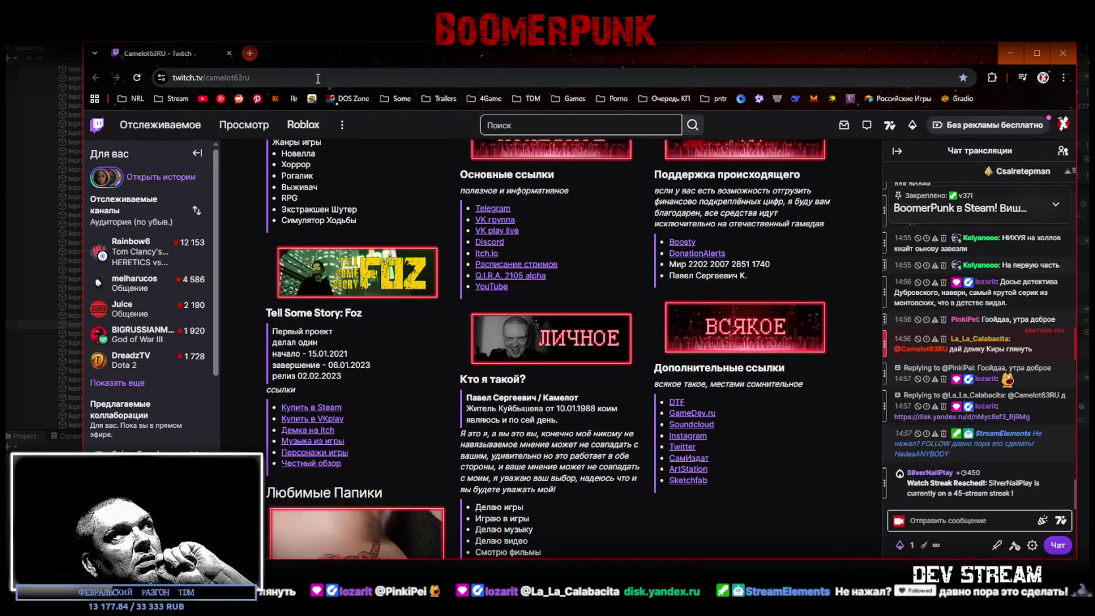
middle_click(506, 275)
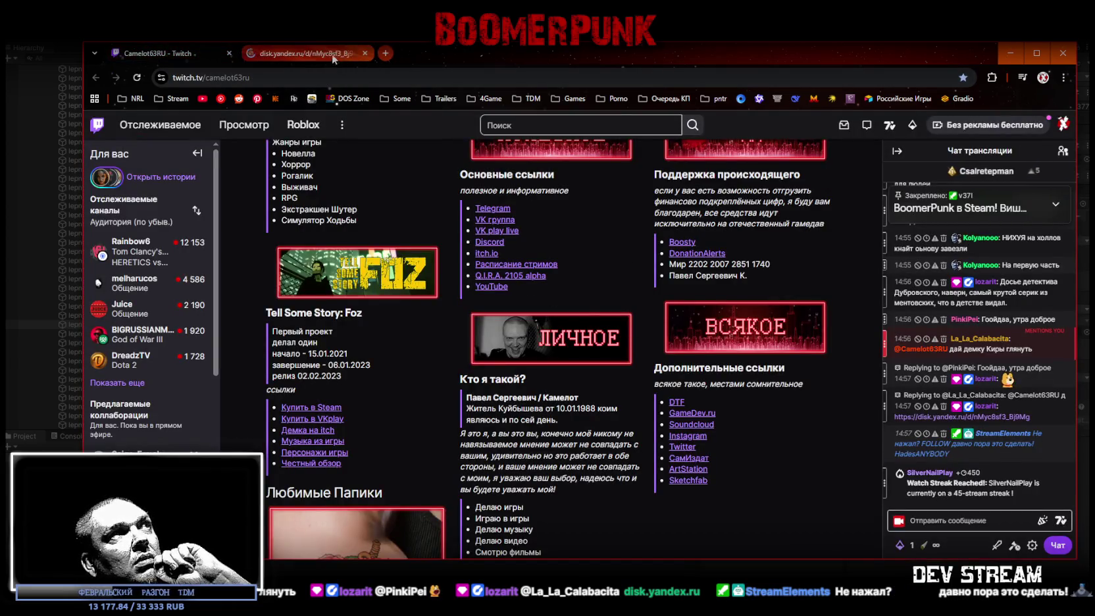
left_click(332, 53)
left_click(356, 81)
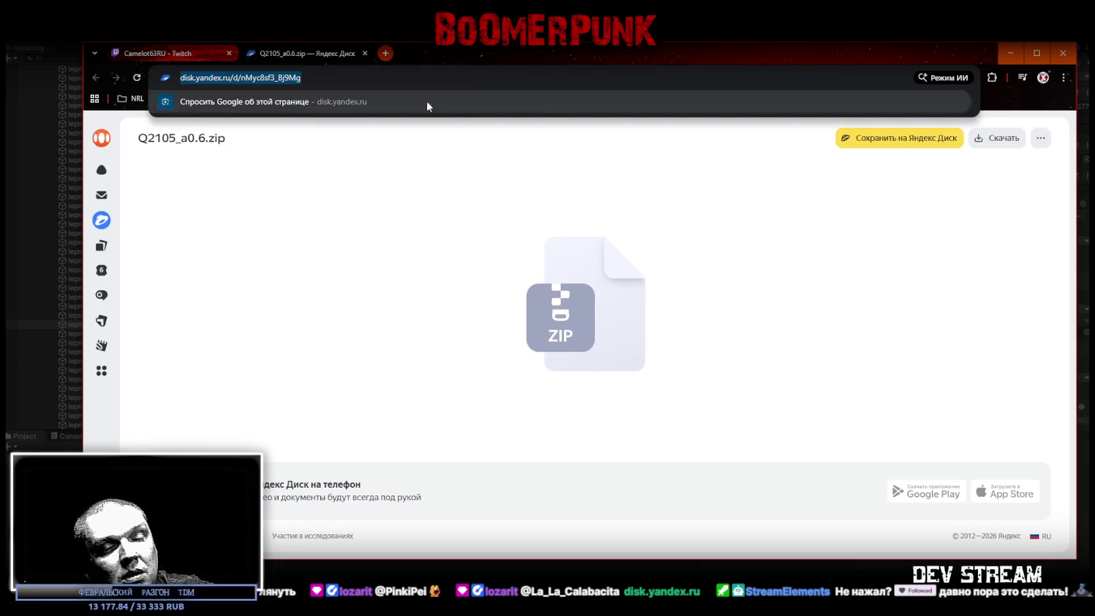
key("alt+Tab")
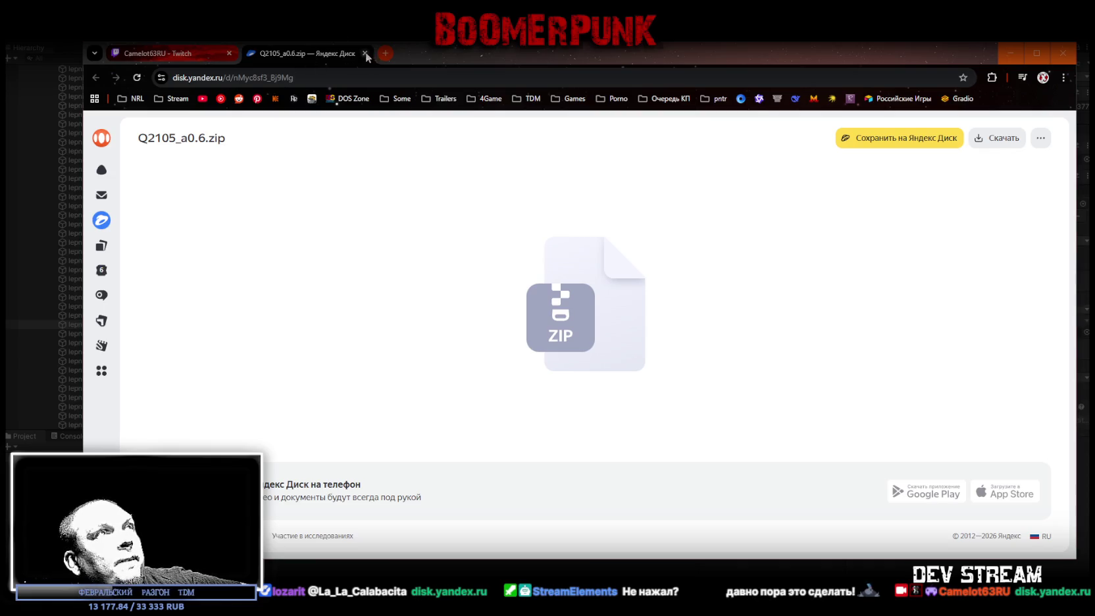
left_click(366, 54)
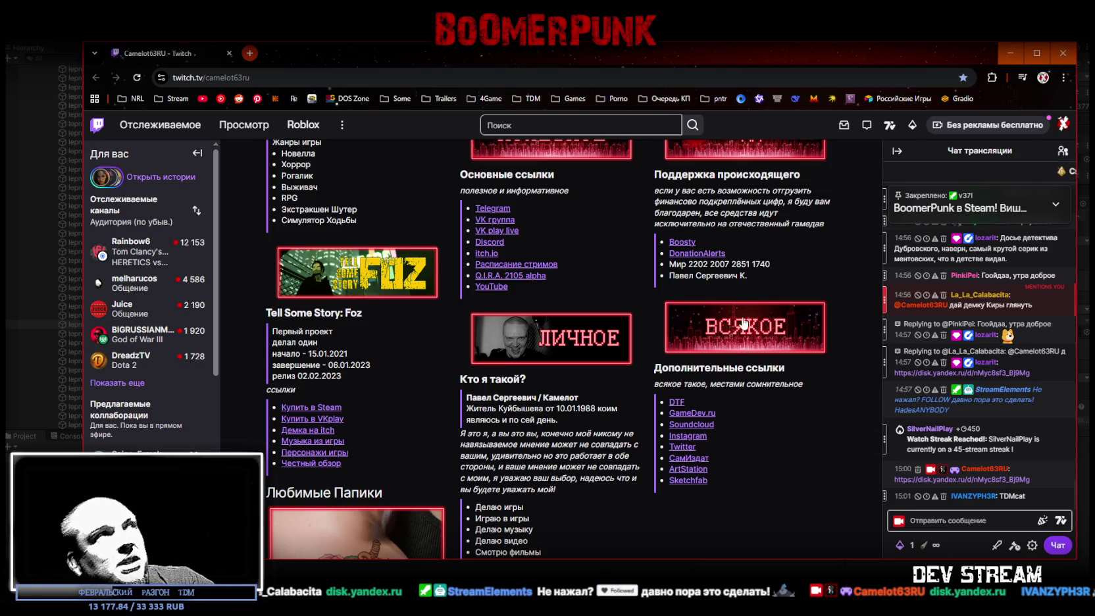
Shift the browser window slightly and open the STUMP game menu screenshot in the image viewer
mouse_move(759, 52)
left_mouse_down()
mouse_move(766, 67)
mouse_move(727, 62)
left_mouse_up()
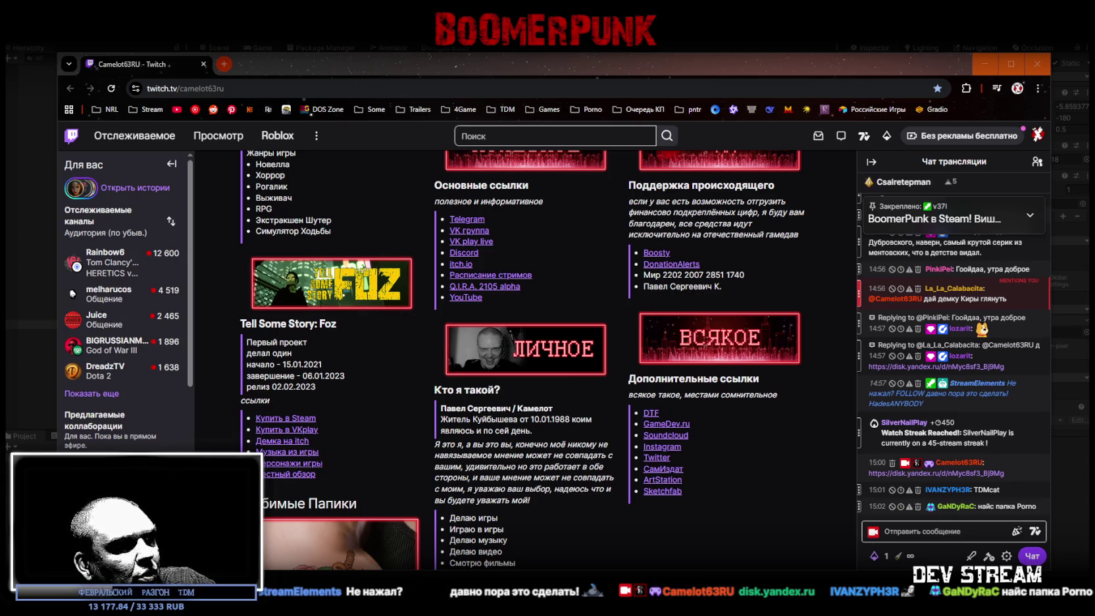
mouse_move(572, 310)
left_mouse_down()
mouse_move(582, 70)
mouse_move(595, 58)
left_mouse_up()
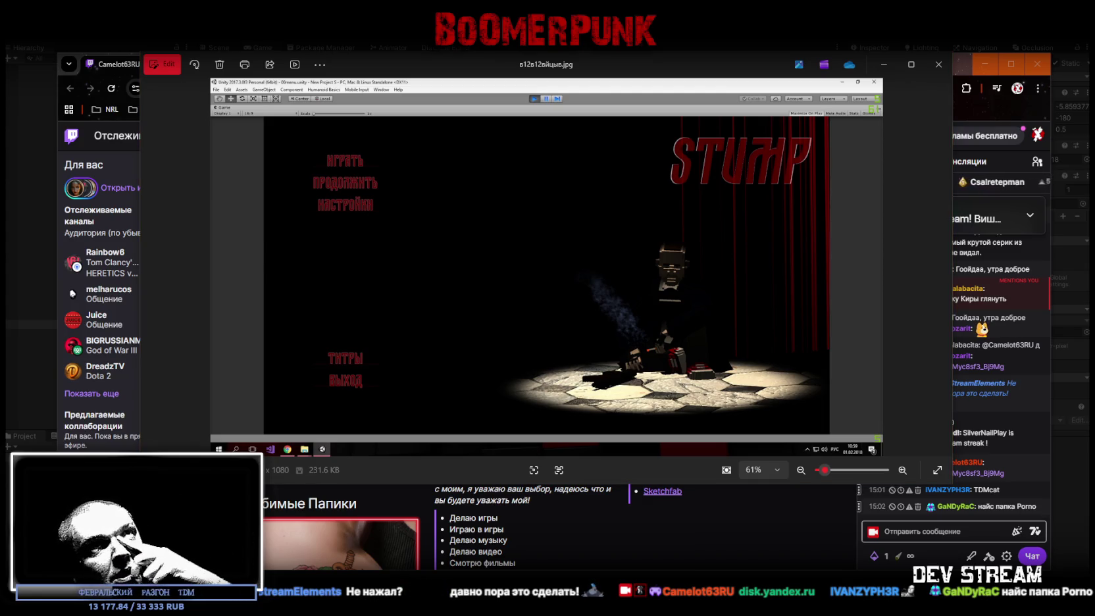
scroll(244, 132, "up", 5)
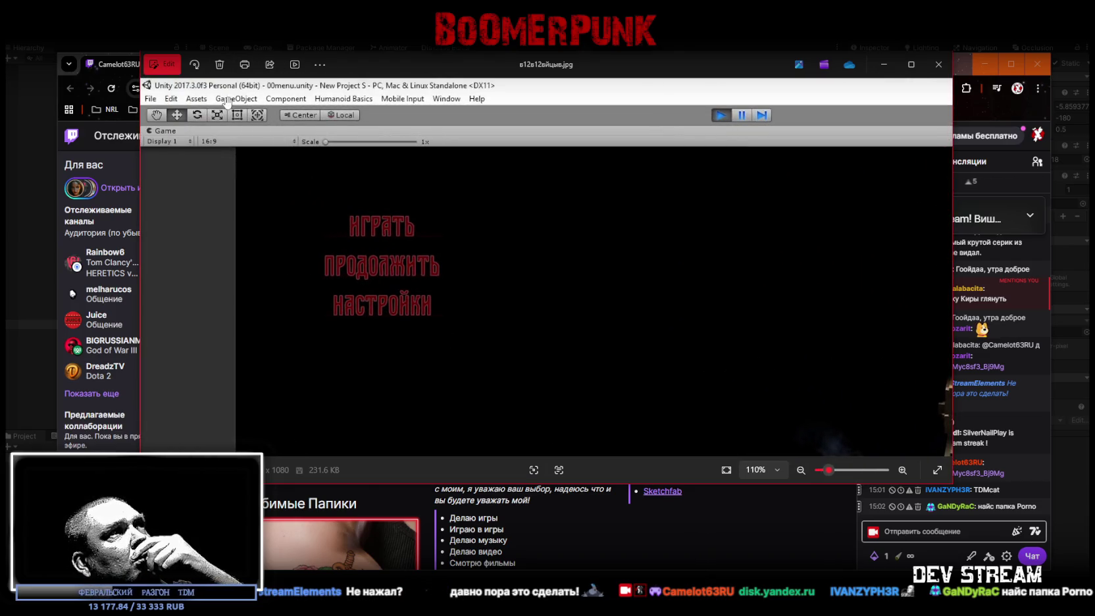
scroll(475, 376, "up", 5)
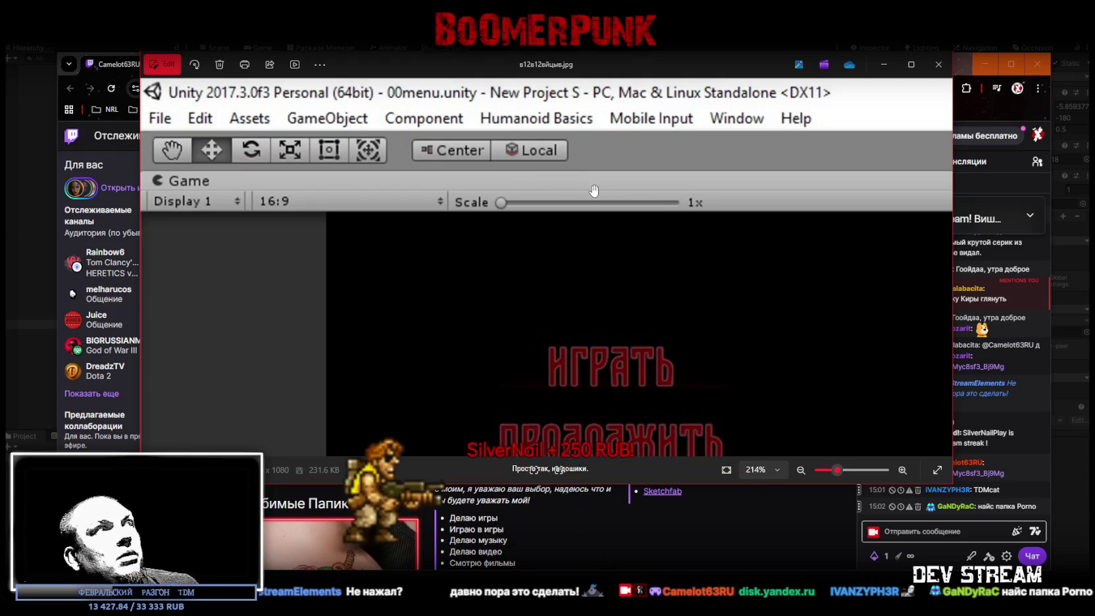
scroll(675, 273, "down", 5)
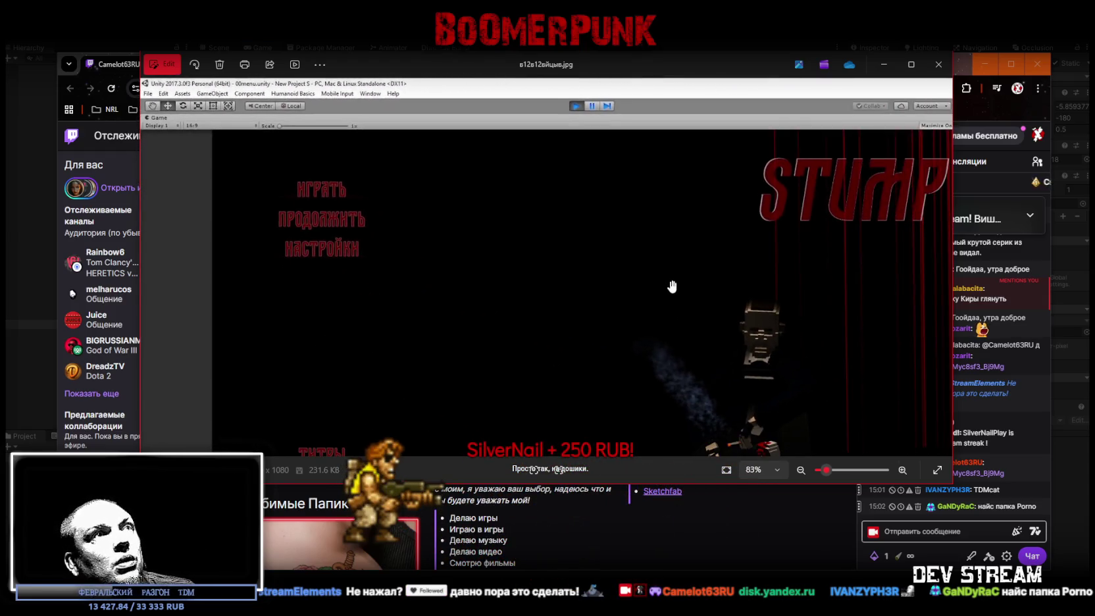
scroll(672, 286, "down", 2)
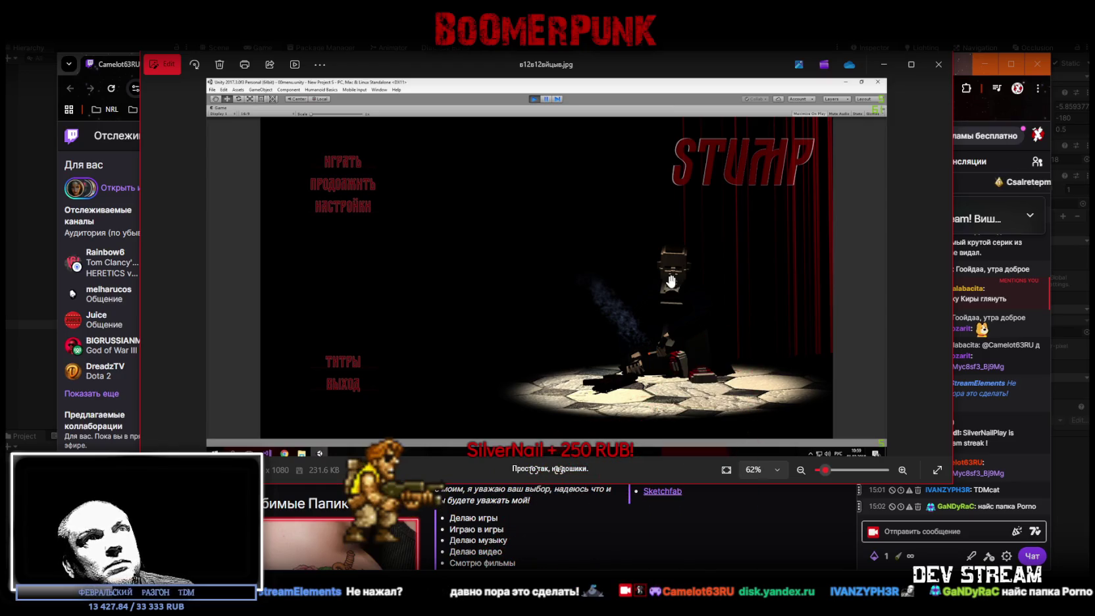